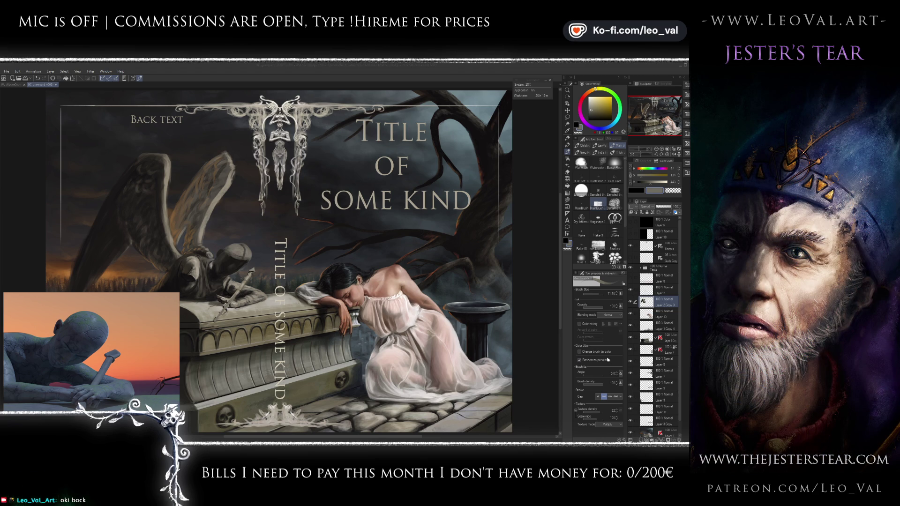
# Step: Zoom in on the angel's hooded head and sword and sample a darker grey from the hood
pyautogui.scroll(3, 370, 256)
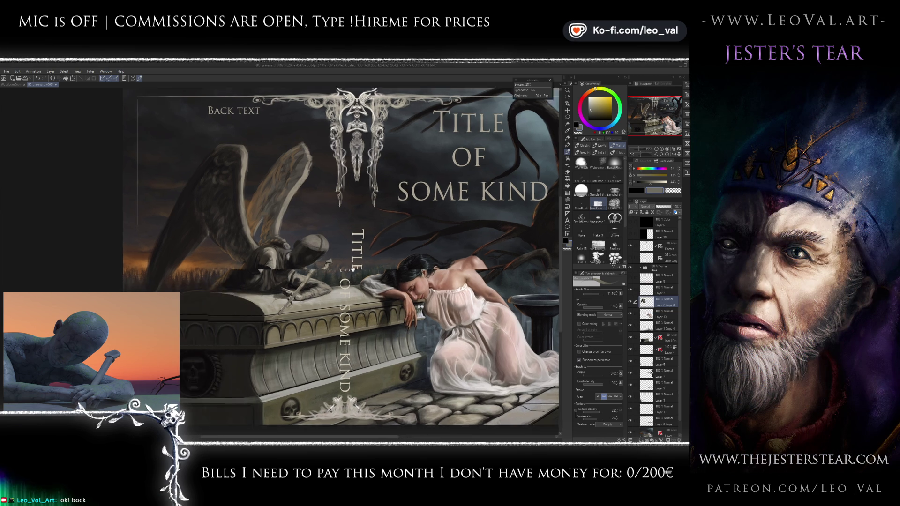
pyautogui.scroll(3, 370, 256)
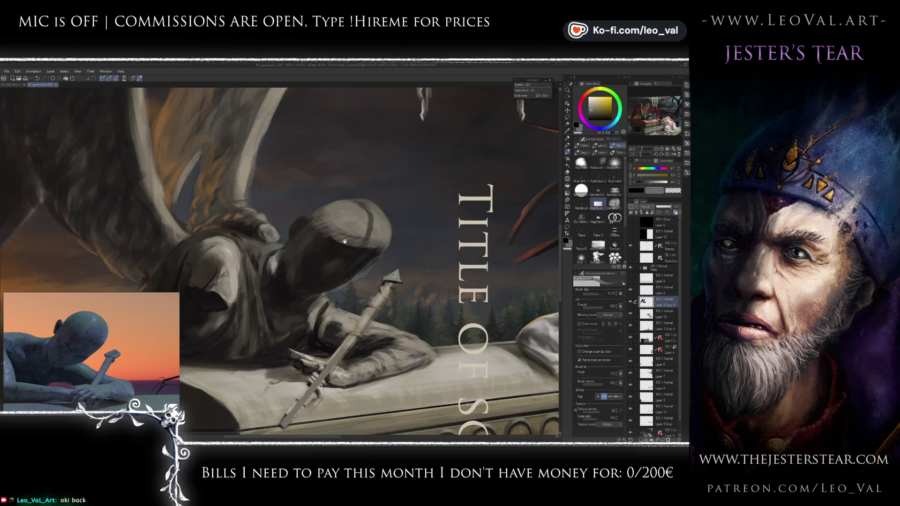
pyautogui.scroll(-1, 351, 260)
pyautogui.keyDown('alt'); pyautogui.click(332, 233); pyautogui.keyUp('alt')
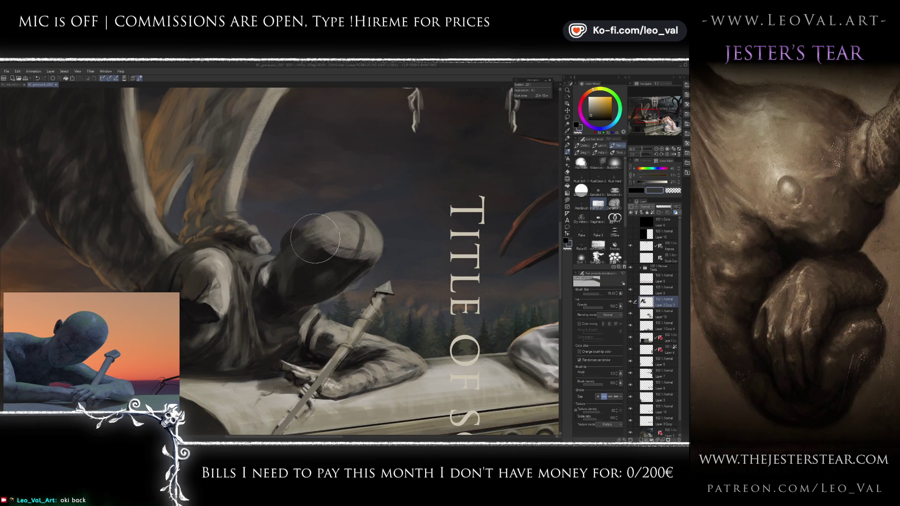
# Step: Smooth the hood's shading with the plain Blend tool after sampling a darker grey
pyautogui.keyDown('alt'); pyautogui.click(318, 239); pyautogui.keyUp('alt')
pyautogui.press('j')
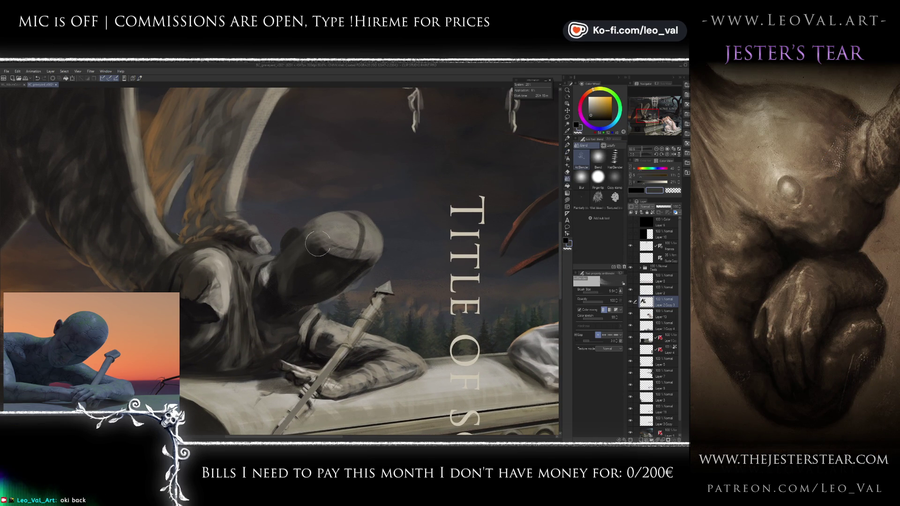
pyautogui.click(598, 157)
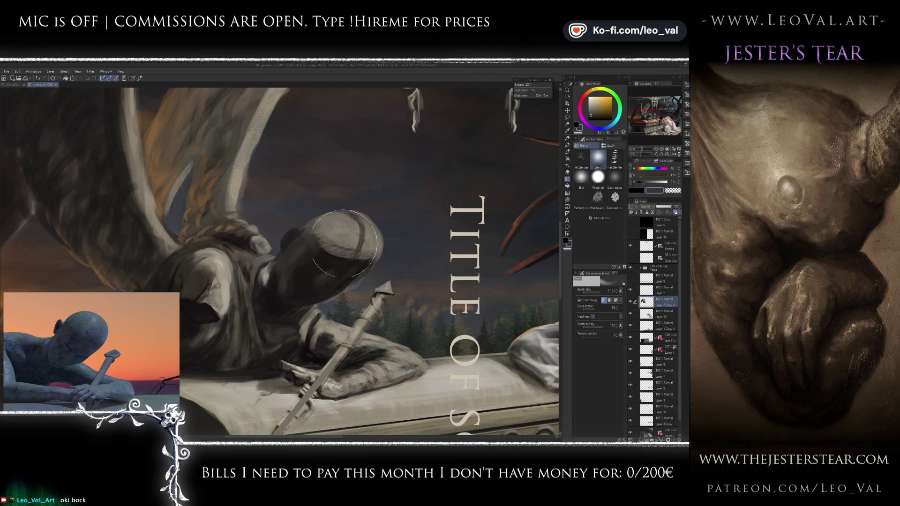
pyautogui.moveTo(302, 244); pyautogui.dragTo(332, 254)
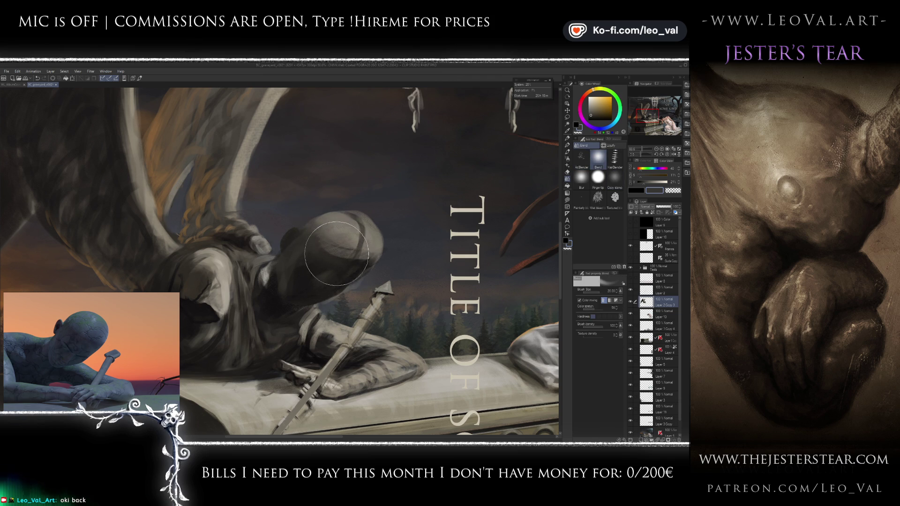
# Step: Paint lighter grey highlights on the hood and darken the shadow beneath it
pyautogui.press('b')
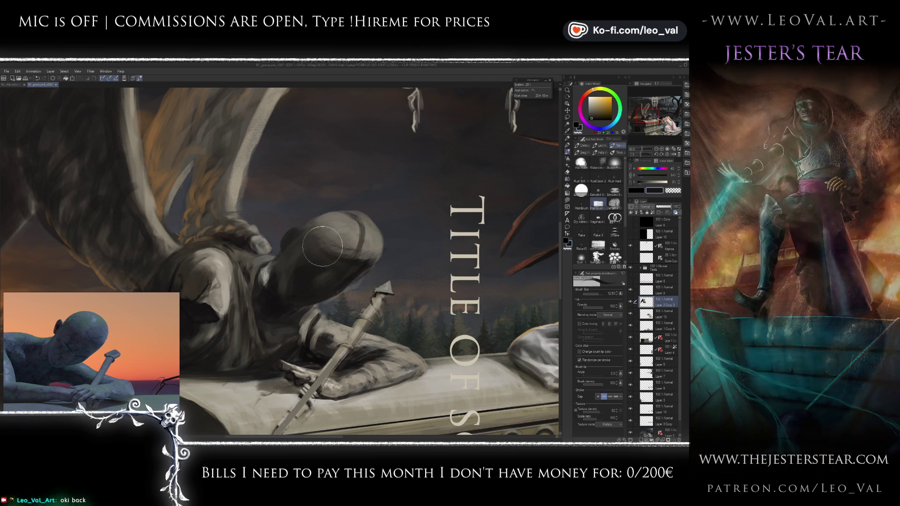
pyautogui.keyDown('alt'); pyautogui.click(304, 231); pyautogui.keyUp('alt')
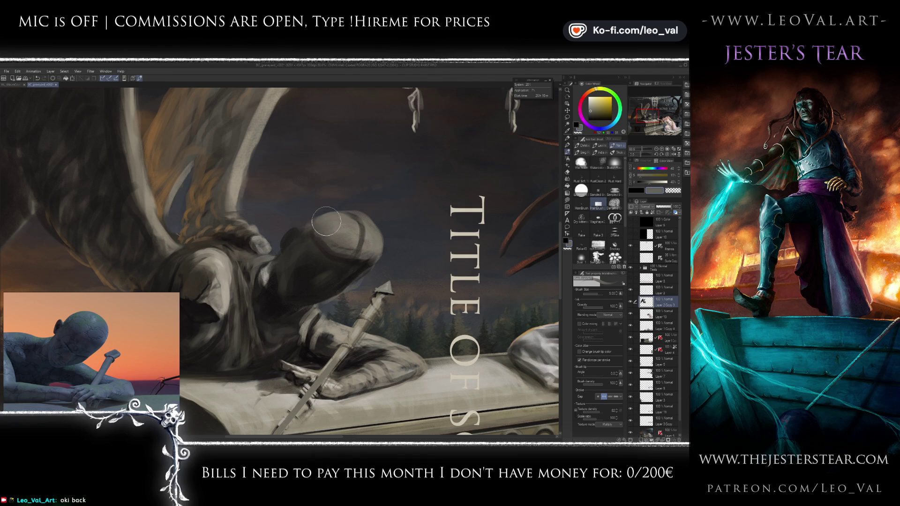
pyautogui.moveTo(304, 231); pyautogui.dragTo(335, 231)
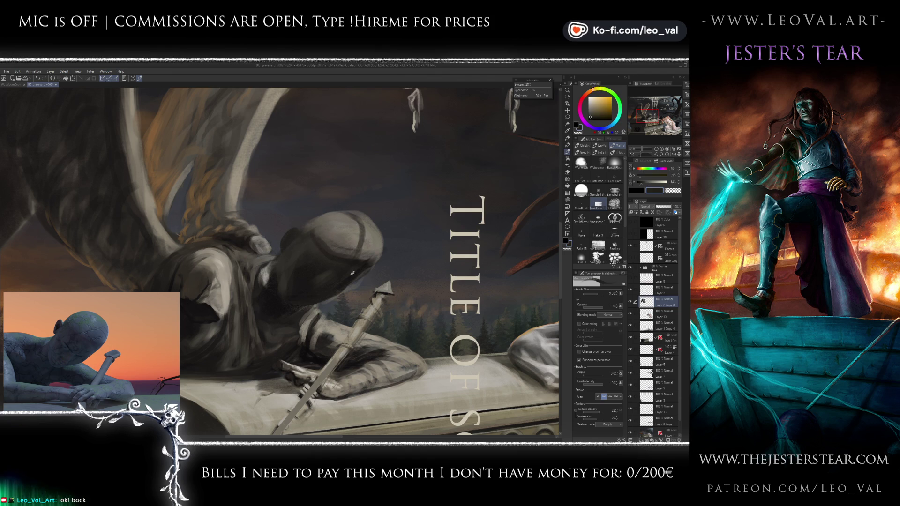
pyautogui.keyDown('alt'); pyautogui.click(353, 264); pyautogui.keyUp('alt')
pyautogui.moveTo(353, 264); pyautogui.dragTo(339, 274)
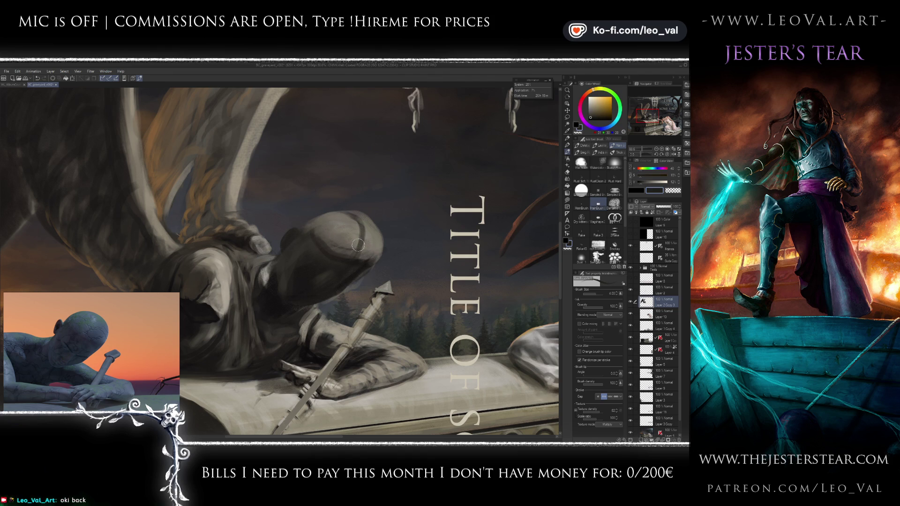
pyautogui.press('[')
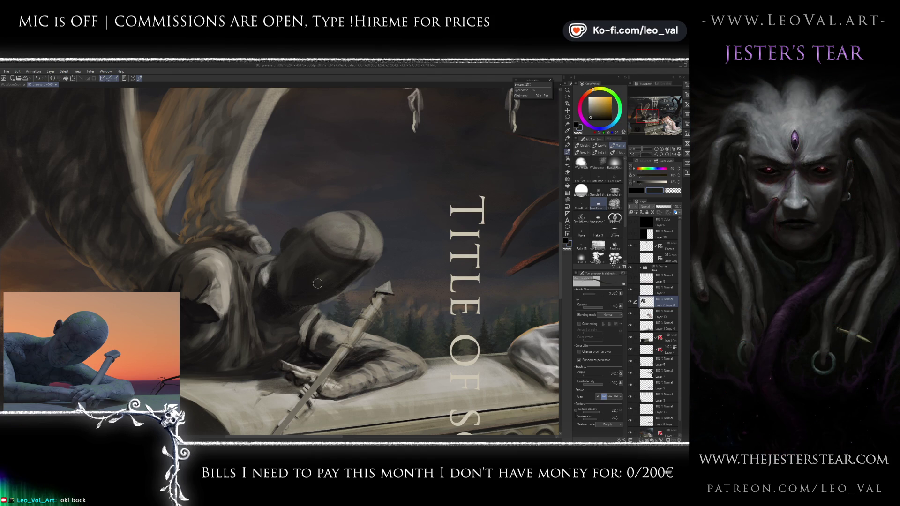
# Step: Recentre and zoom on the hooded head, sampling several light and dark greys from it
pyautogui.moveTo(325, 288); pyautogui.dragTo(369, 256)
pyautogui.scroll(3, 369, 257)
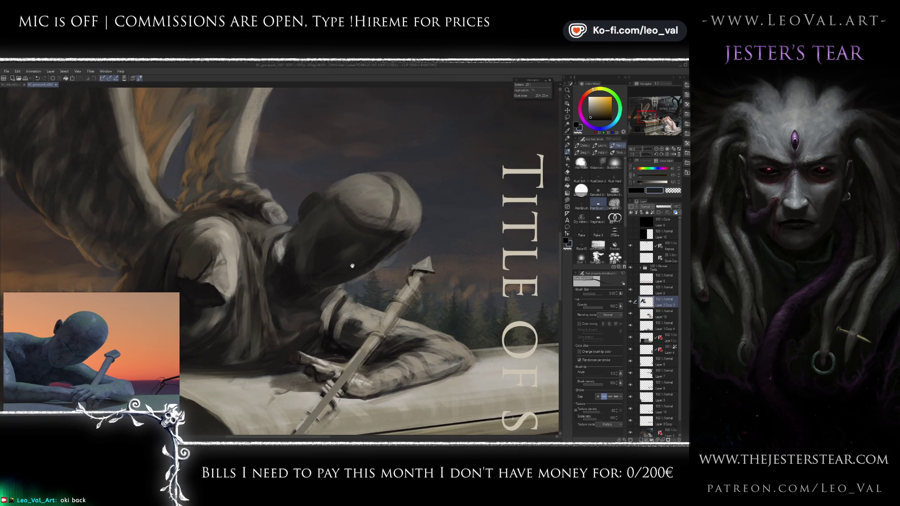
pyautogui.keyDown('alt'); pyautogui.click(295, 253); pyautogui.keyUp('alt')
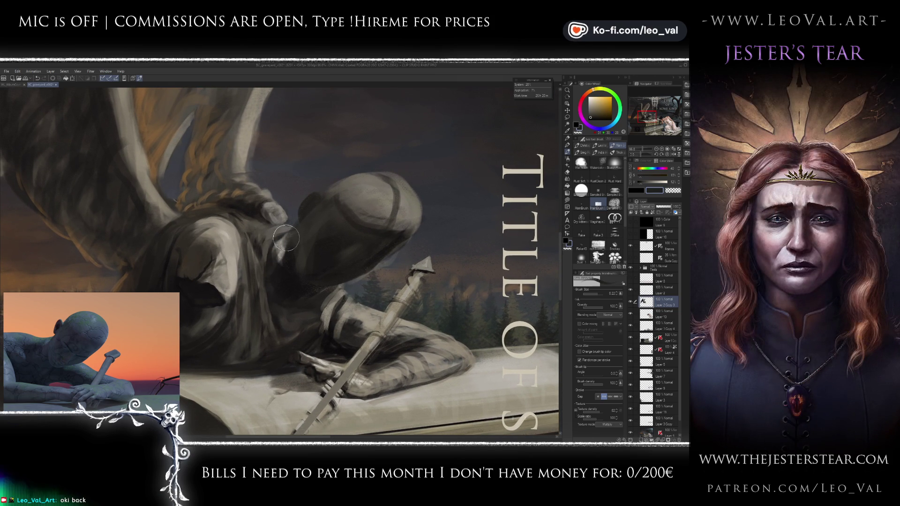
pyautogui.keyDown('alt'); pyautogui.click(284, 243); pyautogui.keyUp('alt')
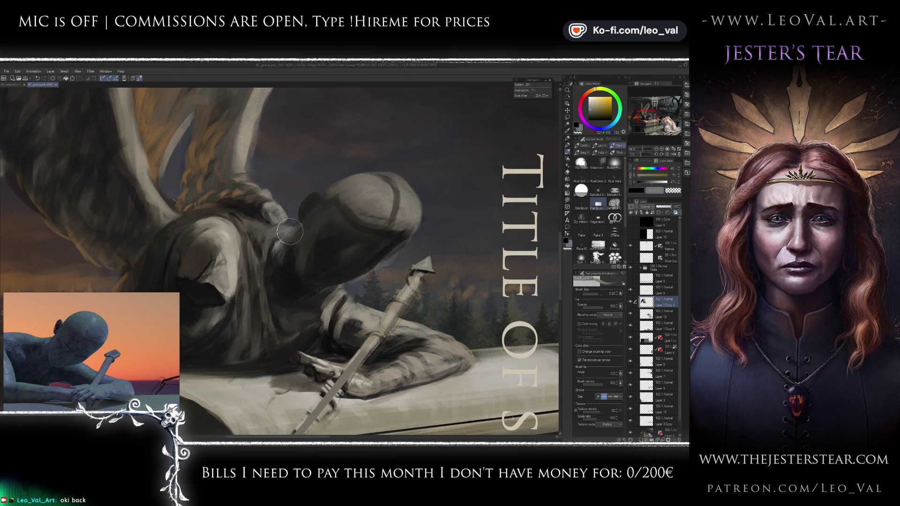
pyautogui.keyDown('alt'); pyautogui.click(285, 230); pyautogui.keyUp('alt')
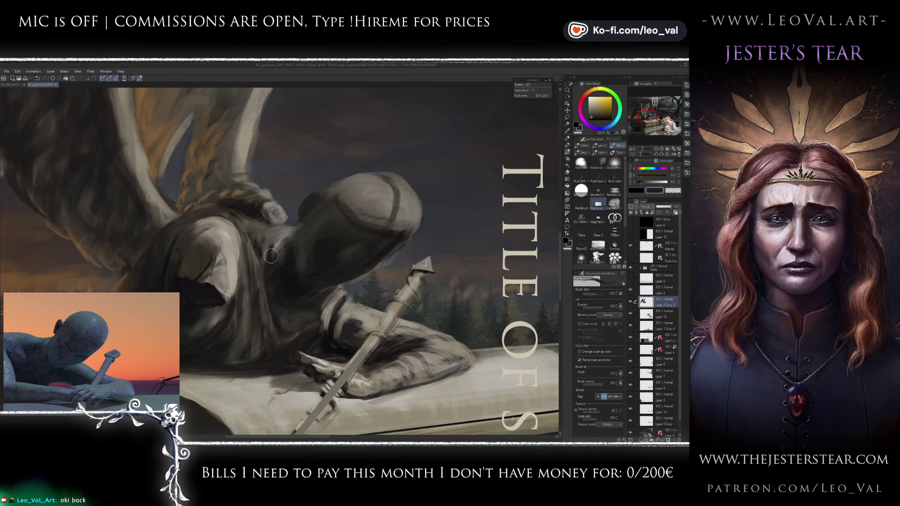
pyautogui.keyDown('alt'); pyautogui.click(284, 243); pyautogui.keyUp('alt')
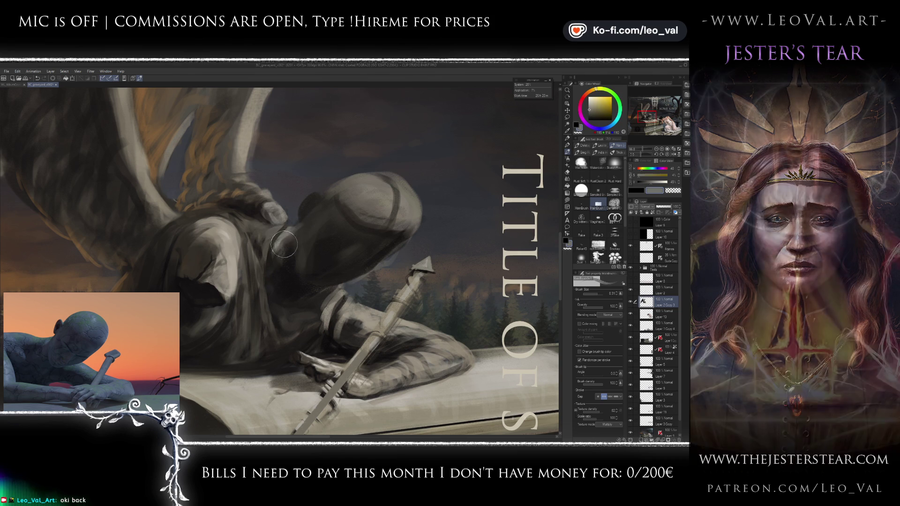
pyautogui.keyDown('alt'); pyautogui.click(290, 232); pyautogui.keyUp('alt')
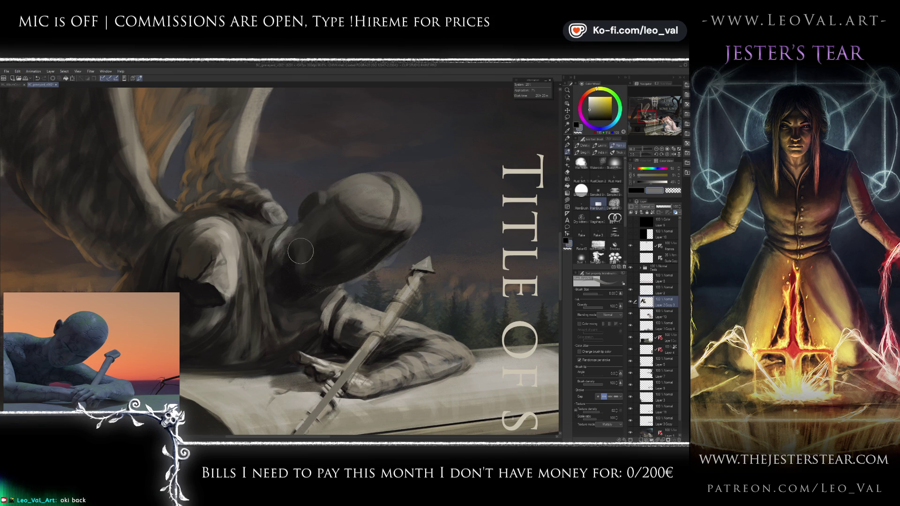
pyautogui.press('e')
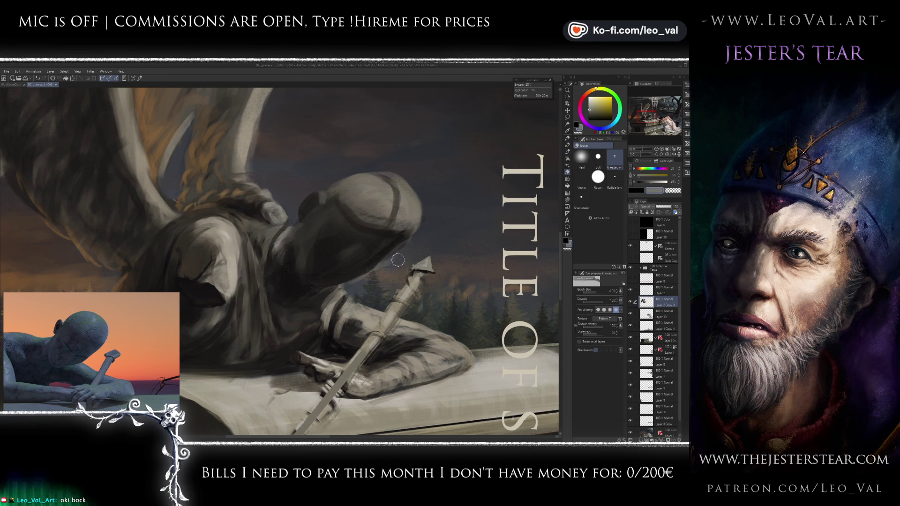
# Step: Paint thin near-black shadow strokes on the hood with a small, adjusted brush
pyautogui.press('b')
pyautogui.keyDown('alt'); pyautogui.click(336, 286); pyautogui.keyUp('alt')
pyautogui.press('[')
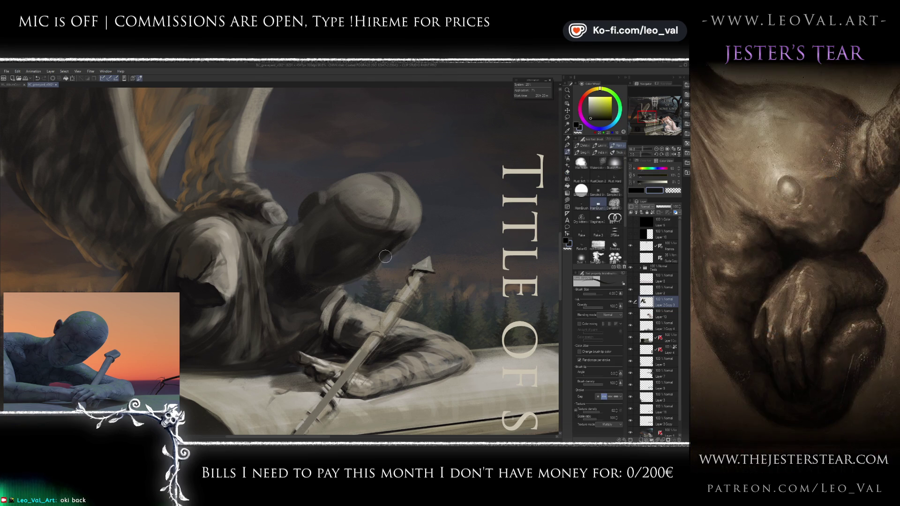
pyautogui.press(']')
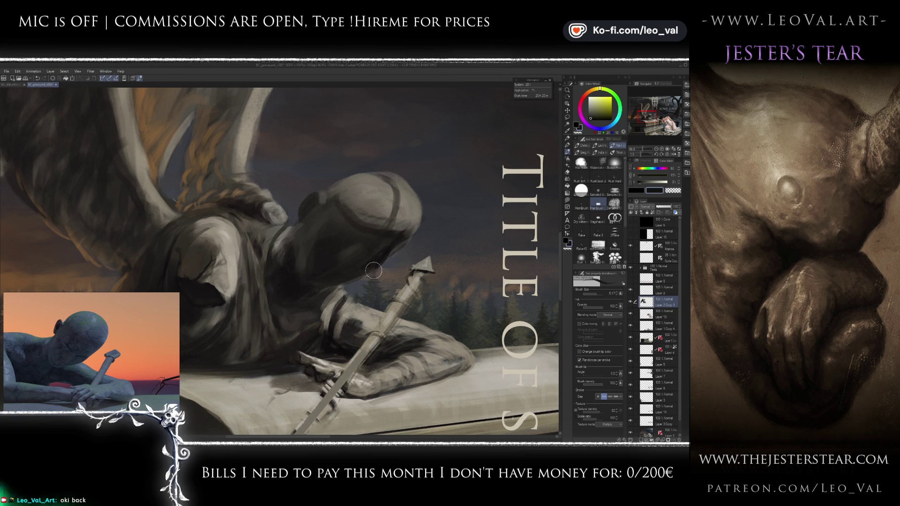
pyautogui.press('[')
pyautogui.press('[')
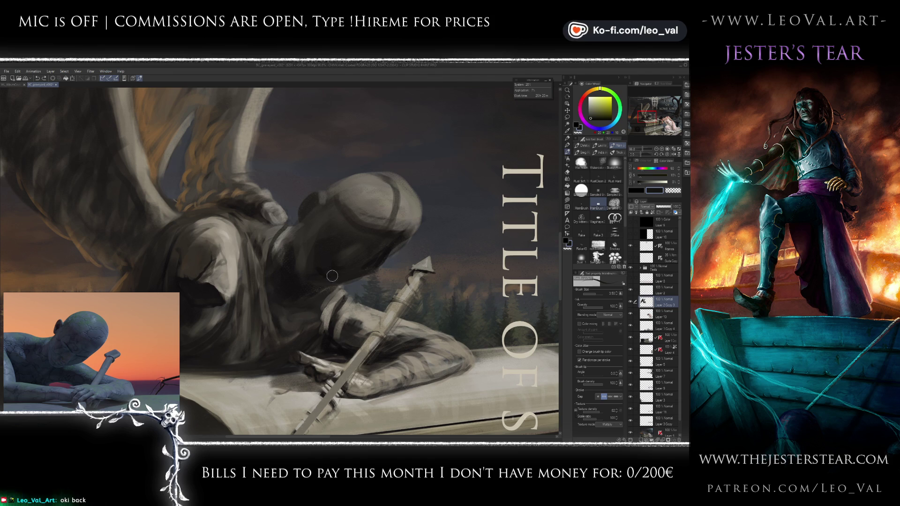
pyautogui.scroll(2, 51, 345)
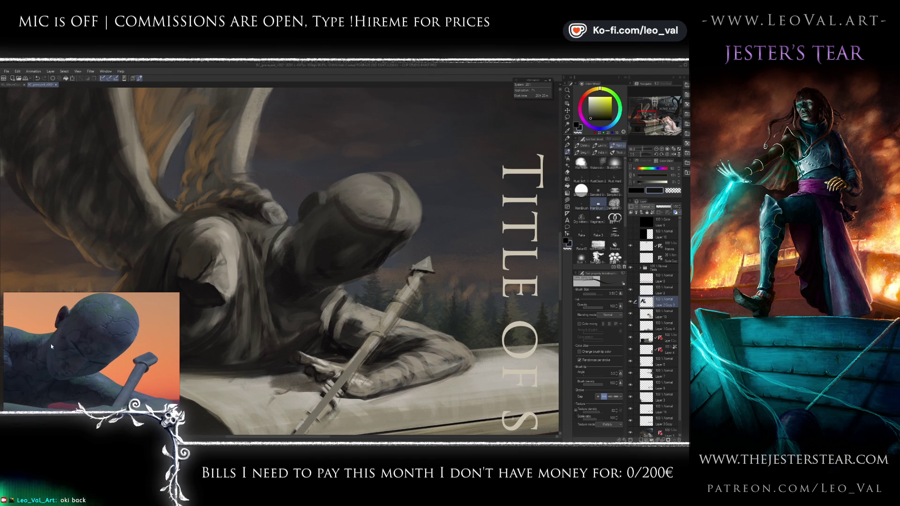
# Step: Zoom in, reposition the reference to show the statue's head, and sample a lighter grey
pyautogui.scroll(2, 55, 347)
pyautogui.scroll(1, 69, 346)
pyautogui.moveTo(69, 346); pyautogui.dragTo(69, 359)
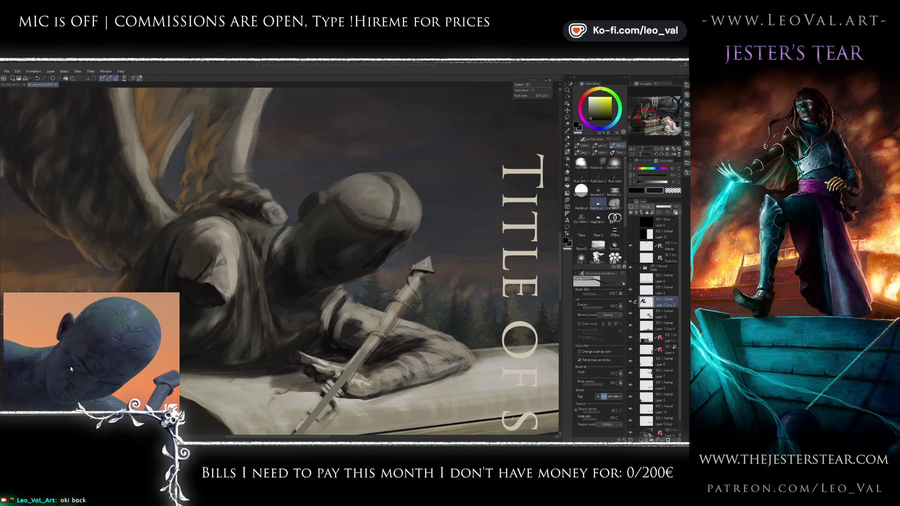
pyautogui.press('e')
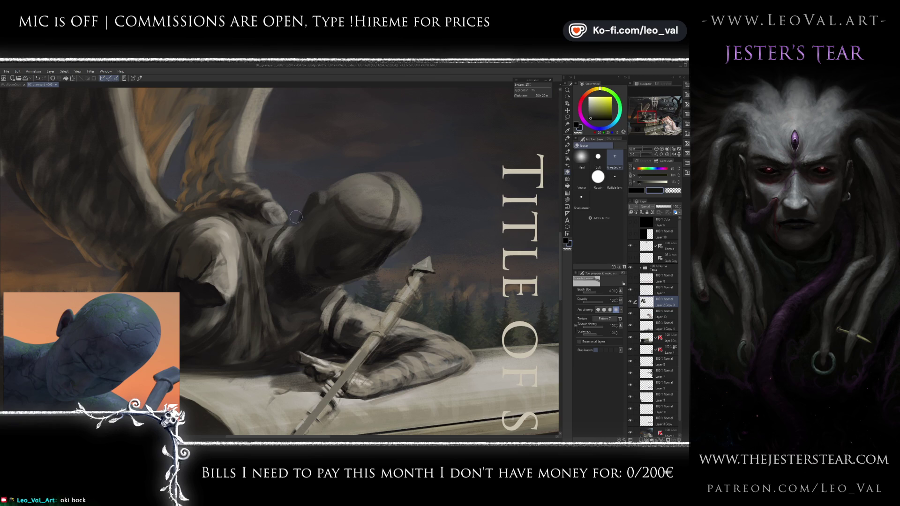
pyautogui.press('b')
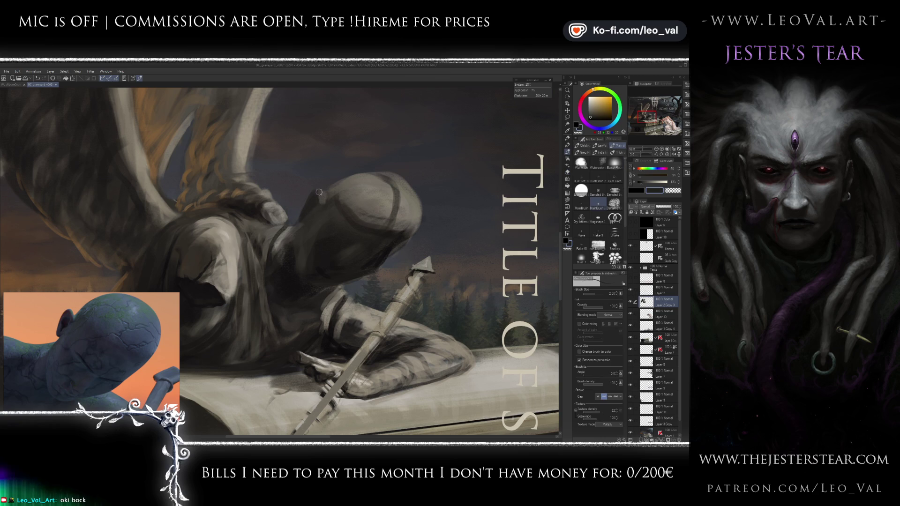
pyautogui.keyDown('alt'); pyautogui.click(314, 209); pyautogui.keyUp('alt')
pyautogui.press('e')
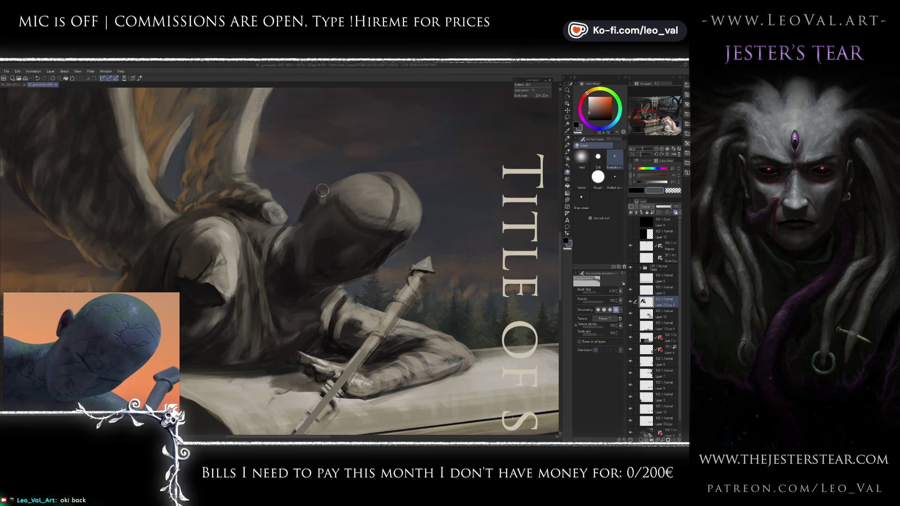
pyautogui.press('b')
# Step: Paint lighter warm highlights on the hood's crown with an enlarged brush
pyautogui.keyDown('alt'); pyautogui.click(348, 189); pyautogui.keyUp('alt')
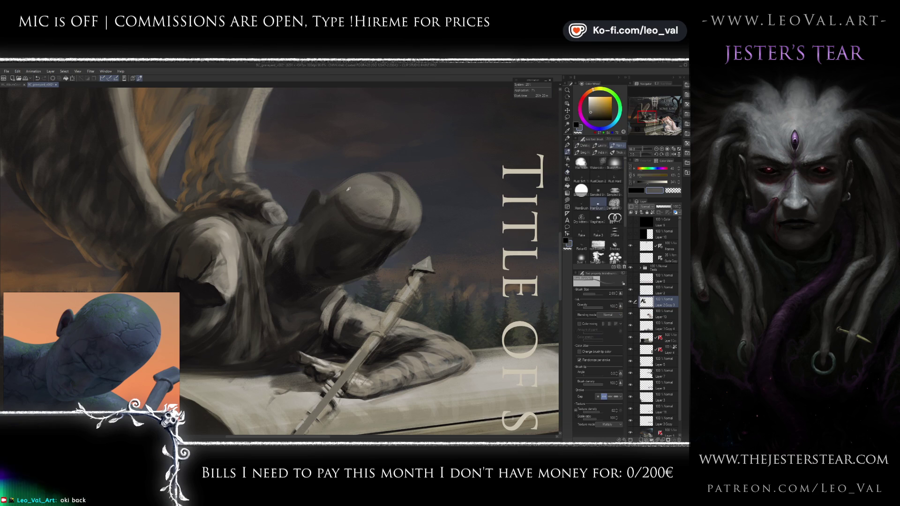
pyautogui.keyDown('alt'); pyautogui.click(338, 196); pyautogui.keyUp('alt')
pyautogui.moveTo(338, 197); pyautogui.dragTo(352, 179)
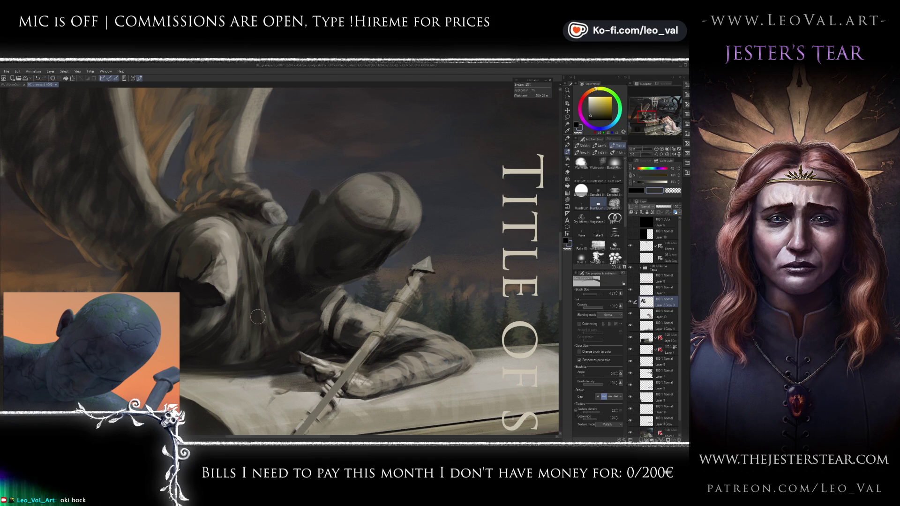
pyautogui.keyDown('alt'); pyautogui.click(379, 266); pyautogui.keyUp('alt')
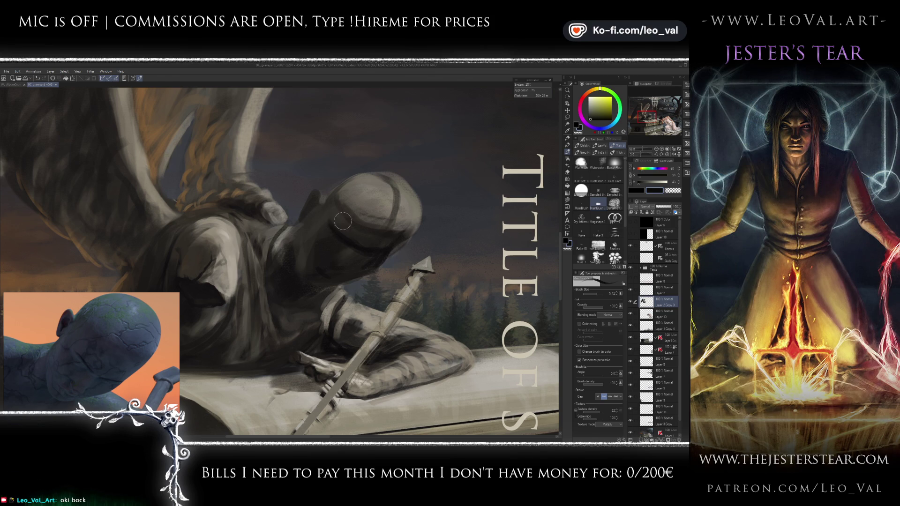
# Step: Resize the brush to about 9 and sample hood tones, including a darker warm tone
pyautogui.keyDown('ctrl'); pyautogui.keyDown('alt'); pyautogui.moveTo(326, 241); pyautogui.dragTo(323, 228); pyautogui.keyUp('alt'); pyautogui.keyUp('ctrl')
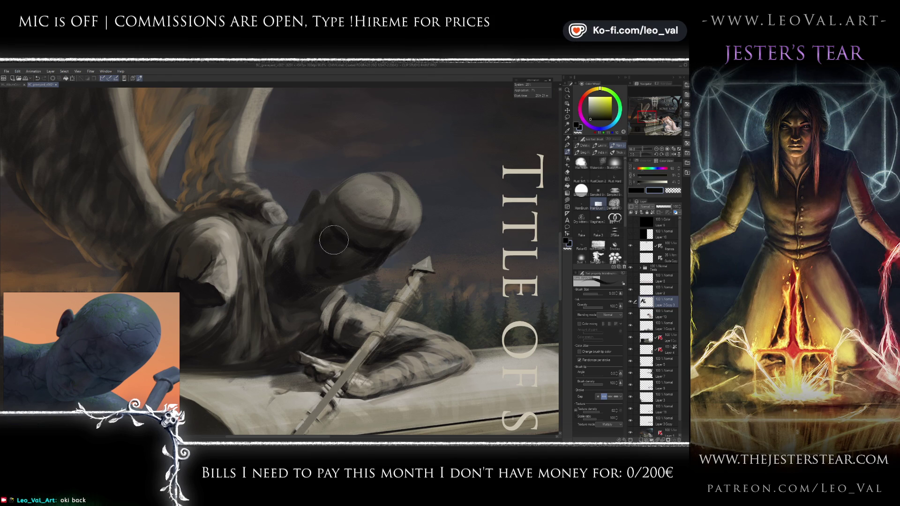
pyautogui.press('[')
pyautogui.keyDown('alt'); pyautogui.click(352, 250); pyautogui.keyUp('alt')
pyautogui.keyDown('ctrl'); pyautogui.keyDown('alt'); pyautogui.moveTo(352, 250); pyautogui.dragTo(363, 245); pyautogui.keyUp('alt'); pyautogui.keyUp('ctrl')
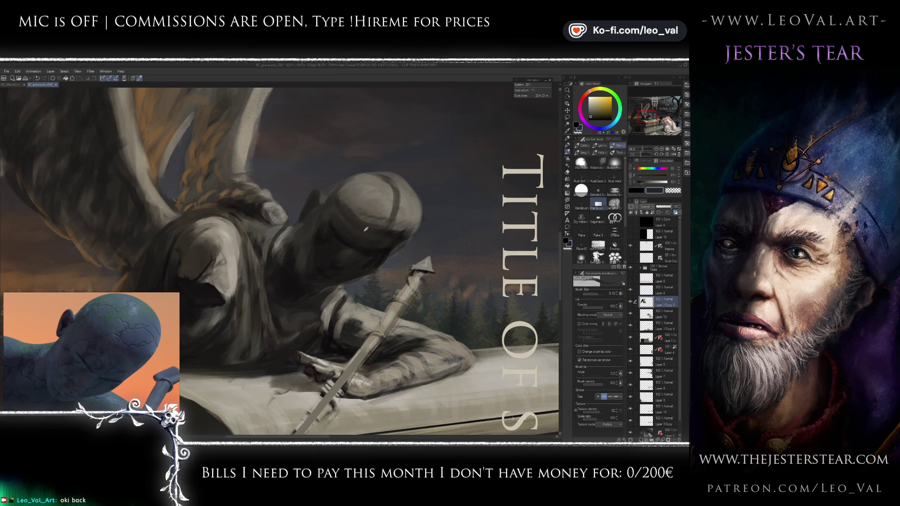
pyautogui.keyDown('alt'); pyautogui.click(368, 230); pyautogui.keyUp('alt')
# Step: Enable colour mixing and blend the hood, lightening its top and removing the dark band
pyautogui.keyDown('ctrl'); pyautogui.keyDown('alt'); pyautogui.moveTo(368, 230); pyautogui.dragTo(351, 236); pyautogui.keyUp('alt'); pyautogui.keyUp('ctrl')
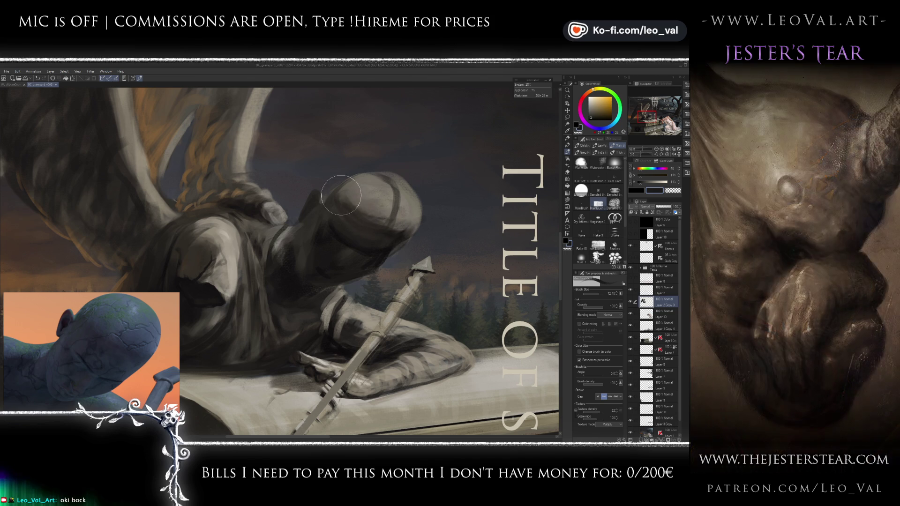
pyautogui.keyDown('alt'); pyautogui.click(380, 220); pyautogui.keyUp('alt')
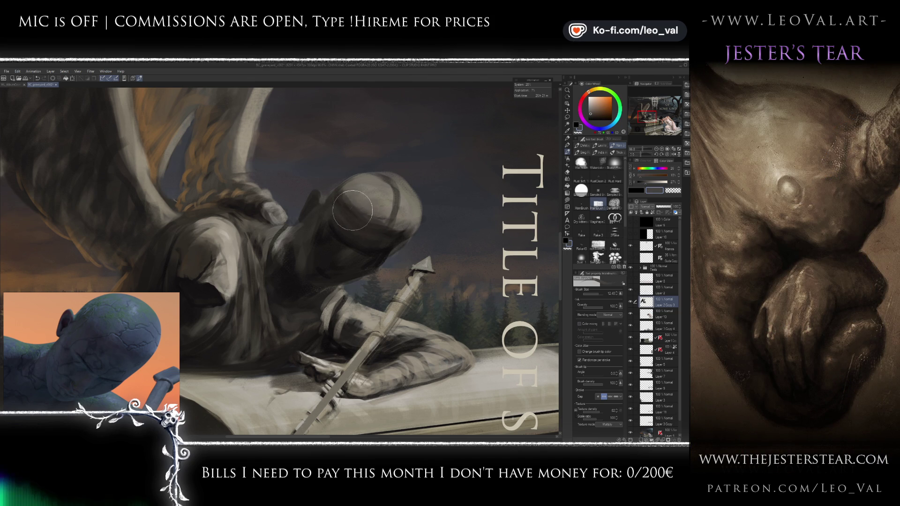
pyautogui.click(579, 324)
pyautogui.keyDown('alt'); pyautogui.click(370, 218); pyautogui.keyUp('alt')
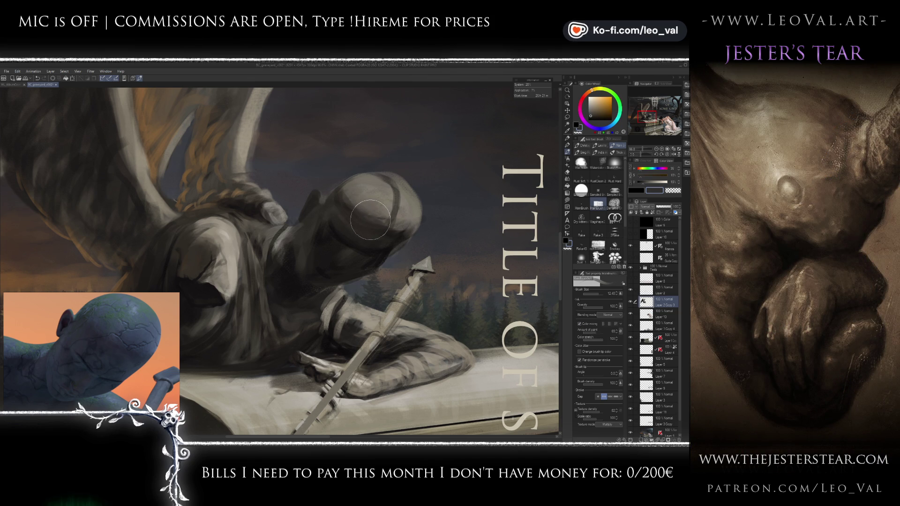
pyautogui.keyDown('alt'); pyautogui.click(355, 194); pyautogui.keyUp('alt')
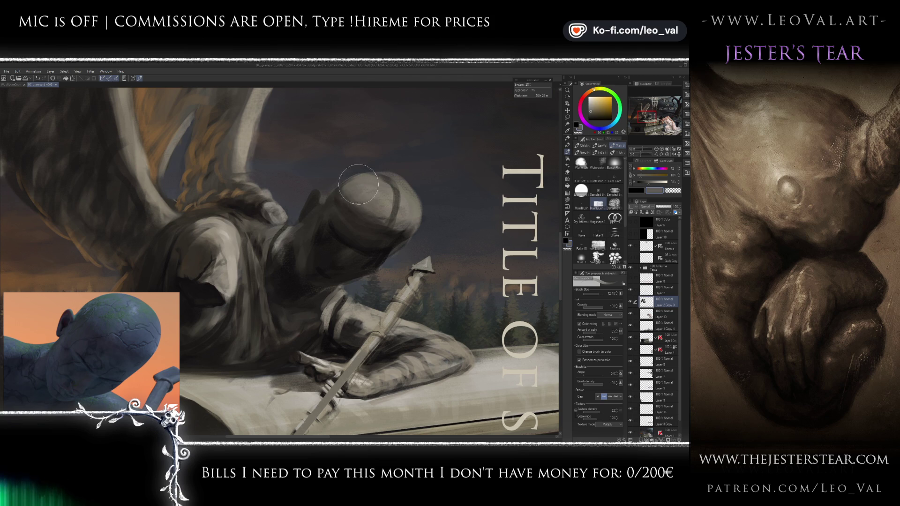
pyautogui.moveTo(393, 198); pyautogui.dragTo(384, 179)
pyautogui.moveTo(403, 211); pyautogui.dragTo(406, 232)
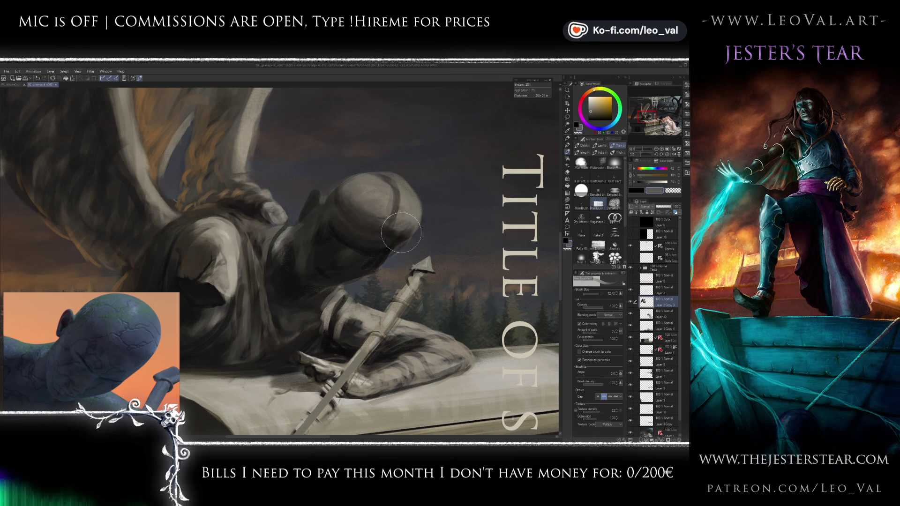
# Step: Sample greenish, brown and dark hood tones while shrinking the brush from 10 to 6
pyautogui.keyDown('alt'); pyautogui.click(410, 223); pyautogui.keyUp('alt')
pyautogui.keyDown('alt'); pyautogui.click(392, 230); pyautogui.keyUp('alt')
pyautogui.keyDown('alt'); pyautogui.click(395, 237); pyautogui.keyUp('alt')
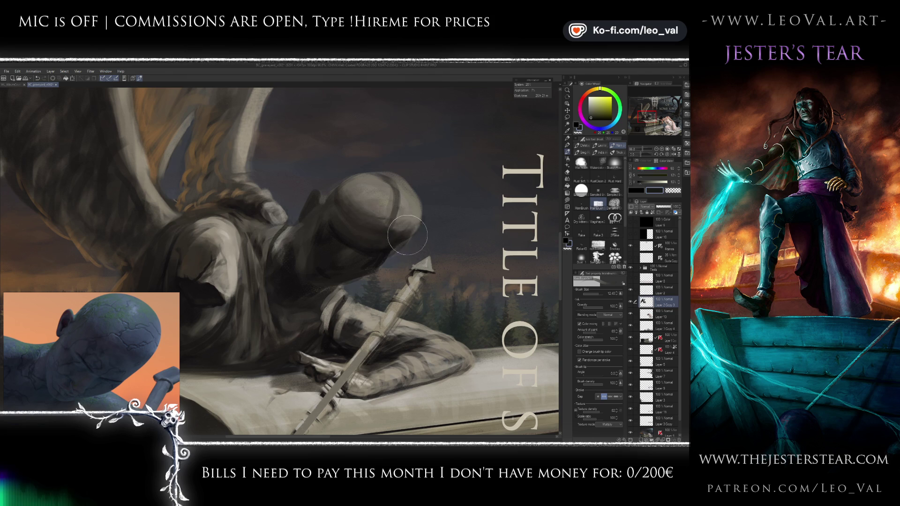
pyautogui.press('[')
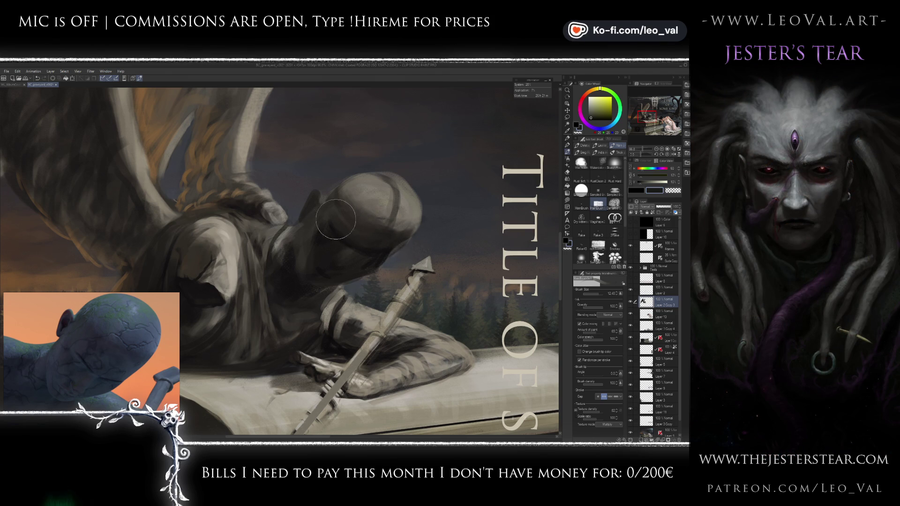
pyautogui.press('[')
pyautogui.keyDown('alt'); pyautogui.click(331, 256); pyautogui.keyUp('alt')
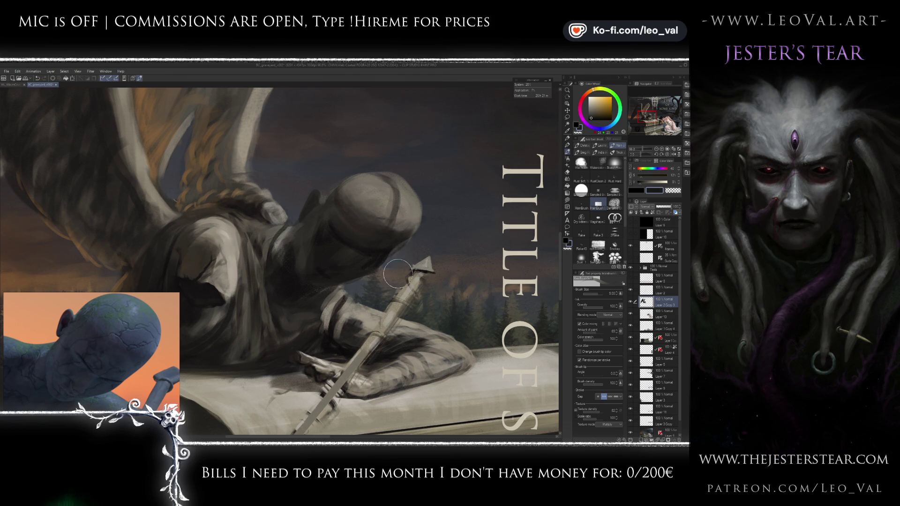
pyautogui.keyDown('alt'); pyautogui.click(318, 258); pyautogui.keyUp('alt')
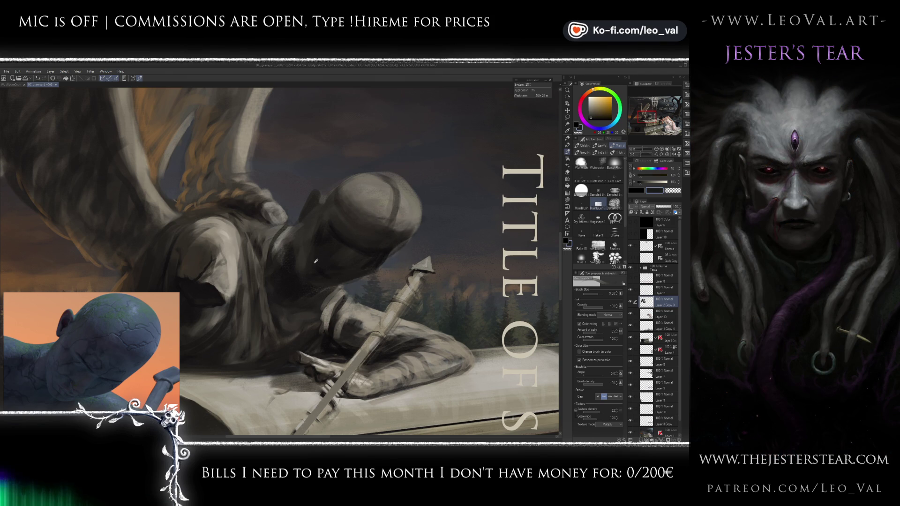
pyautogui.press('[')
pyautogui.press('[')
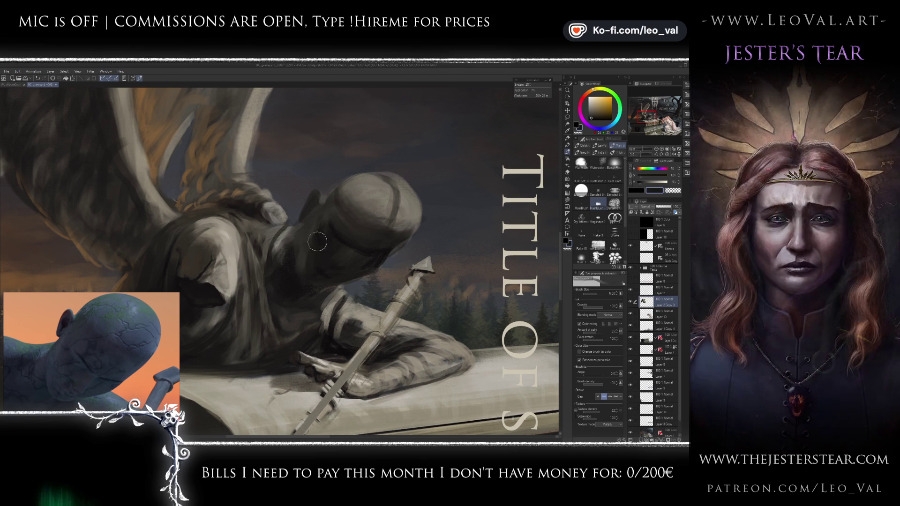
pyautogui.keyDown('alt'); pyautogui.click(308, 256); pyautogui.keyUp('alt')
pyautogui.press('[')
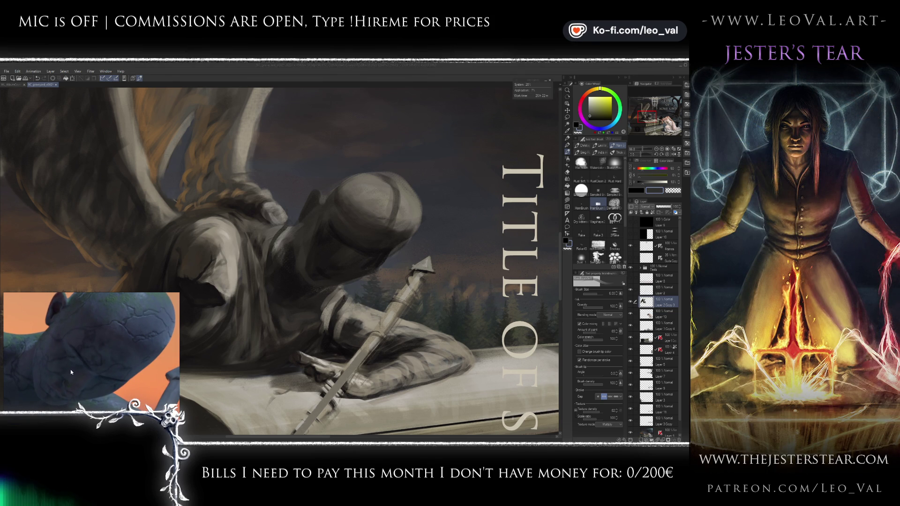
# Step: Sample dark red and light yellow-grey tones from the canvas for the face shadow
pyautogui.click(311, 217)
pyautogui.keyDown('alt'); pyautogui.click(305, 230); pyautogui.keyUp('alt')
pyautogui.keyDown('alt'); pyautogui.click(293, 263); pyautogui.keyUp('alt')
pyautogui.keyDown('alt'); pyautogui.click(298, 289); pyautogui.keyUp('alt')
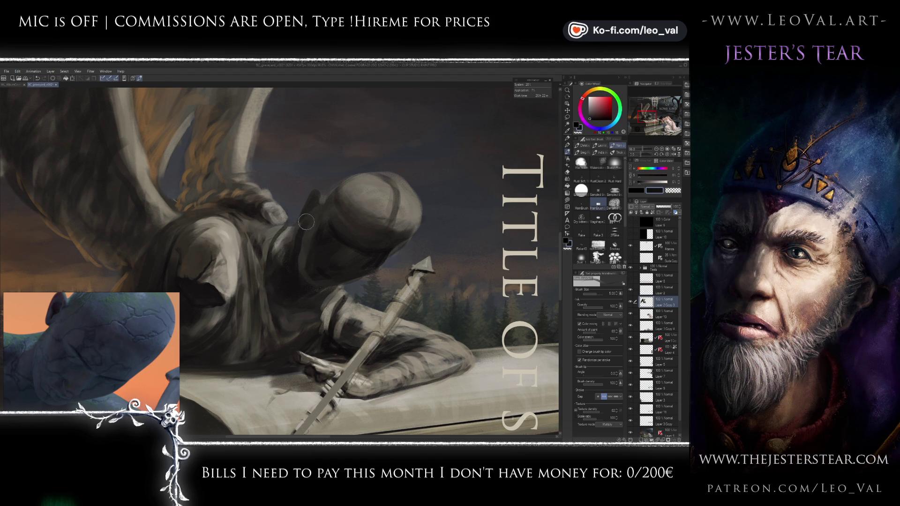
pyautogui.keyDown('alt'); pyautogui.click(309, 232); pyautogui.keyUp('alt')
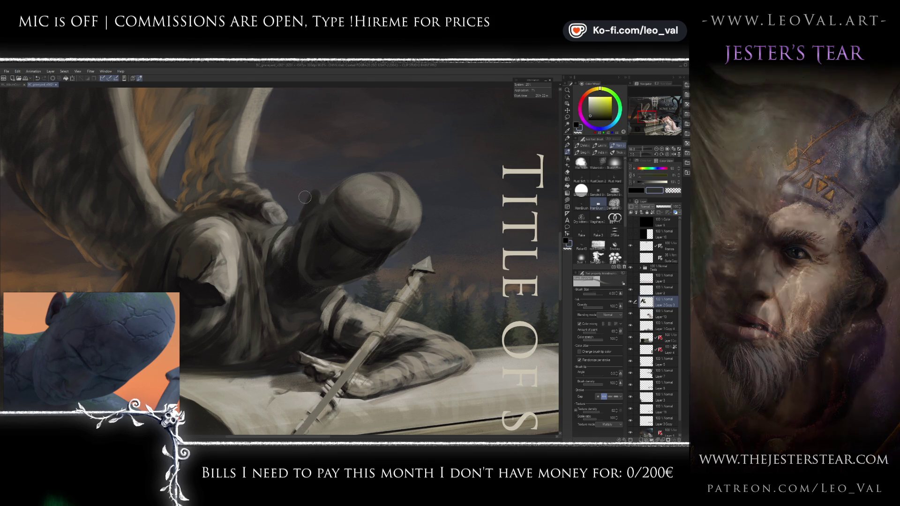
# Step: Lasso a region near the hood, then sample dark greys with the brush at about 10.3
pyautogui.press('m')
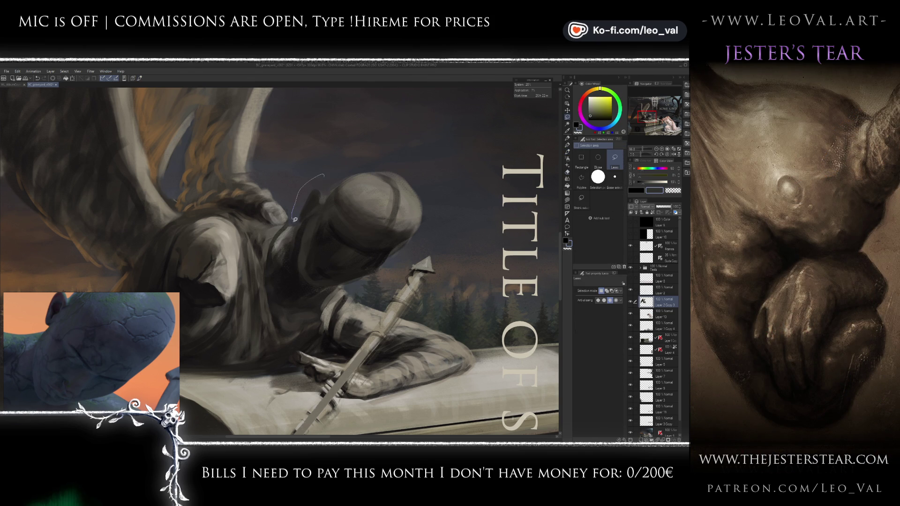
pyautogui.moveTo(294, 218); pyautogui.dragTo(276, 278)
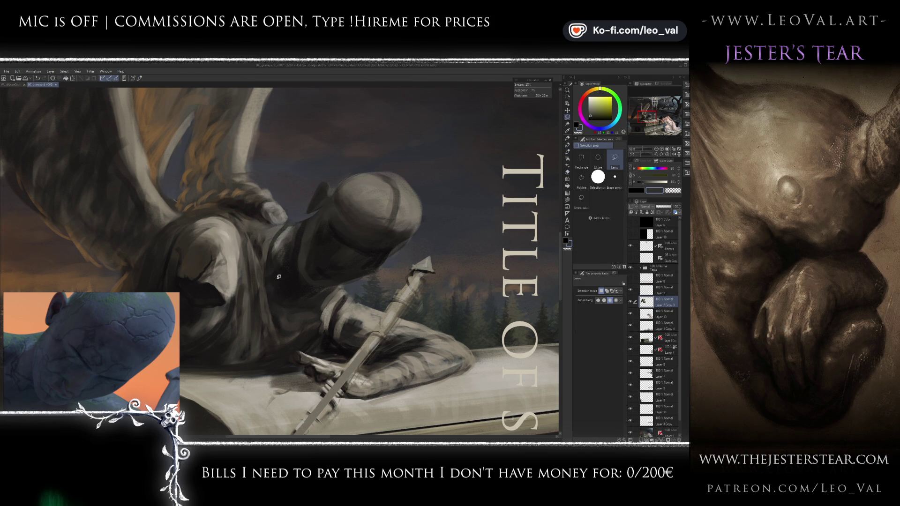
pyautogui.press('b')
pyautogui.keyDown('alt'); pyautogui.click(315, 203); pyautogui.keyUp('alt')
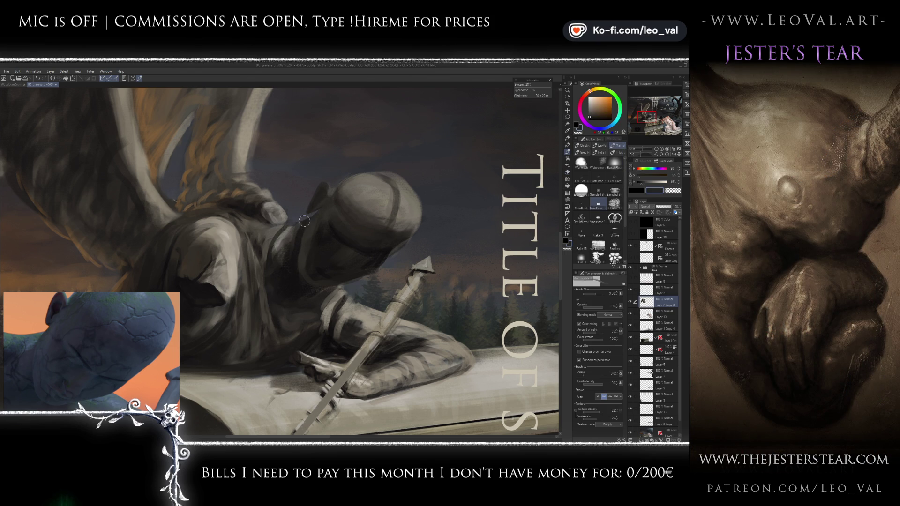
pyautogui.keyDown('alt'); pyautogui.click(301, 244); pyautogui.keyUp('alt')
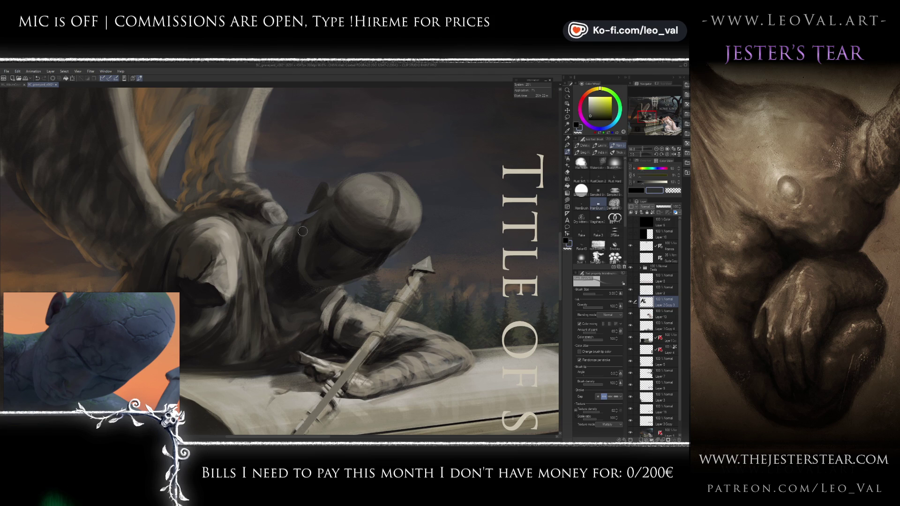
pyautogui.moveTo(319, 242); pyautogui.dragTo(324, 236)
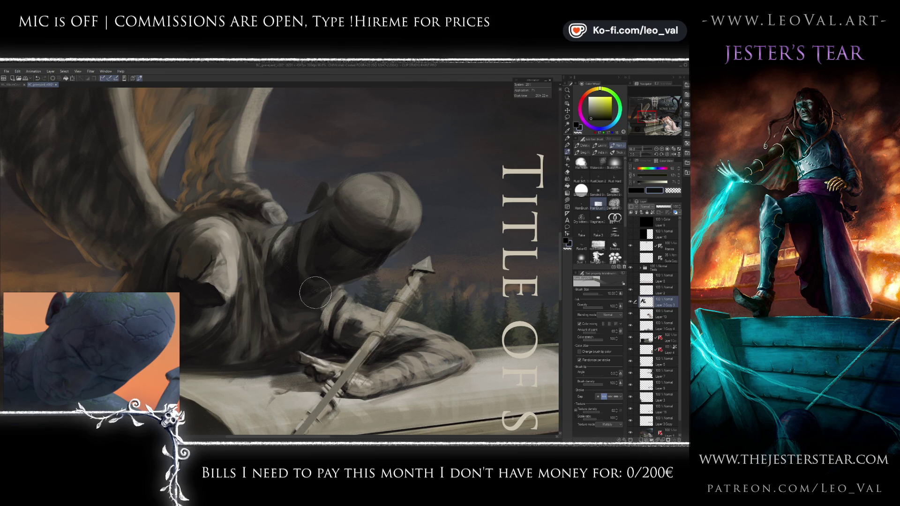
# Step: Soften the face shadow with near-black and grey-green tones at brush sizes 5 to 7.6
pyautogui.keyDown('alt'); pyautogui.click(379, 208); pyautogui.keyUp('alt')
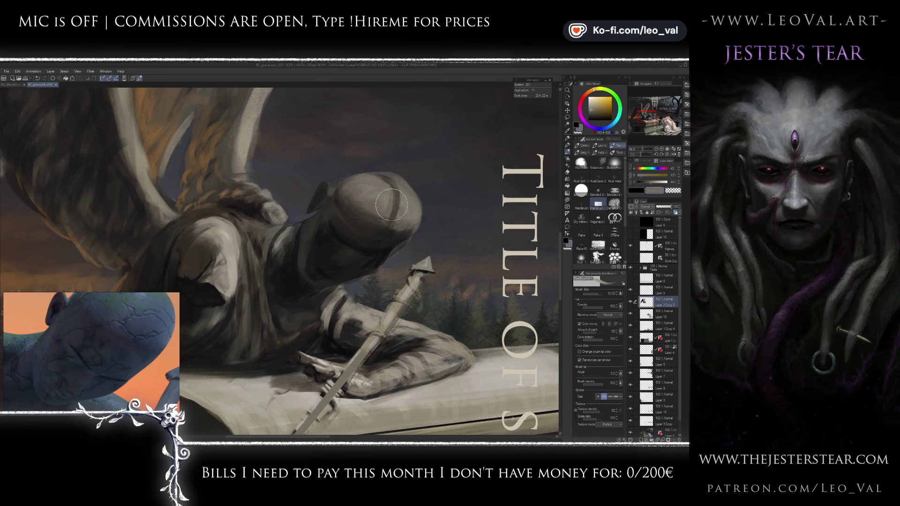
pyautogui.keyDown('alt'); pyautogui.click(376, 245); pyautogui.keyUp('alt')
pyautogui.keyDown('alt'); pyautogui.click(376, 251); pyautogui.keyUp('alt')
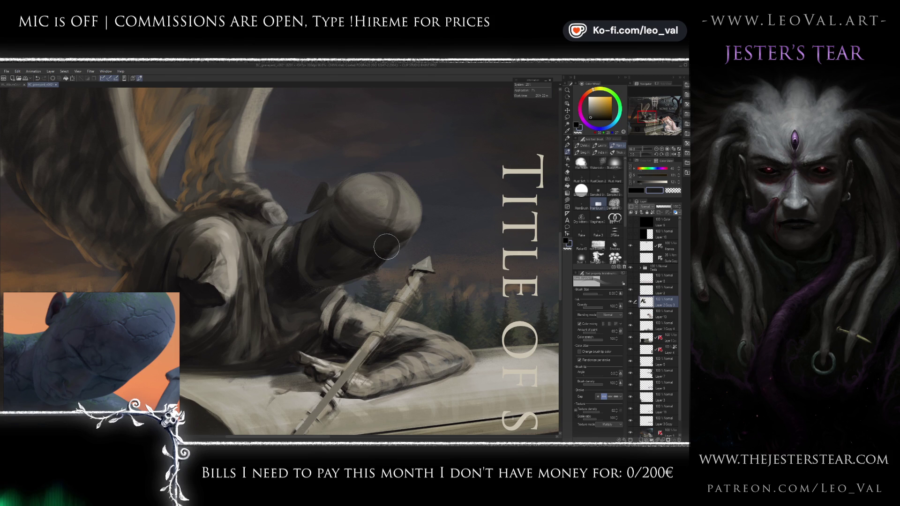
pyautogui.press('[')
pyautogui.press('[')
pyautogui.press('[')
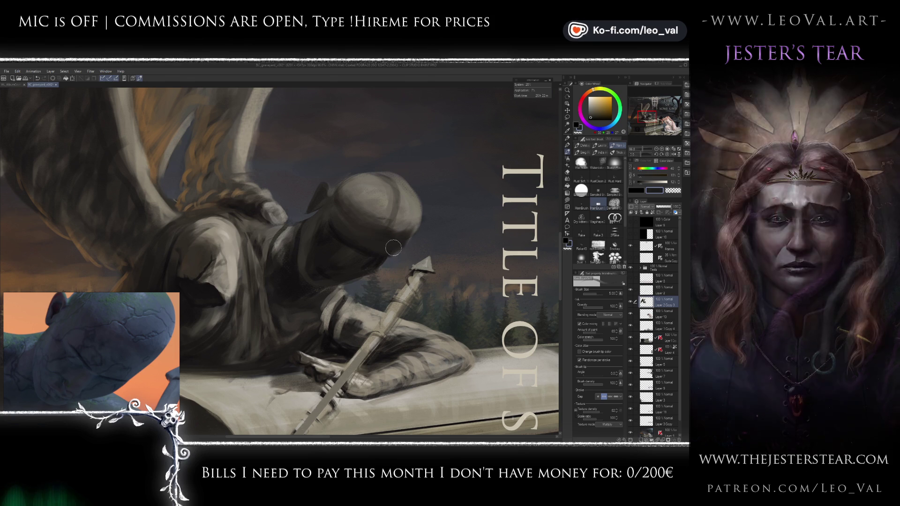
pyautogui.keyDown('alt'); pyautogui.click(375, 254); pyautogui.keyUp('alt')
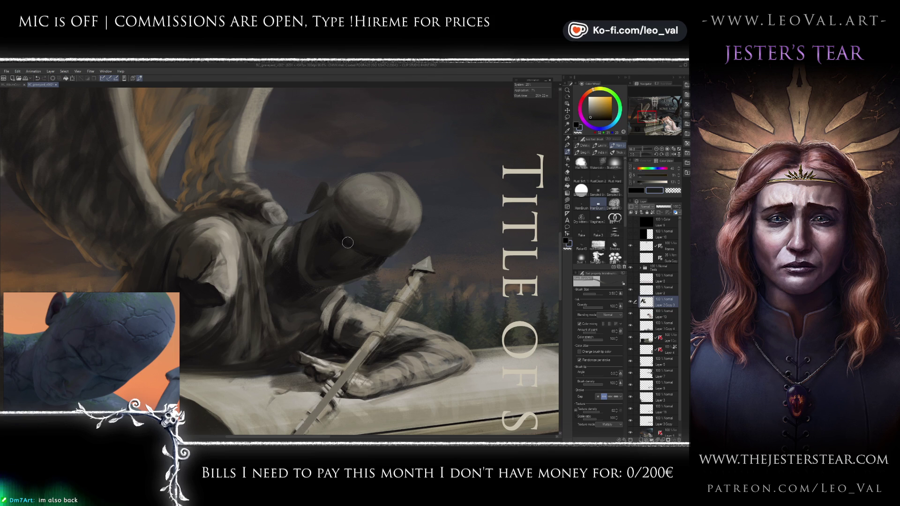
pyautogui.keyDown('alt'); pyautogui.click(336, 246); pyautogui.keyUp('alt')
pyautogui.moveTo(337, 245); pyautogui.dragTo(330, 226)
# Step: Blend lighter and darker hood greys with the brush between sizes 10 and 12.9
pyautogui.keyDown('alt'); pyautogui.click(338, 232); pyautogui.keyUp('alt')
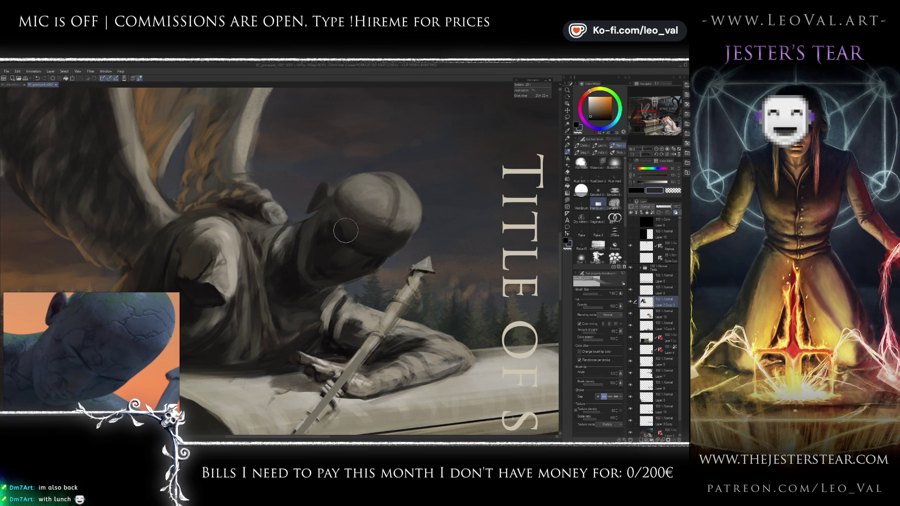
pyautogui.moveTo(356, 247); pyautogui.dragTo(354, 258)
pyautogui.keyDown('alt'); pyautogui.click(353, 258); pyautogui.keyUp('alt')
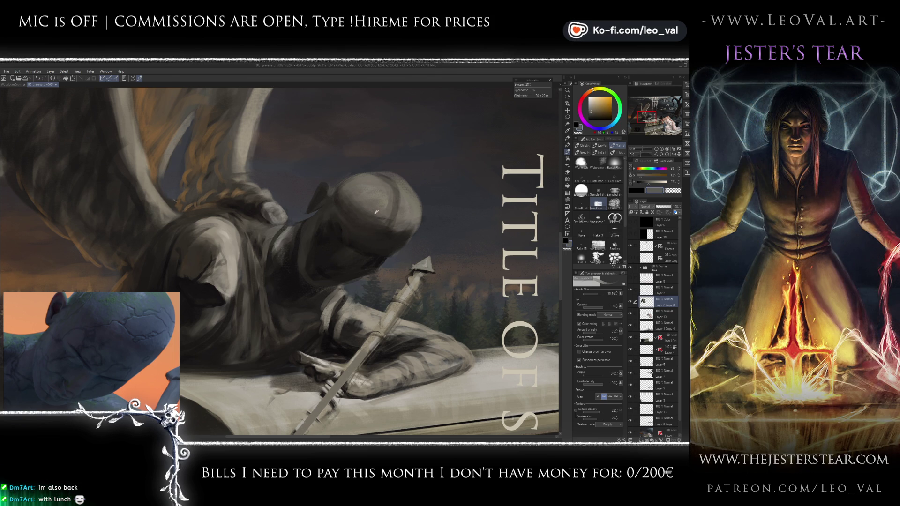
pyautogui.keyDown('alt'); pyautogui.click(372, 241); pyautogui.keyUp('alt')
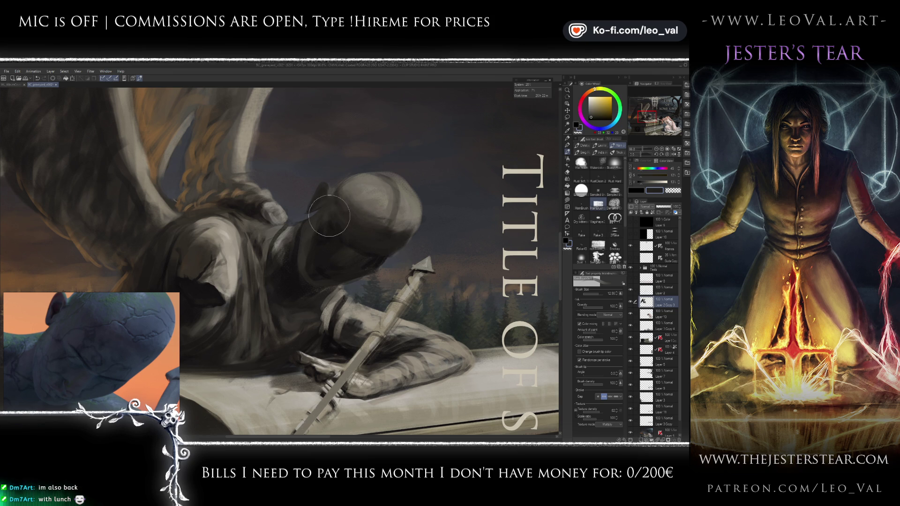
pyautogui.keyDown('alt'); pyautogui.click(325, 221); pyautogui.keyUp('alt')
pyautogui.keyDown('alt'); pyautogui.click(324, 226); pyautogui.keyUp('alt')
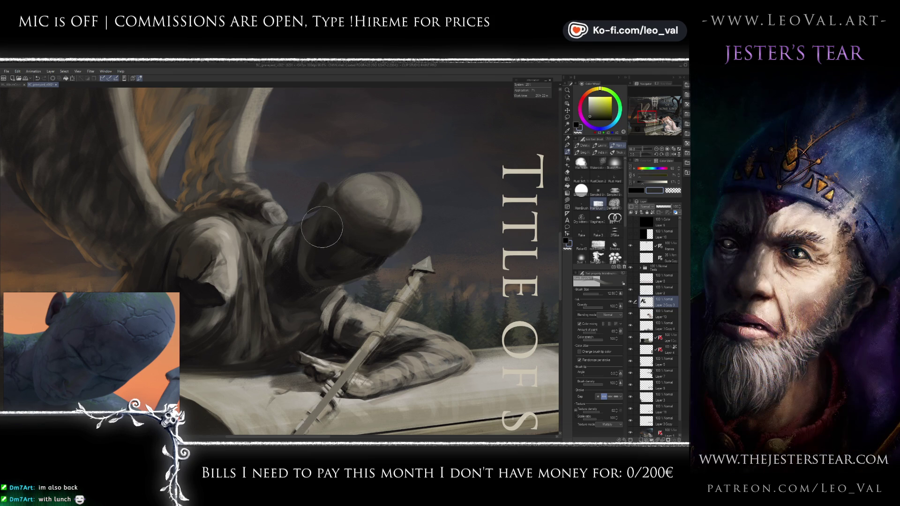
pyautogui.keyDown('alt'); pyautogui.click(373, 197); pyautogui.keyUp('alt')
pyautogui.press('[')
pyautogui.press('[')
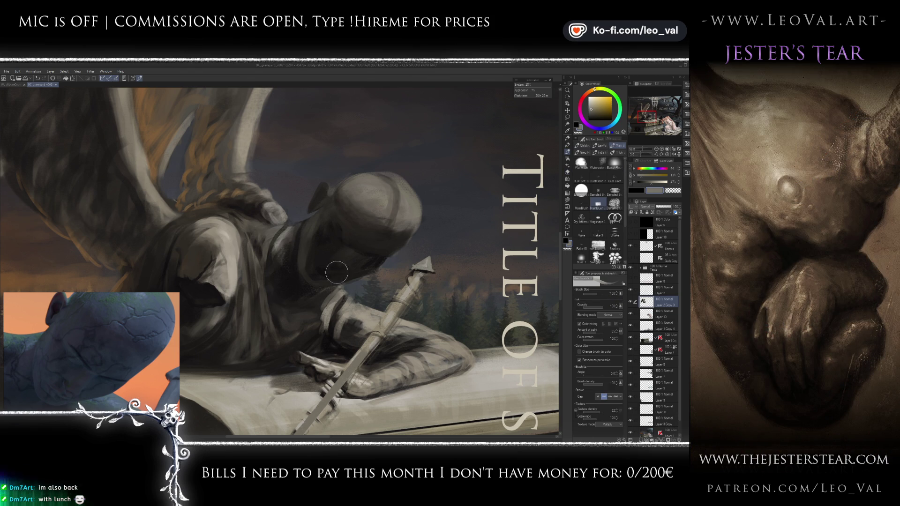
# Step: Mirror the view to check, then turn off colour mixing and pick a dark grey
pyautogui.press('h')
pyautogui.press('h')
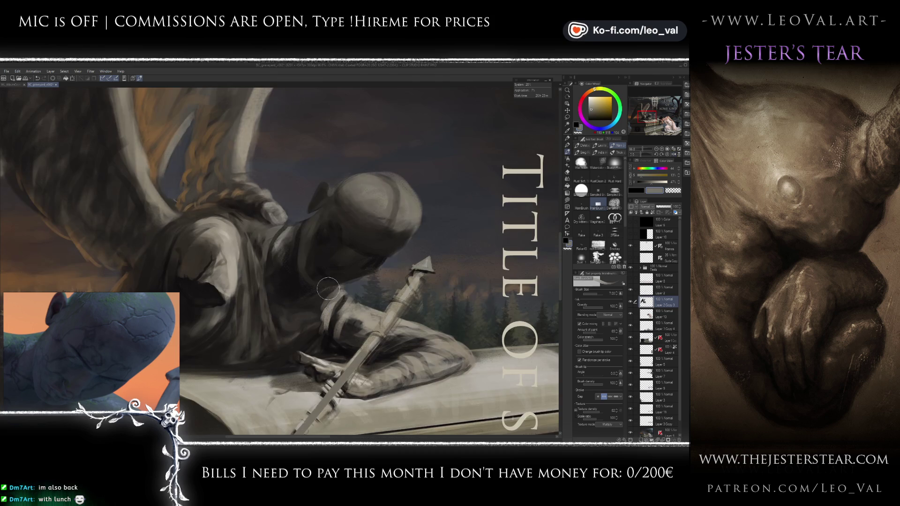
pyautogui.keyDown('alt'); pyautogui.click(361, 260); pyautogui.keyUp('alt')
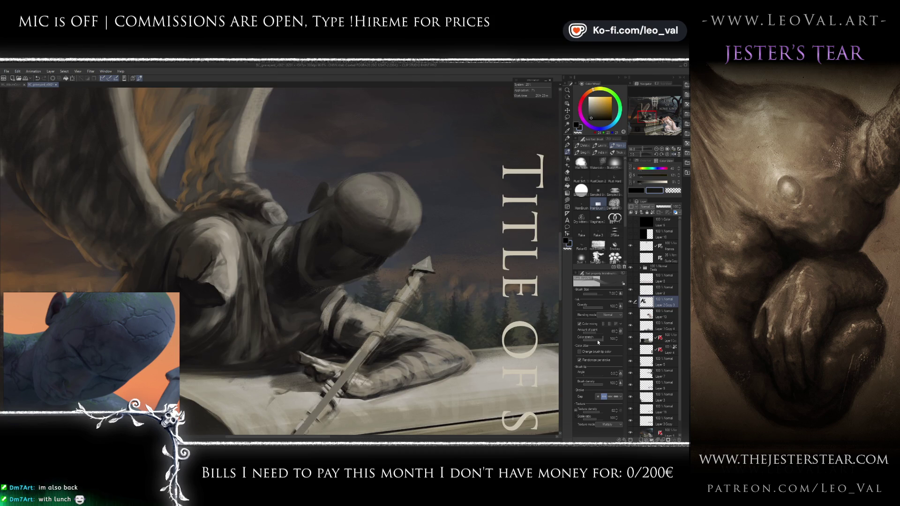
pyautogui.click(580, 324)
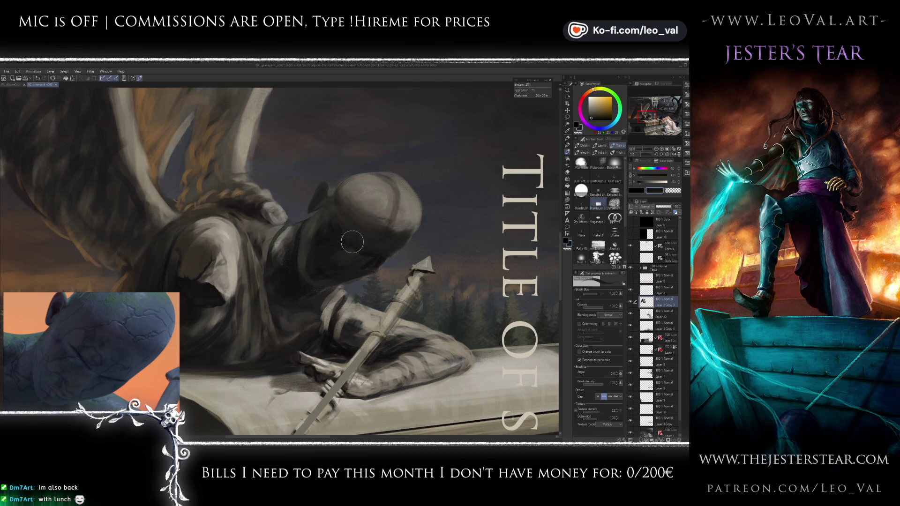
pyautogui.keyDown('alt'); pyautogui.click(349, 256); pyautogui.keyUp('alt')
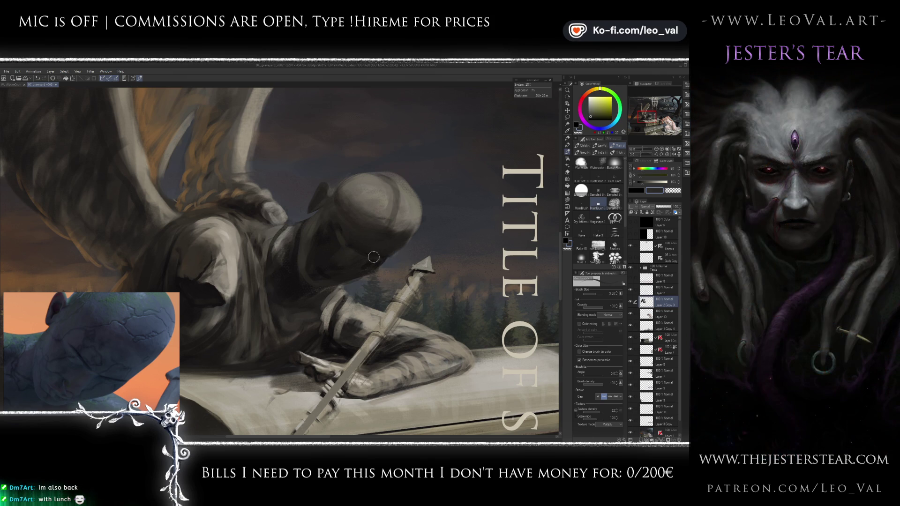
# Step: Paint the visor shading with darker helmet greys at brush size about 6
pyautogui.press('x')
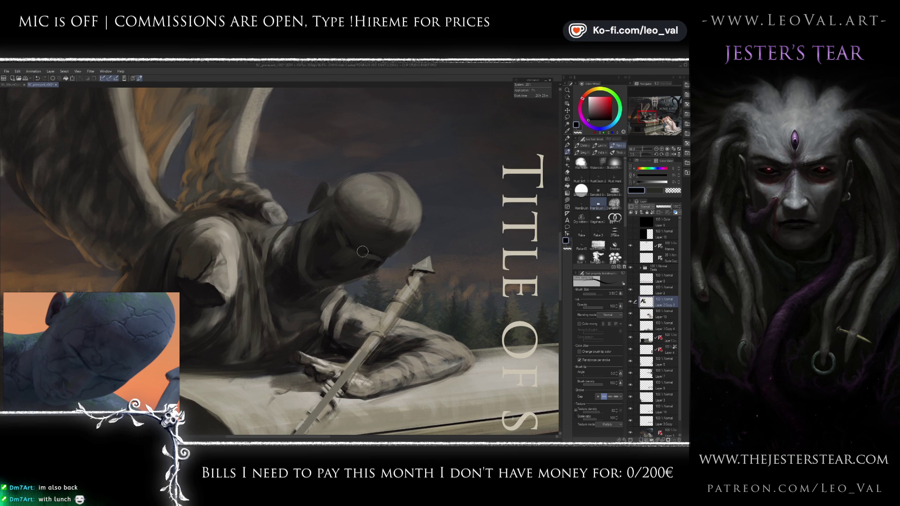
pyautogui.keyDown('alt'); pyautogui.click(347, 258); pyautogui.keyUp('alt')
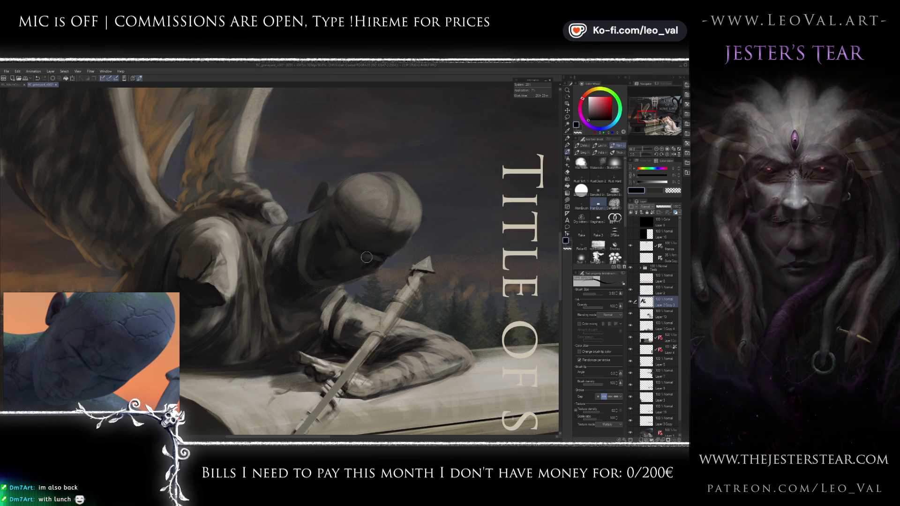
pyautogui.moveTo(342, 278); pyautogui.dragTo(351, 278)
pyautogui.keyDown('alt'); pyautogui.click(342, 264); pyautogui.keyUp('alt')
pyautogui.press('x')
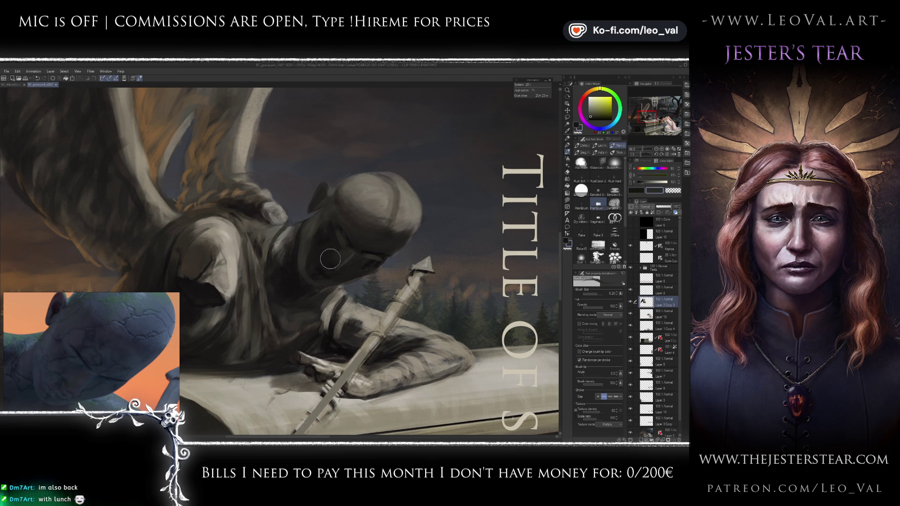
pyautogui.press('d')
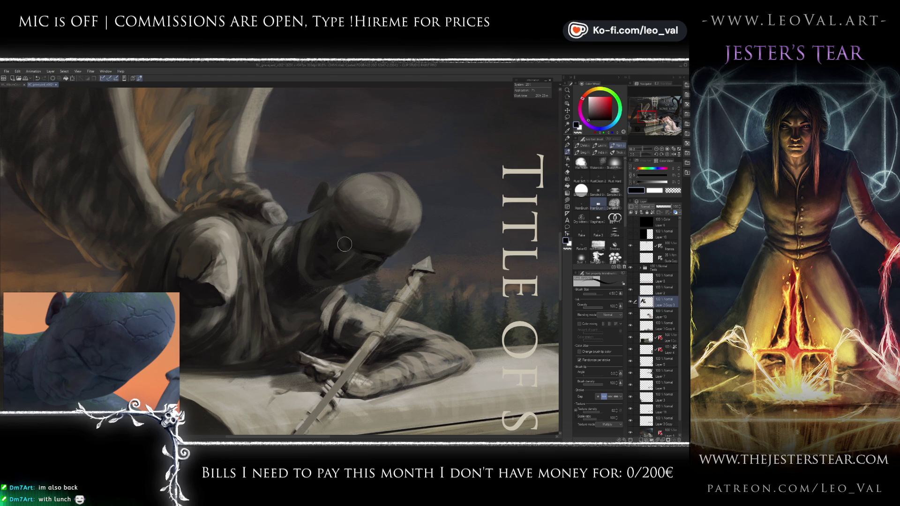
# Step: Liquify the paint, repaint helmet tones with a size-5 brush, and fit the whole cover in view
pyautogui.press('j')
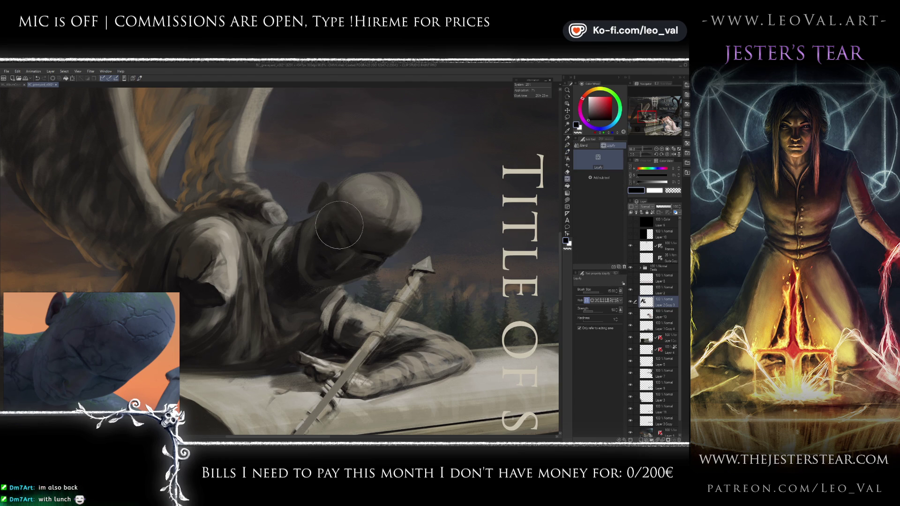
pyautogui.press('b')
pyautogui.keyDown('alt'); pyautogui.click(354, 233); pyautogui.keyUp('alt')
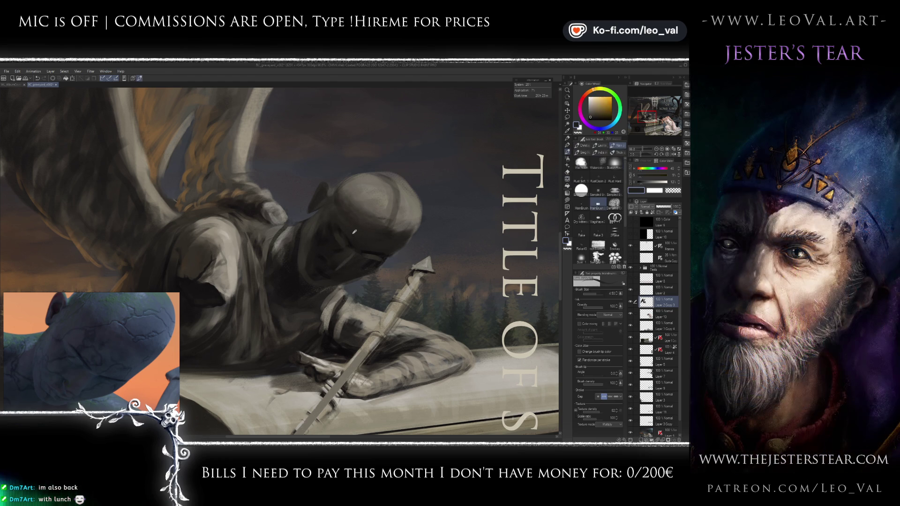
pyautogui.keyDown('alt'); pyautogui.click(371, 252); pyautogui.keyUp('alt')
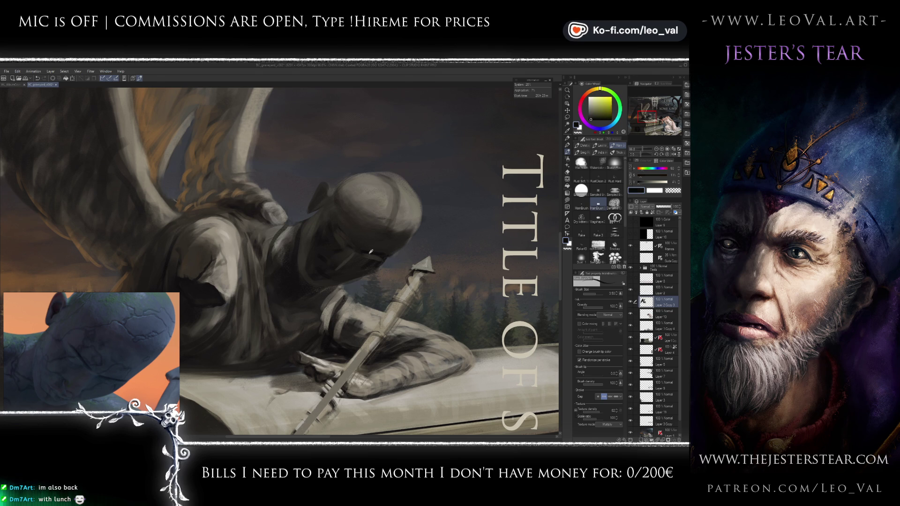
pyautogui.keyDown('alt'); pyautogui.click(346, 243); pyautogui.keyUp('alt')
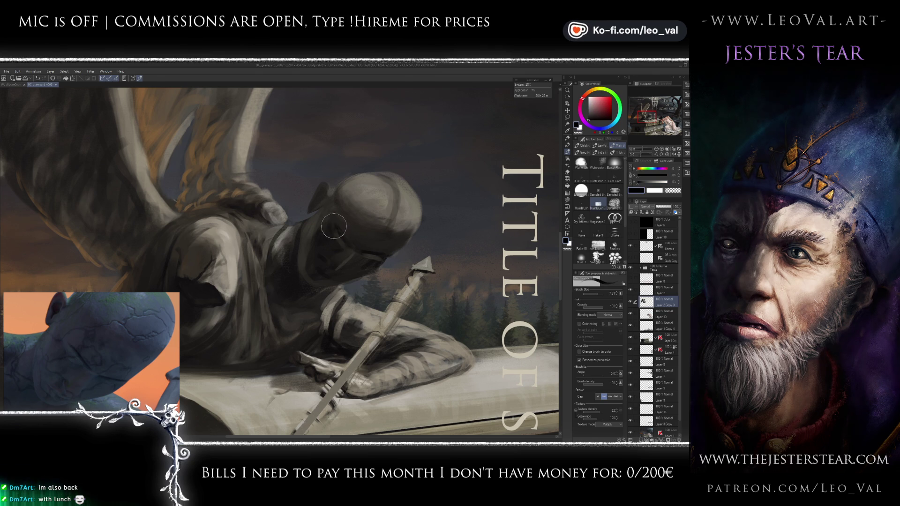
pyautogui.press(']')
pyautogui.press(']')
pyautogui.press(']')
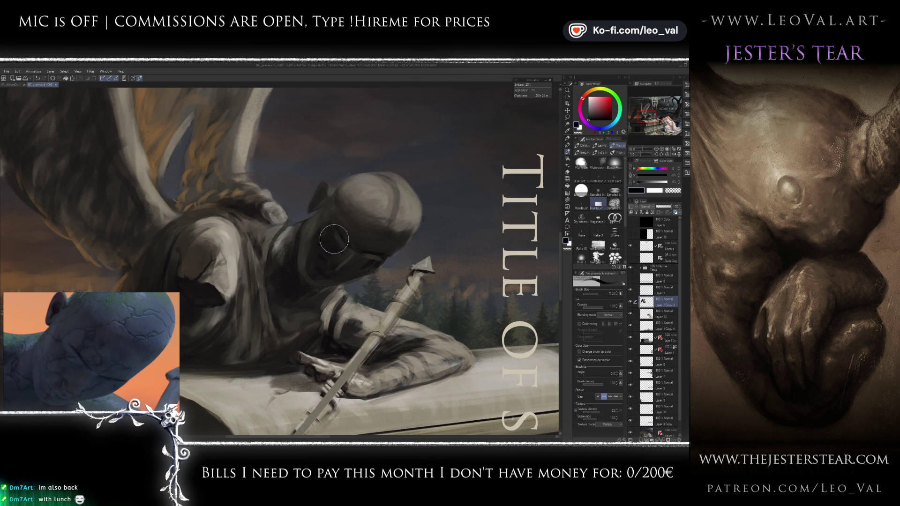
pyautogui.hotkey('ctrl', '0')
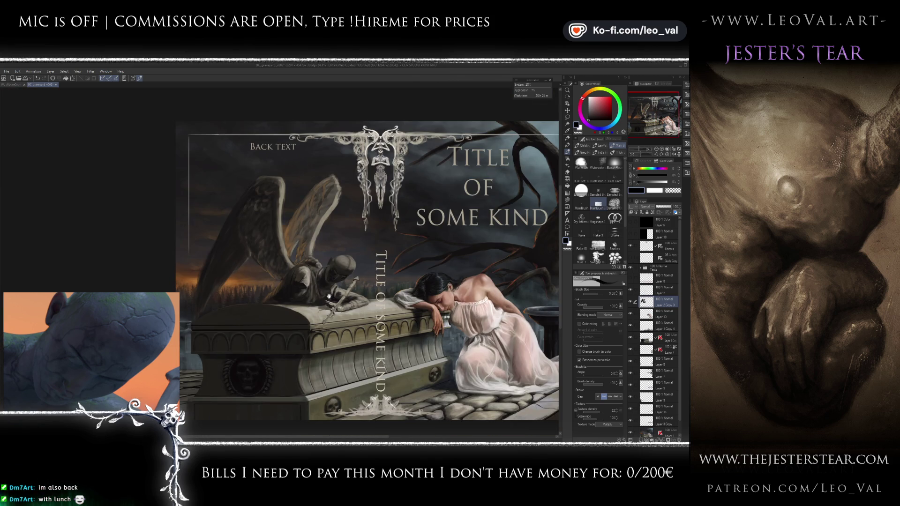
# Step: Zoom in on the hood and flip the view horizontally to check the drawing
pyautogui.scroll(3, 350, 285)
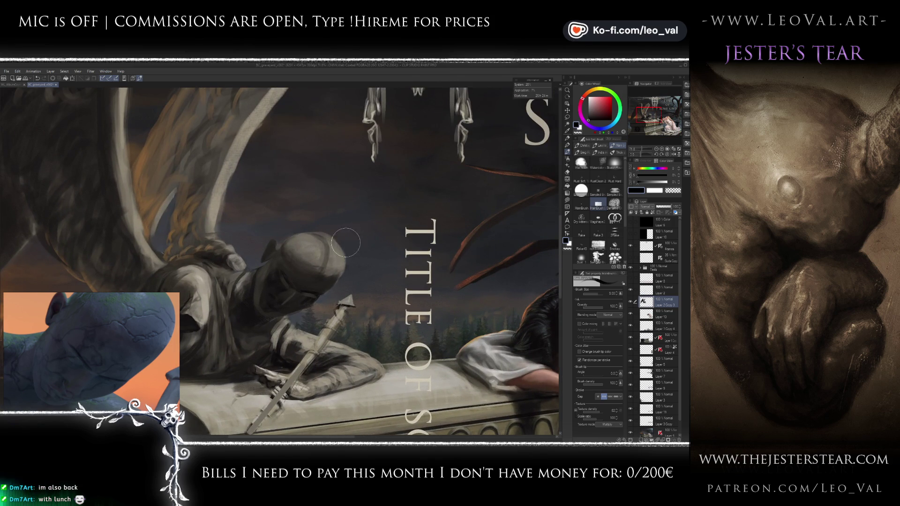
pyautogui.press('e')
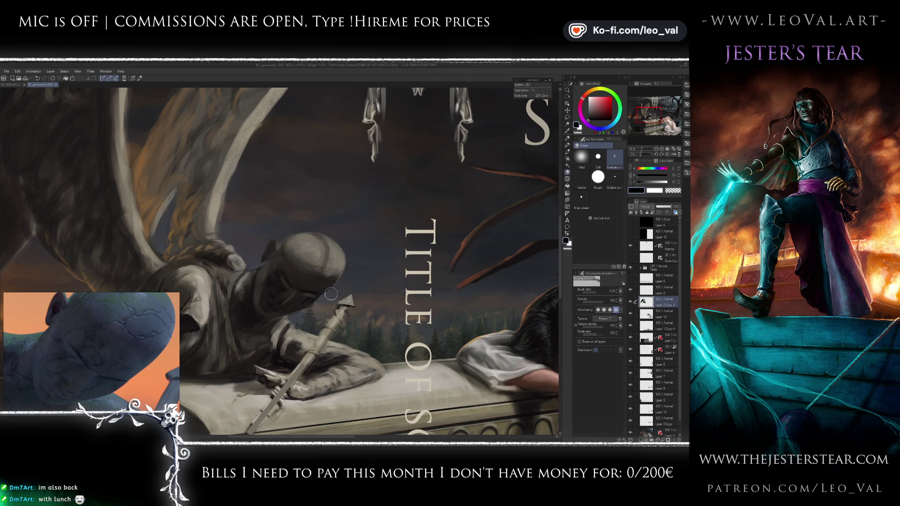
pyautogui.press('b')
pyautogui.scroll(5, 427, 230)
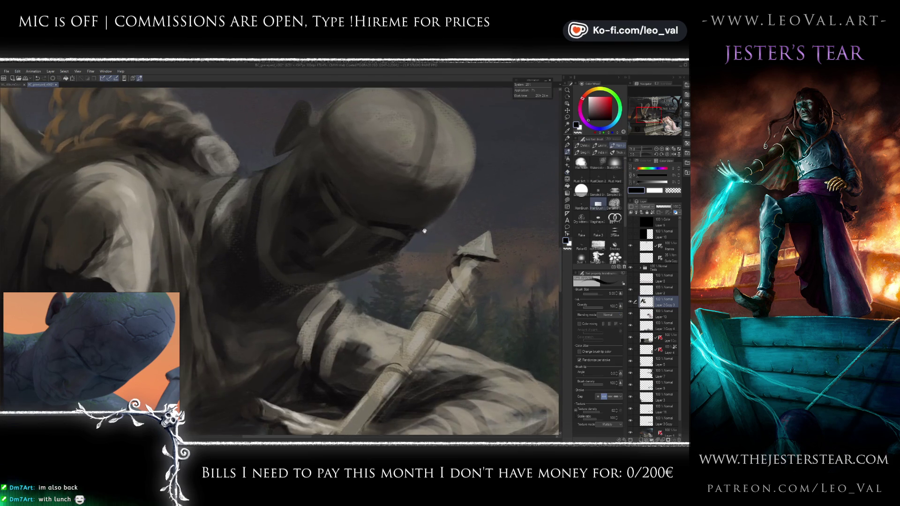
pyautogui.scroll(-2, 427, 230)
pyautogui.press('h')
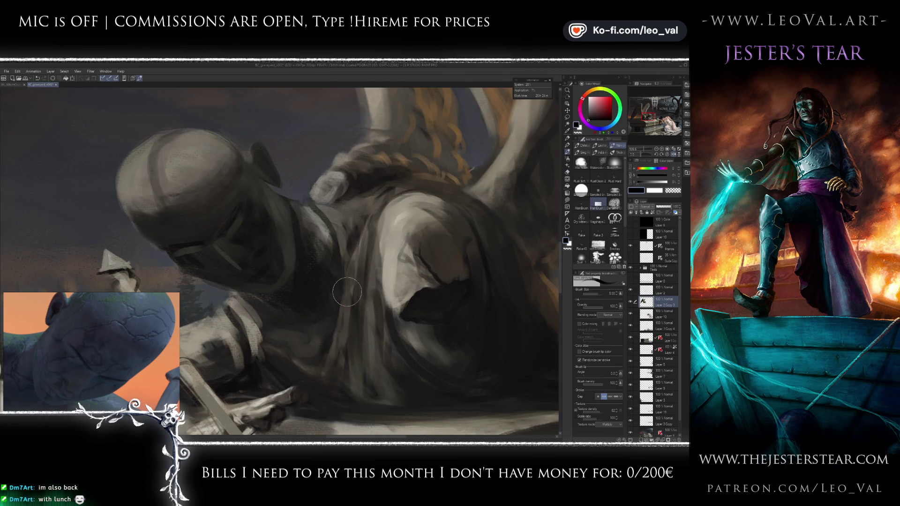
pyautogui.press('h')
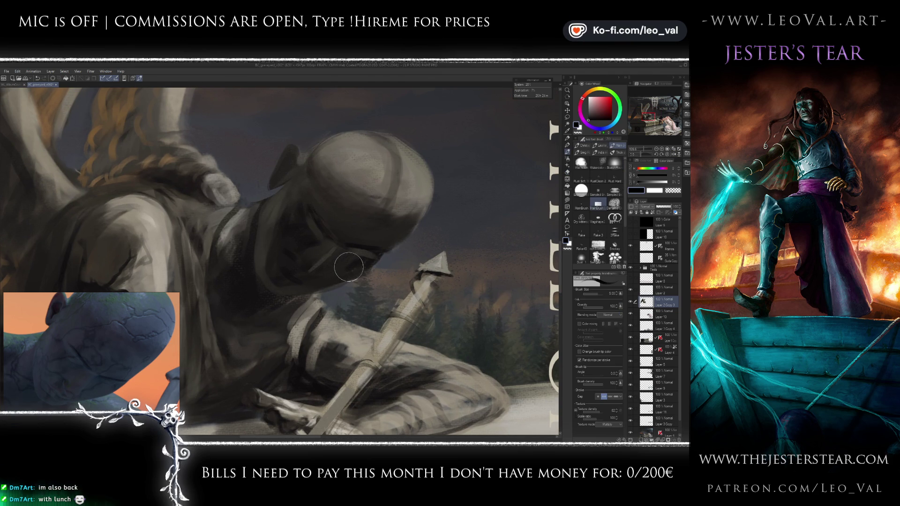
# Step: Sample dark greys and the visor's near-black while shrinking the brush from 8 to 3
pyautogui.keyDown('alt'); pyautogui.click(345, 269); pyautogui.keyUp('alt')
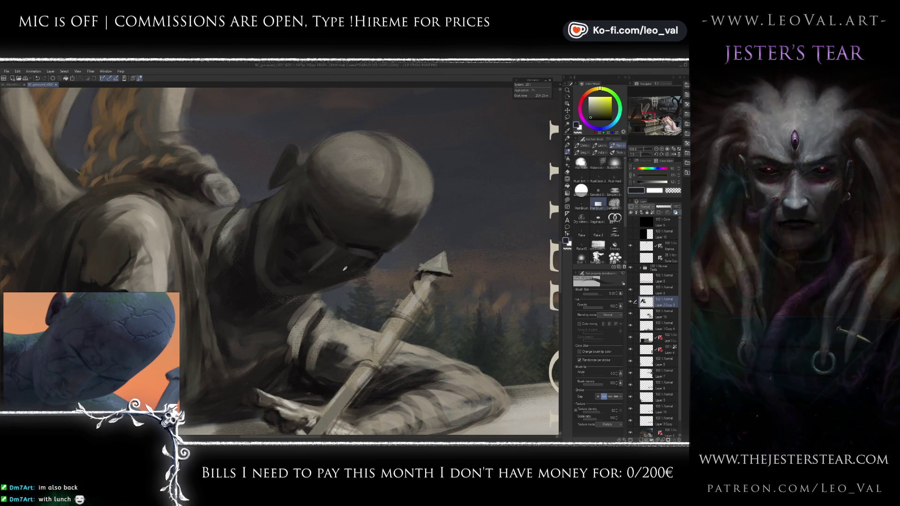
pyautogui.keyDown('alt'); pyautogui.click(333, 281); pyautogui.keyUp('alt')
pyautogui.press('[')
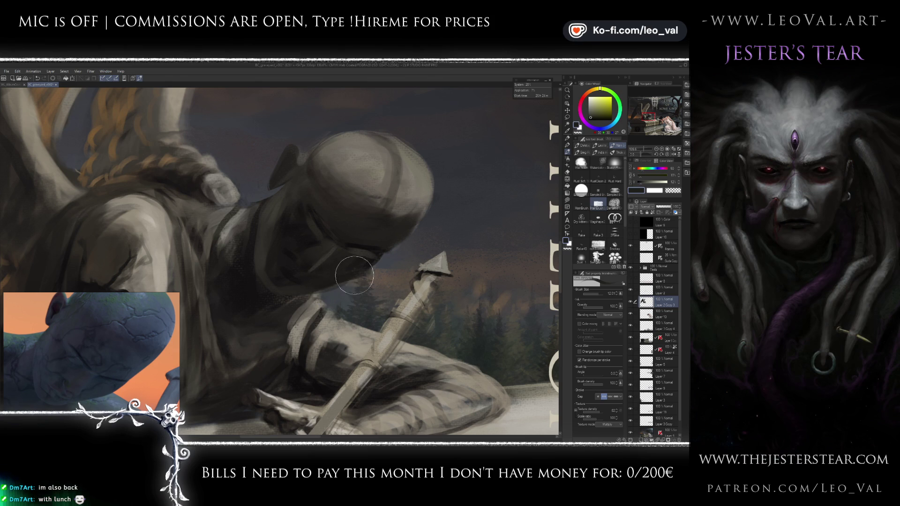
pyautogui.keyDown('alt'); pyautogui.click(359, 257); pyautogui.keyUp('alt')
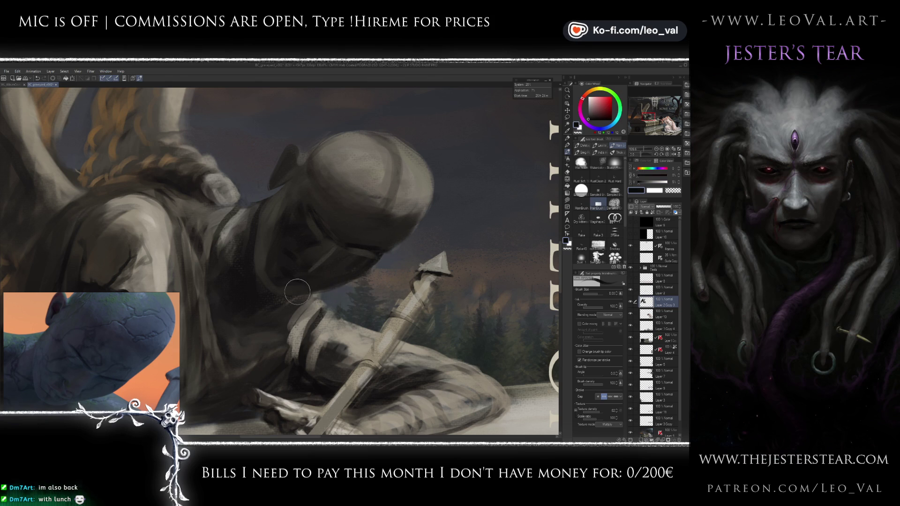
pyautogui.press('[')
pyautogui.press('[')
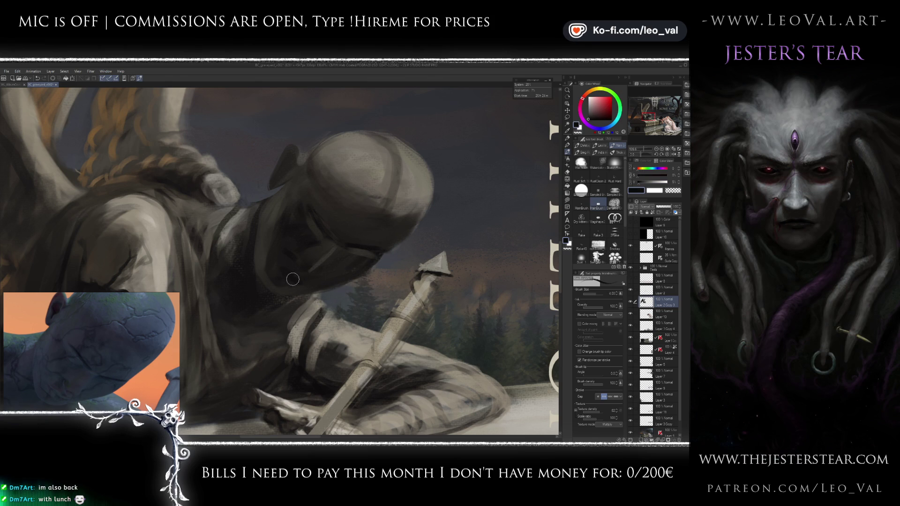
pyautogui.keyDown('alt'); pyautogui.click(279, 292); pyautogui.keyUp('alt')
pyautogui.keyDown('alt'); pyautogui.click(279, 292); pyautogui.keyUp('alt')
pyautogui.press('[')
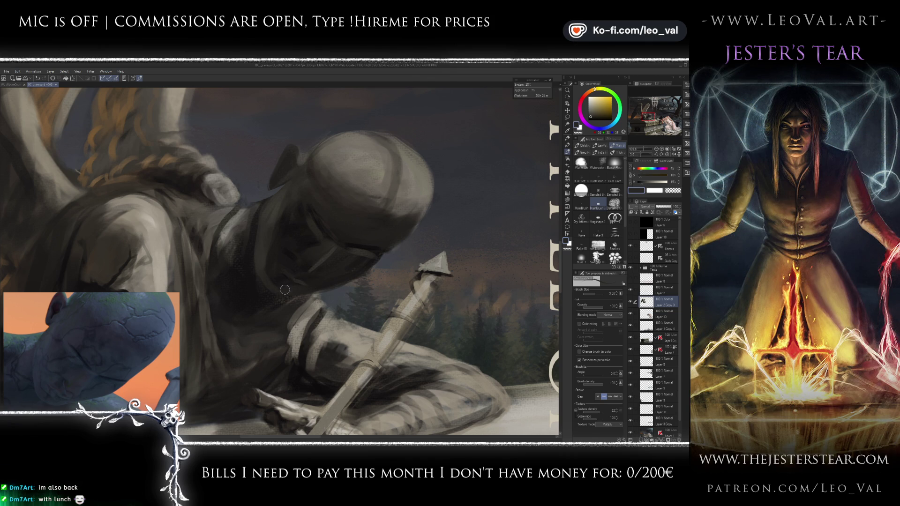
# Step: Deepen the visor's near-black shadows with an even darker shade, then enlarge the brush to about 11
pyautogui.keyDown('alt'); pyautogui.click(367, 247); pyautogui.keyUp('alt')
pyautogui.keyDown('alt'); pyautogui.click(368, 246); pyautogui.keyUp('alt')
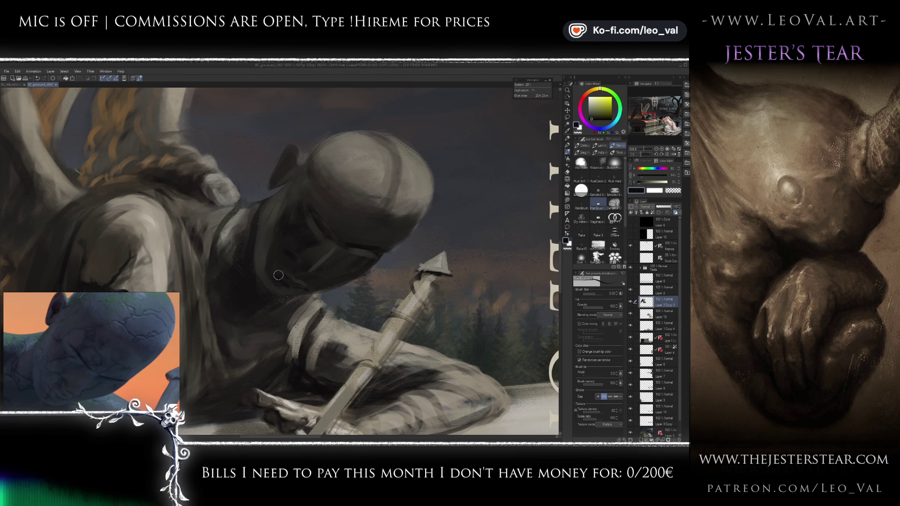
pyautogui.keyDown('alt'); pyautogui.click(255, 279); pyautogui.keyUp('alt')
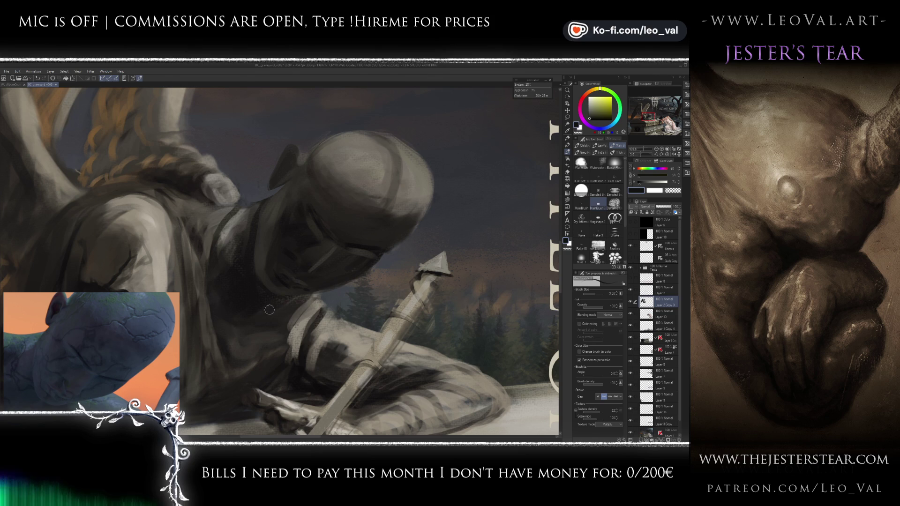
pyautogui.moveTo(248, 263)
pyautogui.mouseDown()
pyautogui.moveTo(262, 264)
pyautogui.moveTo(227, 254)
pyautogui.mouseUp()
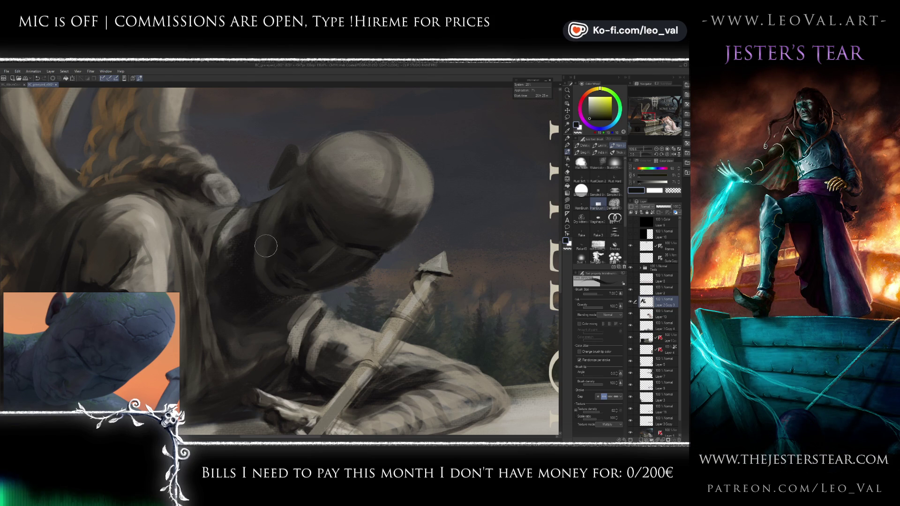
pyautogui.press('e')
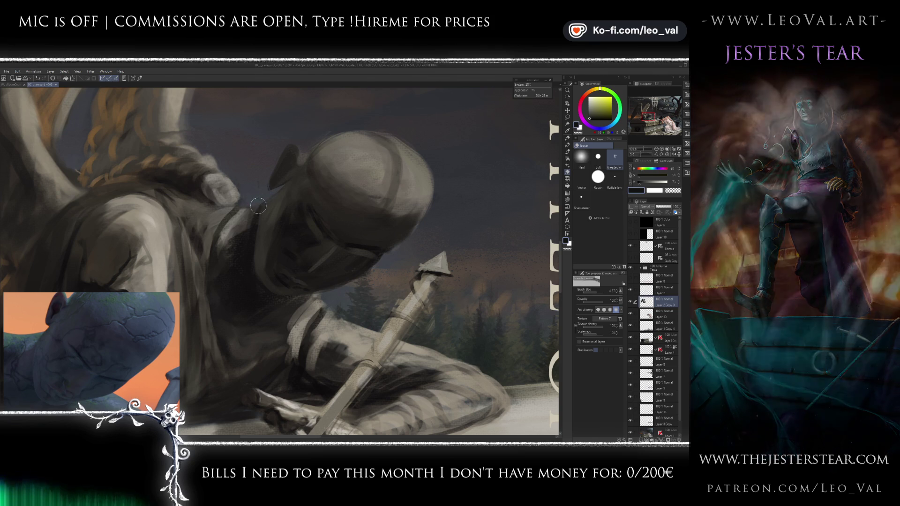
# Step: Sample dark greys and near-black tones from the statue and deepen the shadows on the hooded head
pyautogui.press('j')
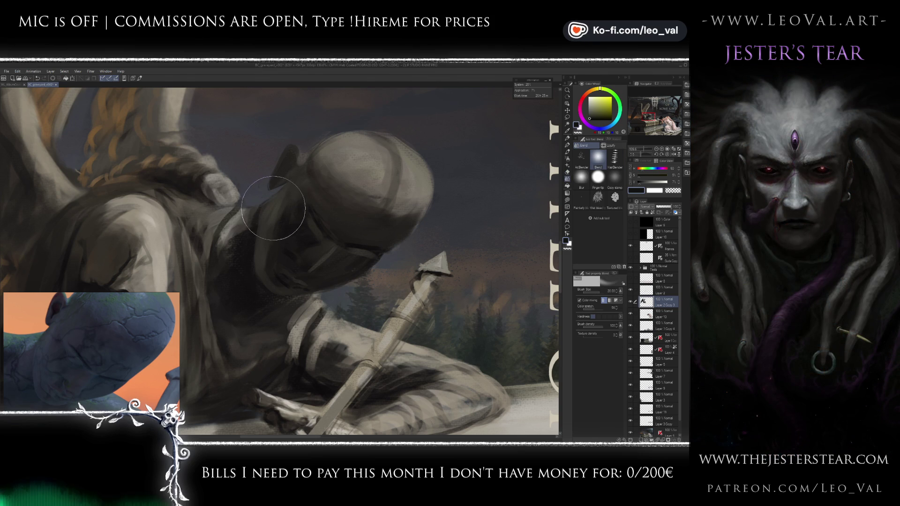
pyautogui.press('j')
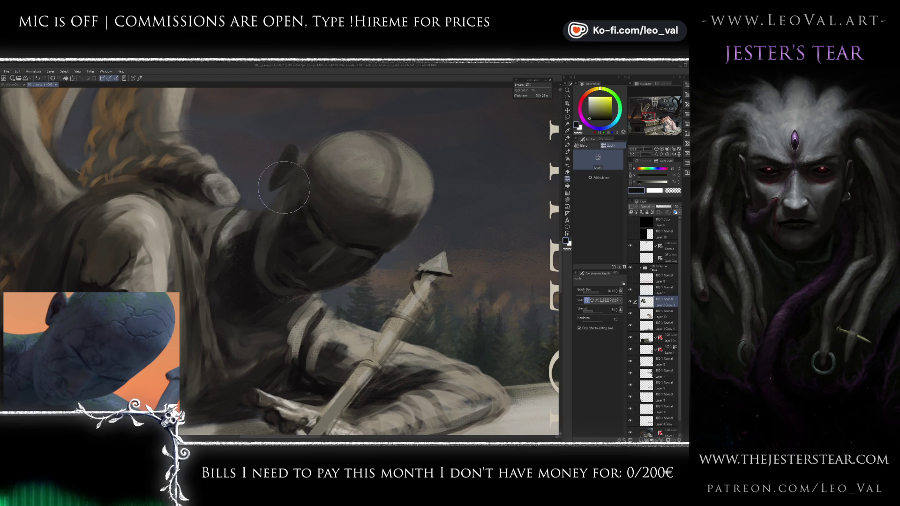
pyautogui.press('b')
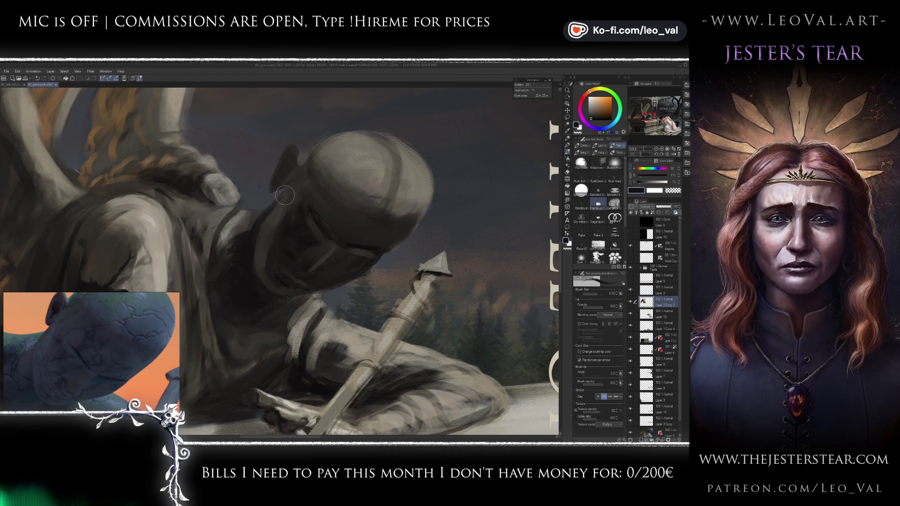
pyautogui.keyDown('alt'); pyautogui.click(253, 266); pyautogui.keyUp('alt')
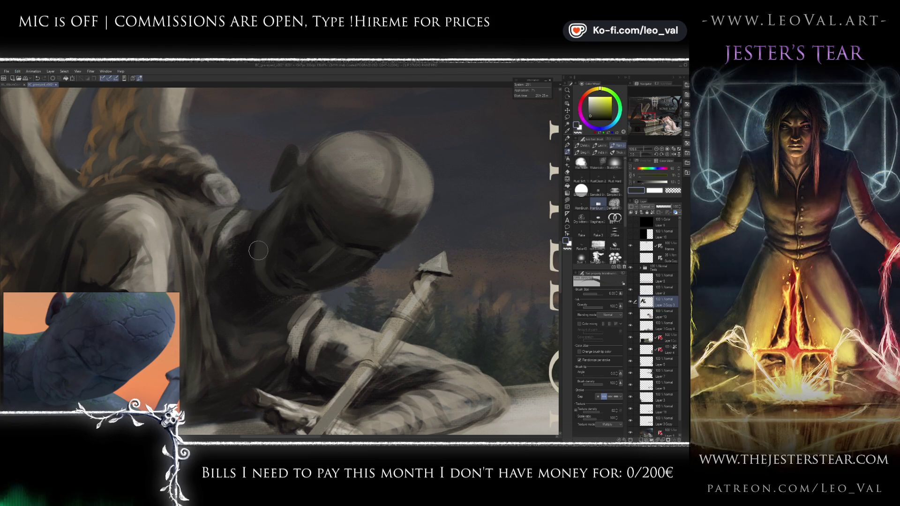
pyautogui.keyDown('alt'); pyautogui.click(238, 218); pyautogui.keyUp('alt')
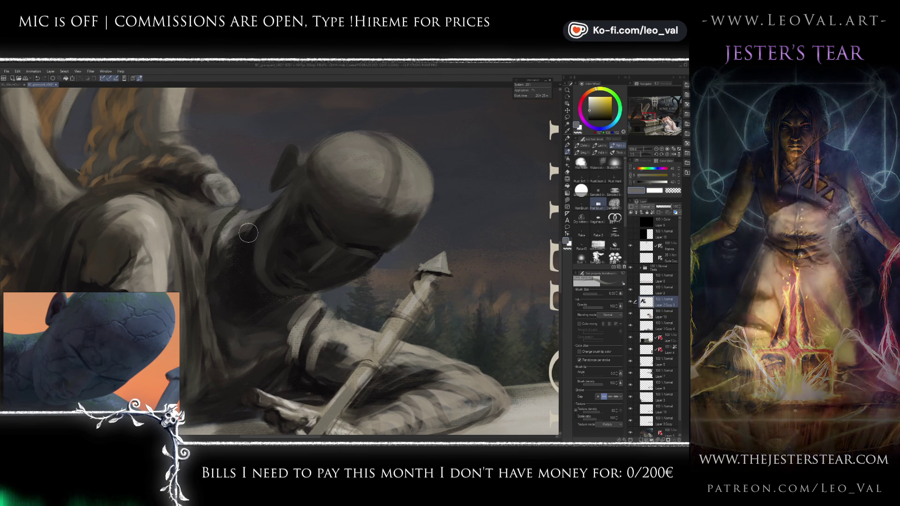
pyautogui.moveTo(248, 233); pyautogui.dragTo(269, 215)
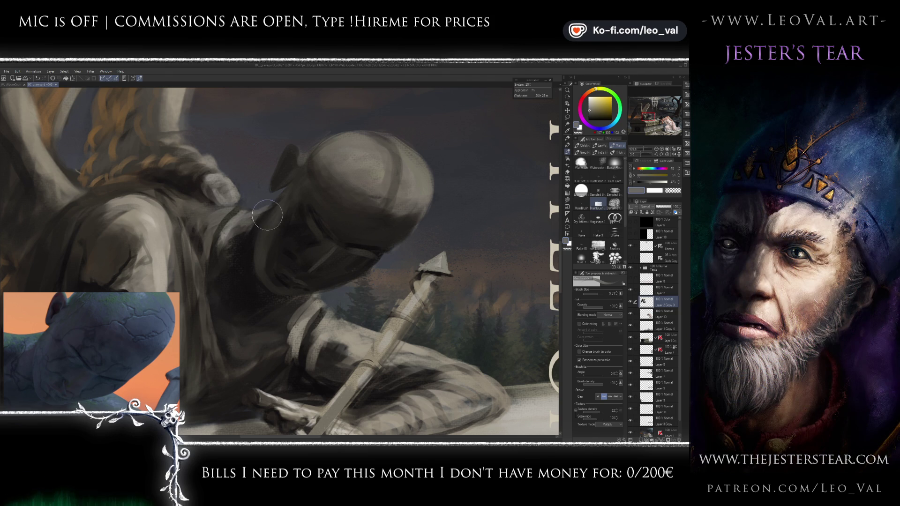
pyautogui.keyDown('alt'); pyautogui.click(251, 221); pyautogui.keyUp('alt')
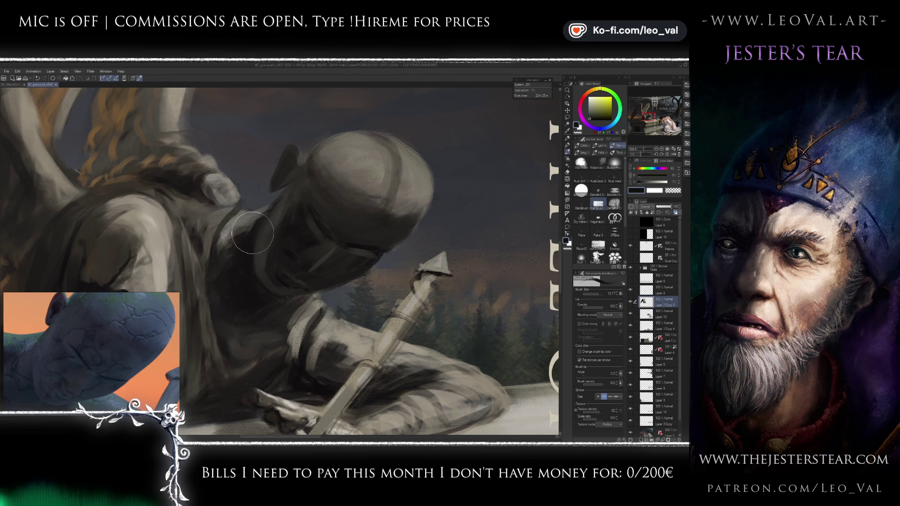
pyautogui.moveTo(249, 224); pyautogui.dragTo(248, 227)
pyautogui.keyDown('alt'); pyautogui.click(247, 234); pyautogui.keyUp('alt')
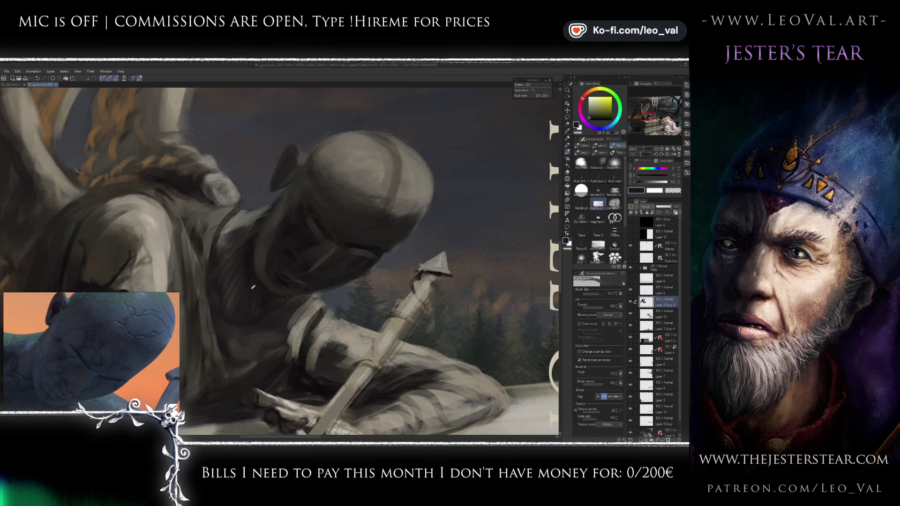
pyautogui.keyDown('alt'); pyautogui.click(246, 307); pyautogui.keyUp('alt')
pyautogui.moveTo(246, 307)
pyautogui.mouseDown()
pyautogui.moveTo(244, 231)
pyautogui.moveTo(219, 285)
pyautogui.moveTo(280, 313)
pyautogui.mouseUp()
pyautogui.keyDown('alt'); pyautogui.click(244, 231); pyautogui.keyUp('alt')
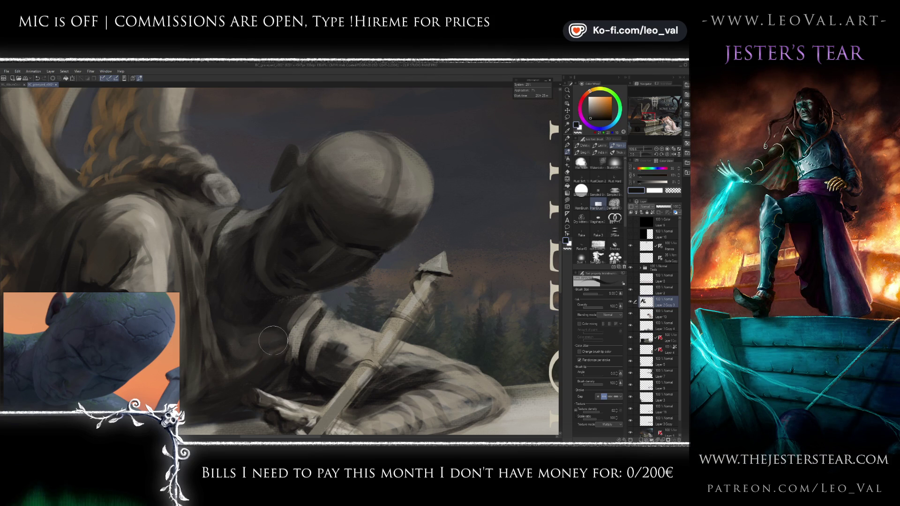
# Step: Paint dark yellowish-grey and brown tones into the visor shadows with a smaller brush
pyautogui.keyDown('alt'); pyautogui.click(326, 256); pyautogui.keyUp('alt')
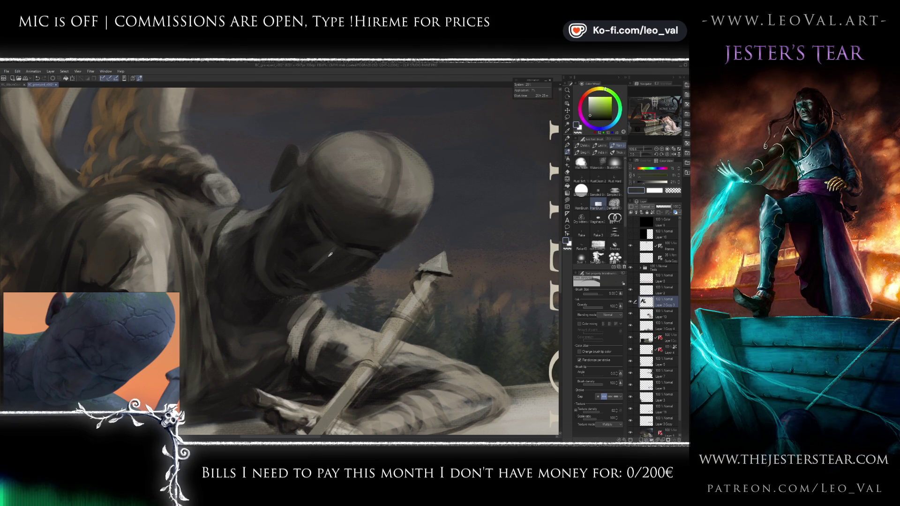
pyautogui.moveTo(328, 254); pyautogui.dragTo(322, 272)
pyautogui.press('[')
pyautogui.press('[')
pyautogui.press('[')
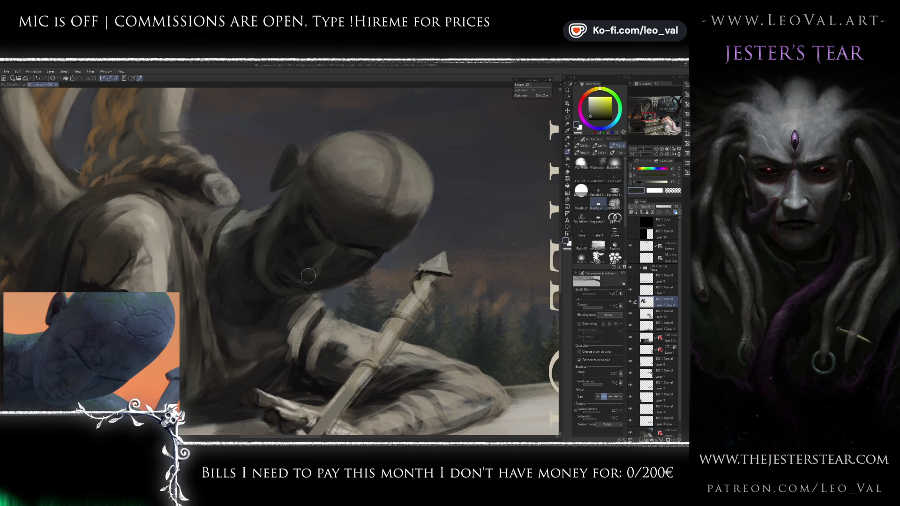
pyautogui.keyDown('alt'); pyautogui.click(307, 271); pyautogui.keyUp('alt')
pyautogui.press(']')
pyautogui.press(']')
pyautogui.press(']')
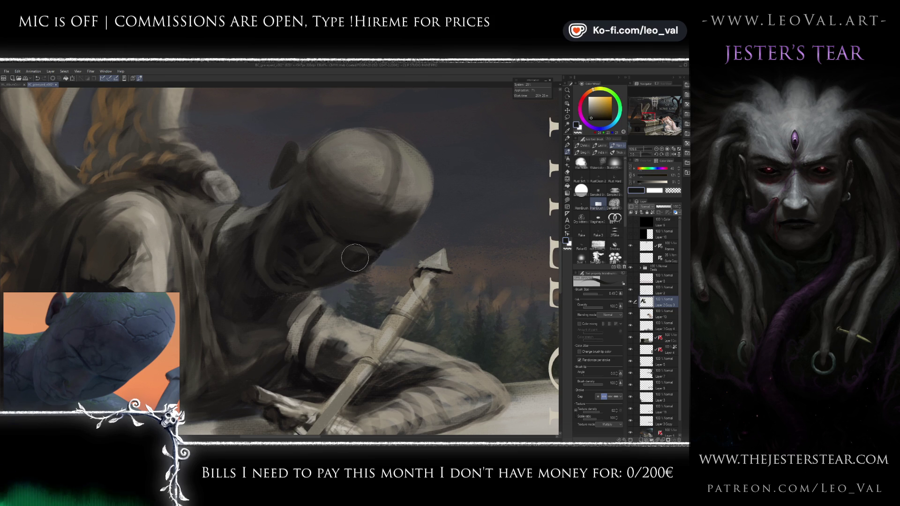
pyautogui.keyDown('alt'); pyautogui.click(354, 259); pyautogui.keyUp('alt')
pyautogui.keyDown('alt'); pyautogui.click(351, 270); pyautogui.keyUp('alt')
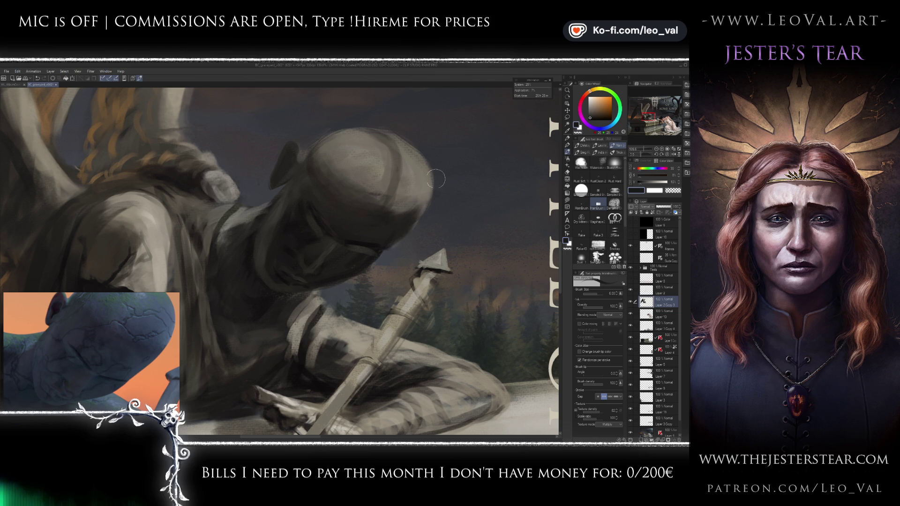
# Step: Reshape the top of the helmet's crown with Liquify, adjusting its brush size
pyautogui.press('j')
pyautogui.press(']')
pyautogui.press(']')
pyautogui.press(']')
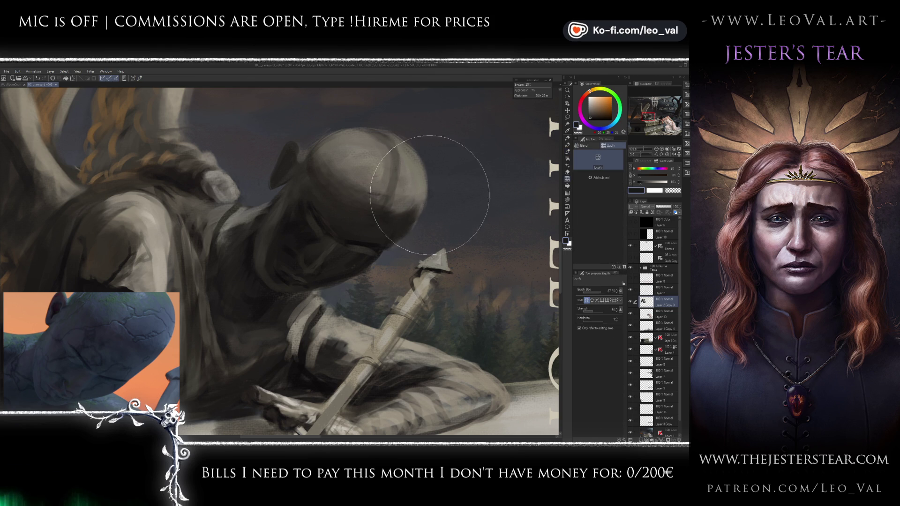
pyautogui.press('[')
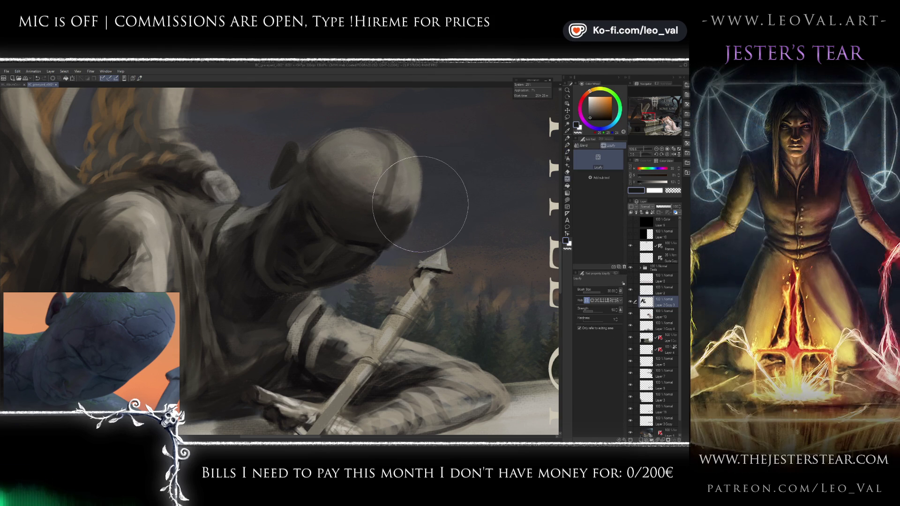
pyautogui.press('[')
pyautogui.press('[')
pyautogui.press('[')
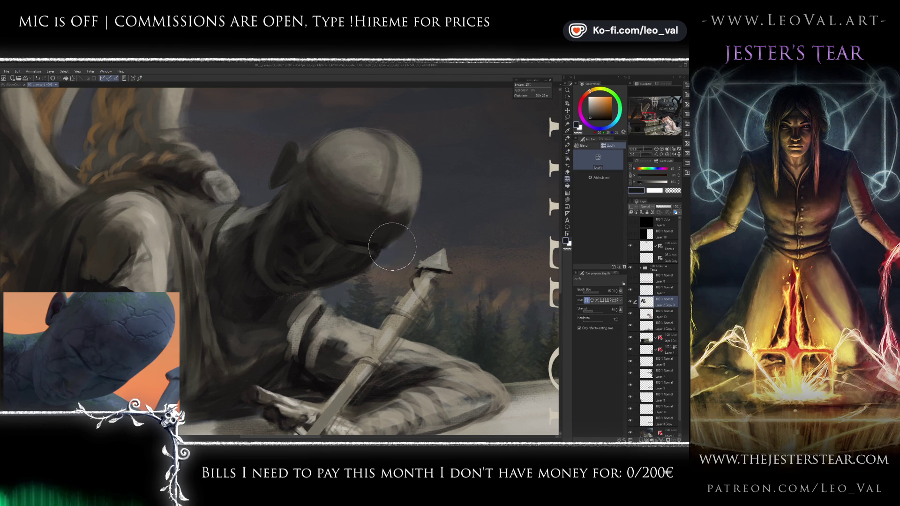
# Step: Paint a lighter yellow-grey brow band across the helmet and fix stray marks with the eraser
pyautogui.keyDown('alt'); pyautogui.click(410, 214); pyautogui.keyUp('alt')
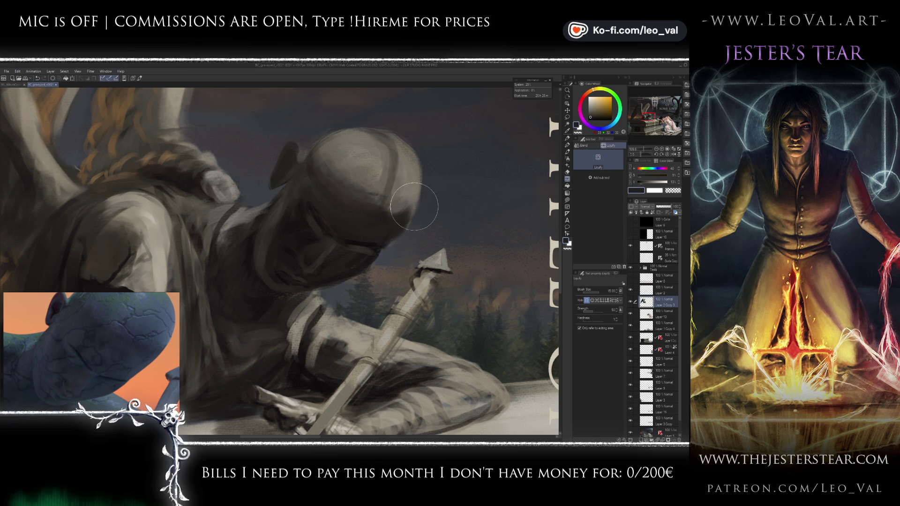
pyautogui.press('b')
pyautogui.moveTo(392, 228); pyautogui.dragTo(389, 236)
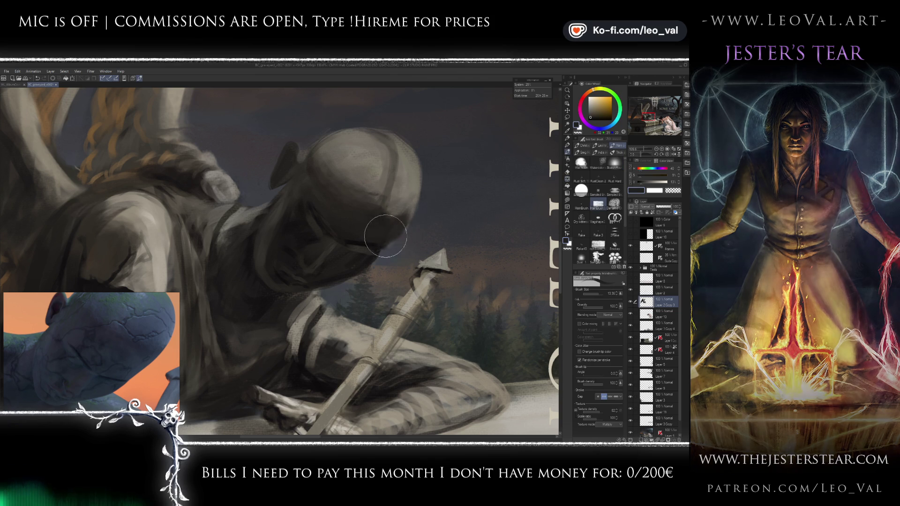
pyautogui.keyDown('alt'); pyautogui.click(399, 223); pyautogui.keyUp('alt')
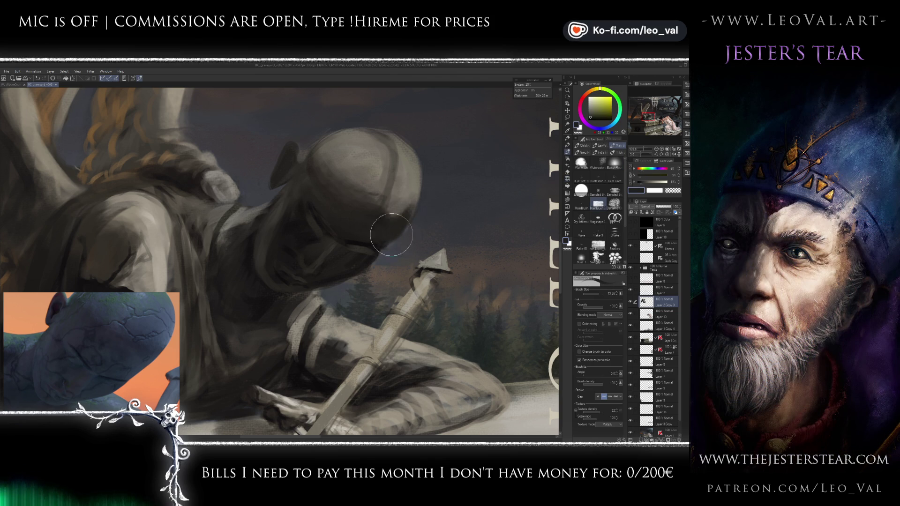
pyautogui.press('e')
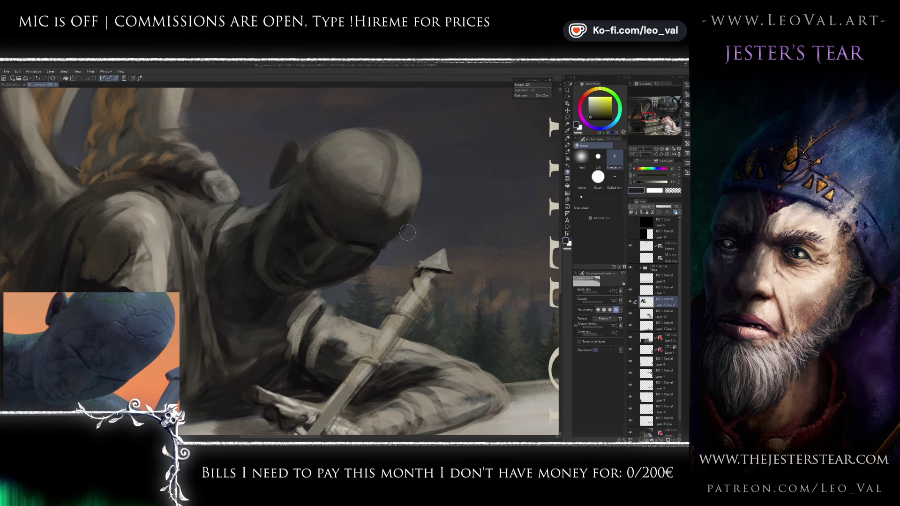
pyautogui.press('b')
pyautogui.keyDown('alt'); pyautogui.click(390, 237); pyautogui.keyUp('alt')
pyautogui.press('[')
pyautogui.press('[')
pyautogui.press('[')
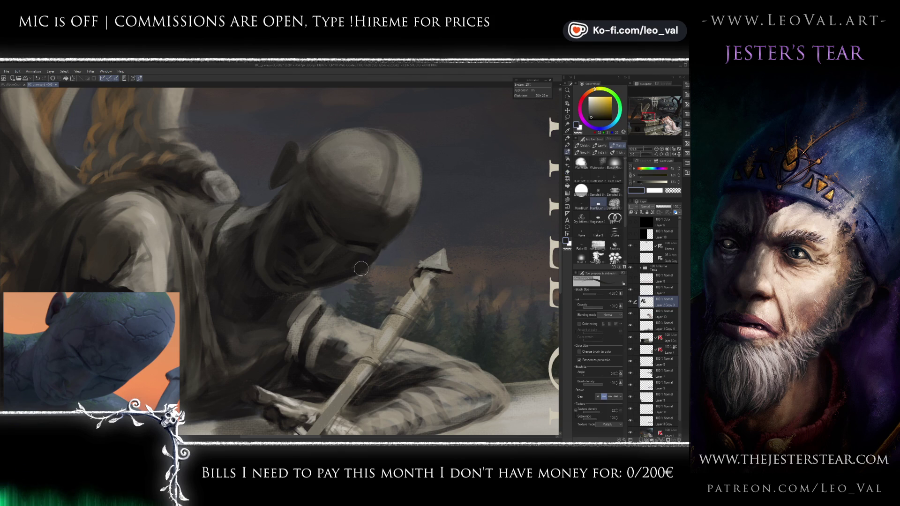
pyautogui.scroll(-3, 392, 253)
# Step: Rotate the view so the head stands upright and paint a dark line along the visor edge
pyautogui.scroll(-2, 392, 253)
pyautogui.scroll(5, 387, 243)
pyautogui.scroll(2, 380, 242)
pyautogui.moveTo(411, 247)
pyautogui.mouseDown()
pyautogui.moveTo(340, 231)
pyautogui.moveTo(355, 232)
pyautogui.mouseUp()
pyautogui.keyDown('alt'); pyautogui.click(340, 231); pyautogui.keyUp('alt')
pyautogui.keyDown('alt'); pyautogui.click(326, 228); pyautogui.keyUp('alt')
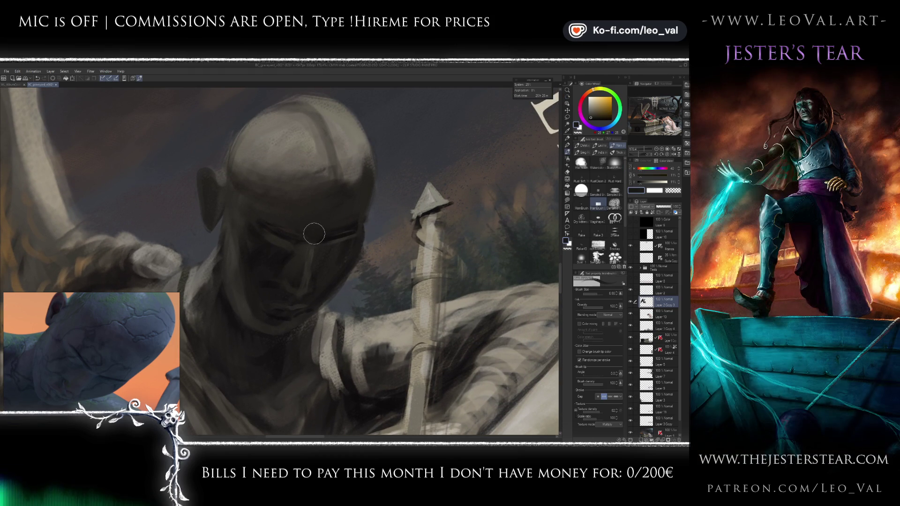
pyautogui.moveTo(297, 266); pyautogui.dragTo(291, 246)
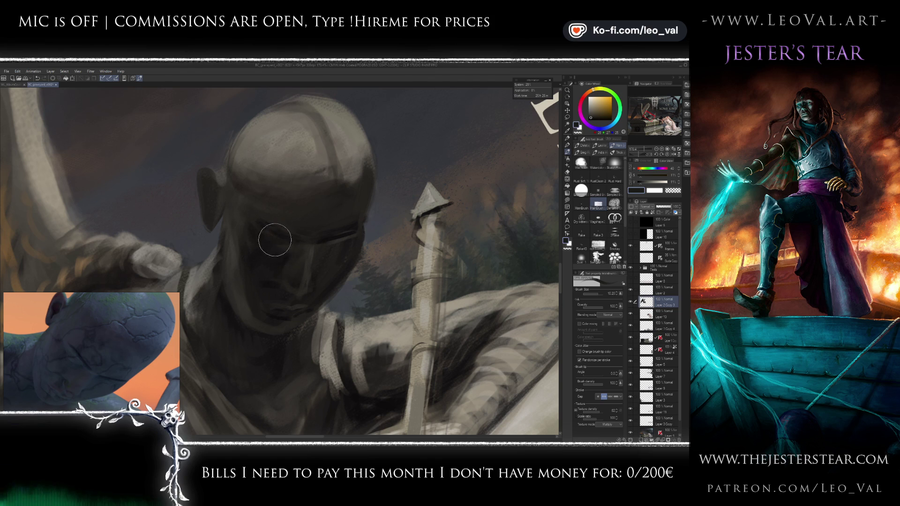
pyautogui.moveTo(276, 244); pyautogui.dragTo(273, 256)
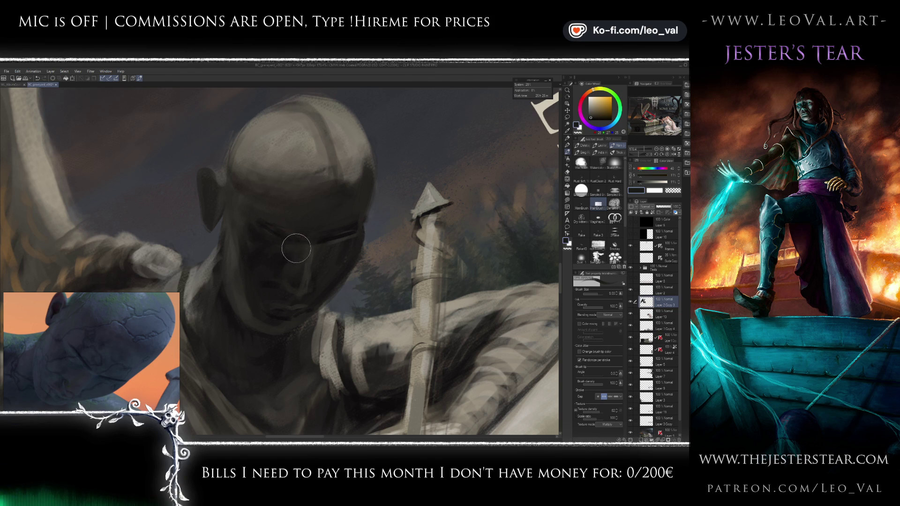
# Step: Blend lighter and darker face tones and add a near-black reddish accent by the eye
pyautogui.keyDown('alt'); pyautogui.click(274, 261); pyautogui.keyUp('alt')
pyautogui.press('[')
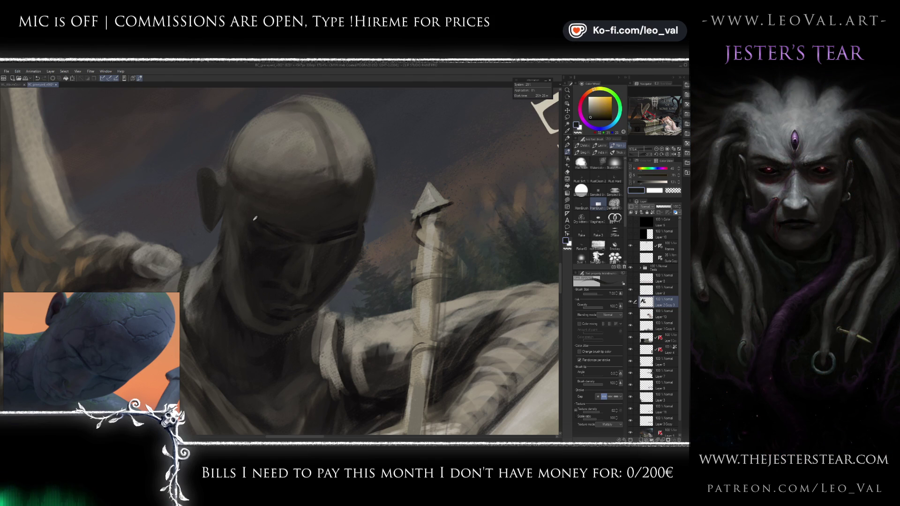
pyautogui.moveTo(264, 252); pyautogui.dragTo(296, 254)
pyautogui.keyDown('alt'); pyautogui.click(313, 254); pyautogui.keyUp('alt')
pyautogui.keyDown('alt'); pyautogui.click(317, 246); pyautogui.keyUp('alt')
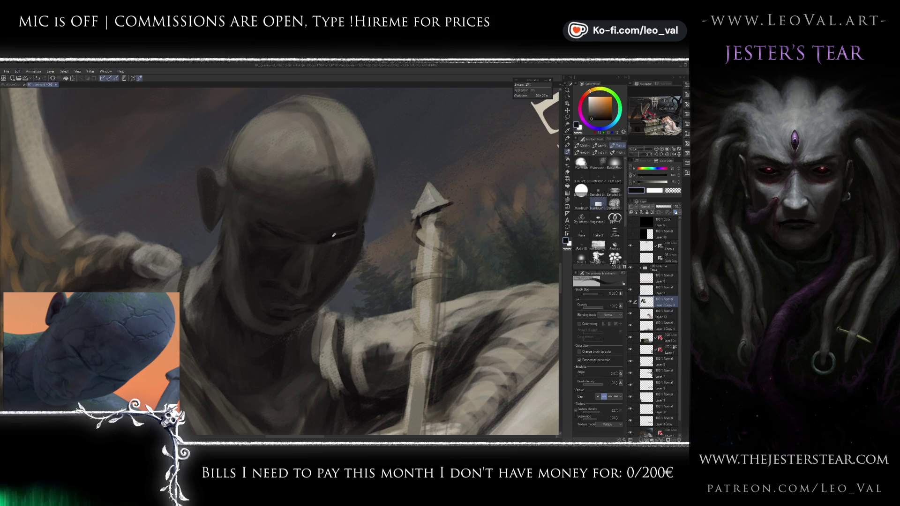
pyautogui.keyDown('alt'); pyautogui.click(313, 255); pyautogui.keyUp('alt')
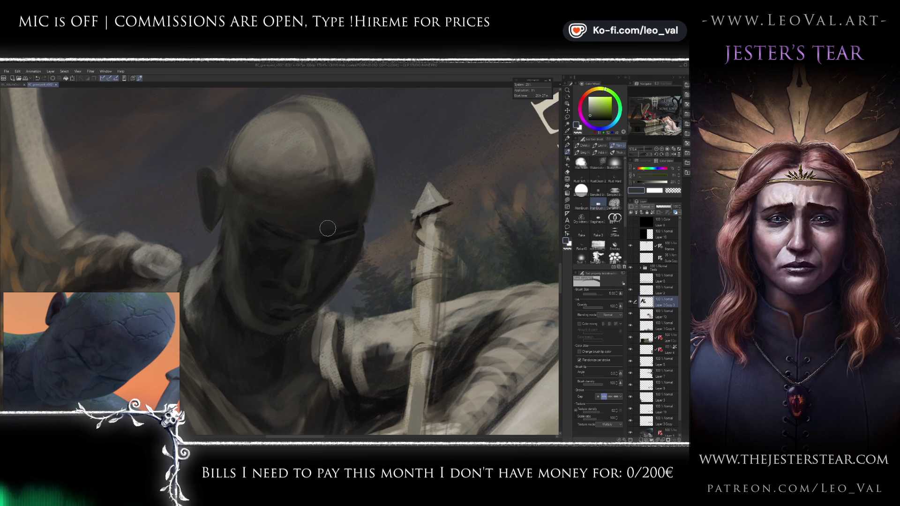
pyautogui.keyDown('alt'); pyautogui.click(322, 232); pyautogui.keyUp('alt')
pyautogui.moveTo(302, 230); pyautogui.dragTo(287, 245)
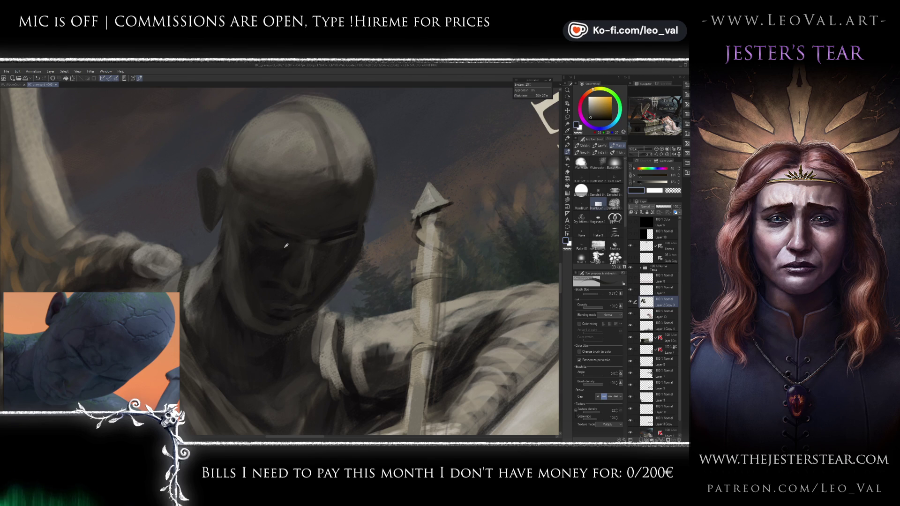
pyautogui.keyDown('alt'); pyautogui.click(335, 236); pyautogui.keyUp('alt')
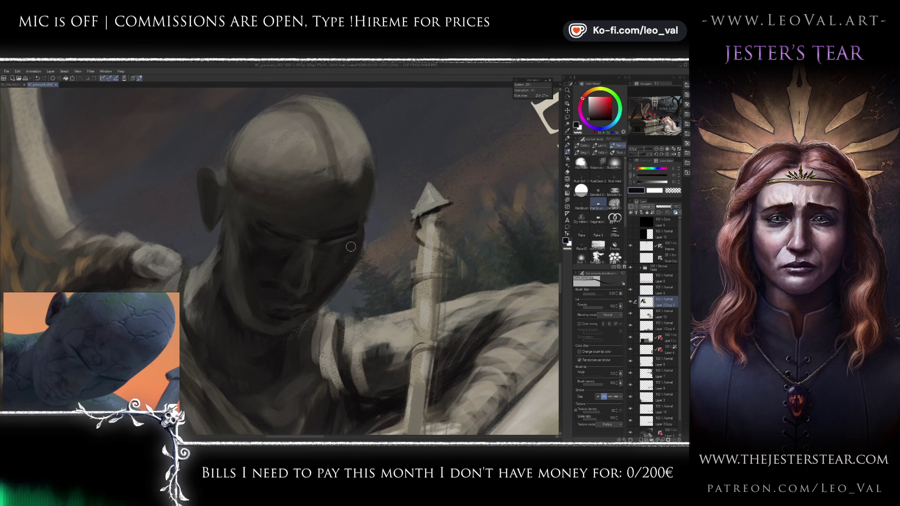
# Step: Erase stray marks around the statue's head
pyautogui.press('e')
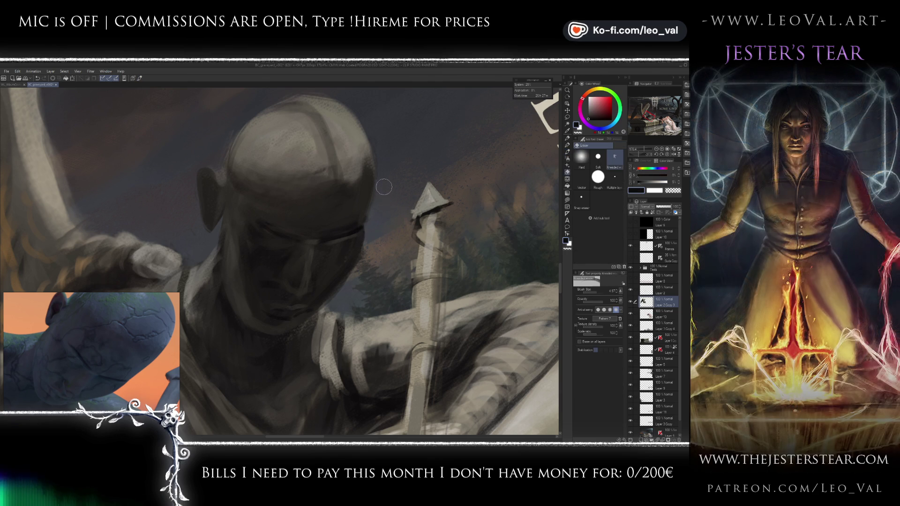
pyautogui.moveTo(368, 173); pyautogui.dragTo(389, 246)
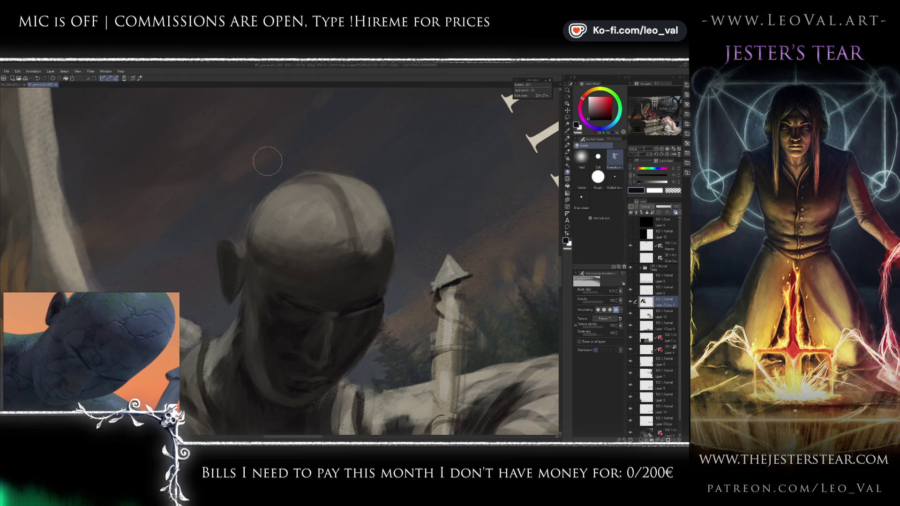
pyautogui.moveTo(378, 286); pyautogui.dragTo(362, 203)
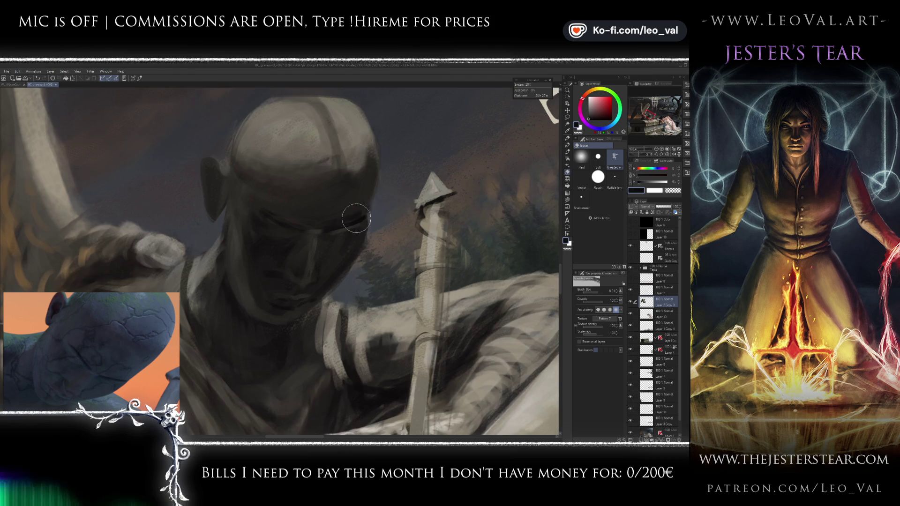
pyautogui.press('b')
pyautogui.scroll(2, 313, 254)
# Step: Brush warm brown and near-black shadows across the statue's face at brush size about 23
pyautogui.keyDown('alt'); pyautogui.click(314, 254); pyautogui.keyUp('alt')
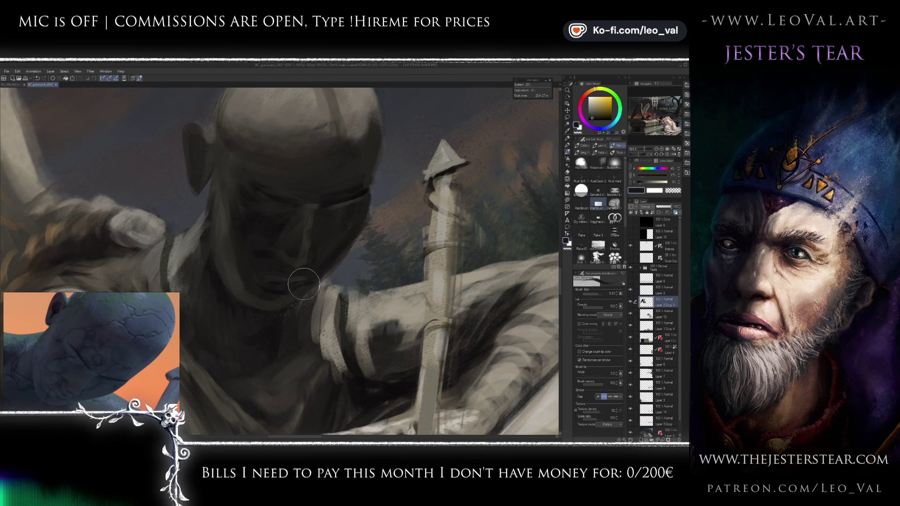
pyautogui.keyDown('alt'); pyautogui.click(273, 297); pyautogui.keyUp('alt')
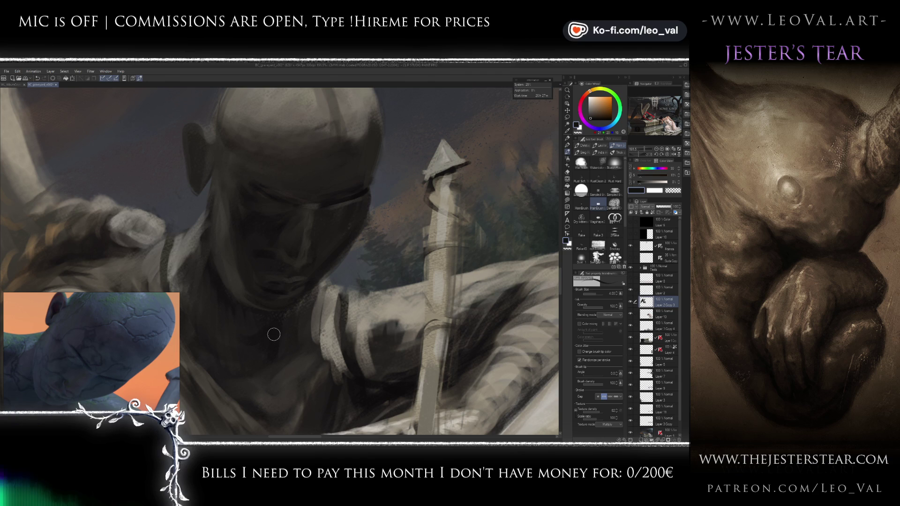
pyautogui.keyDown('alt'); pyautogui.click(280, 285); pyautogui.keyUp('alt')
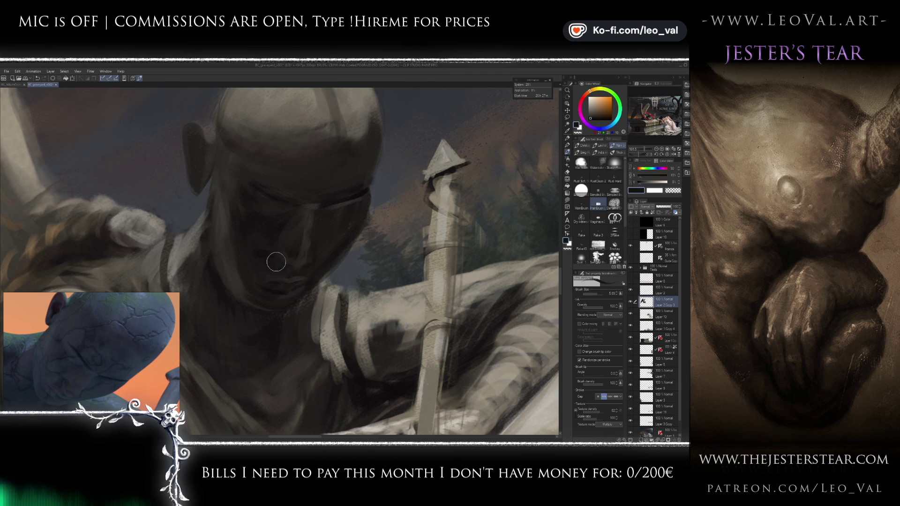
pyautogui.keyDown('alt'); pyautogui.click(277, 239); pyautogui.keyUp('alt')
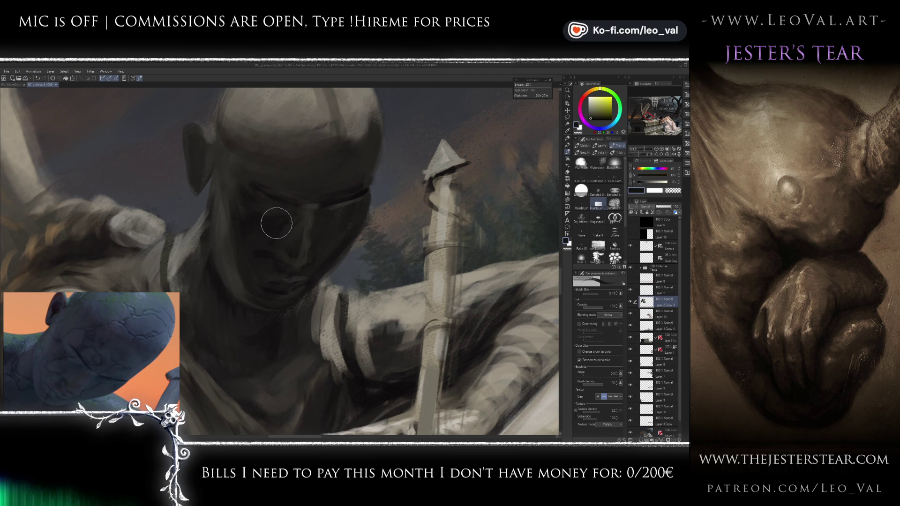
pyautogui.moveTo(226, 242); pyautogui.dragTo(237, 267)
pyautogui.keyDown('alt'); pyautogui.click(229, 270); pyautogui.keyUp('alt')
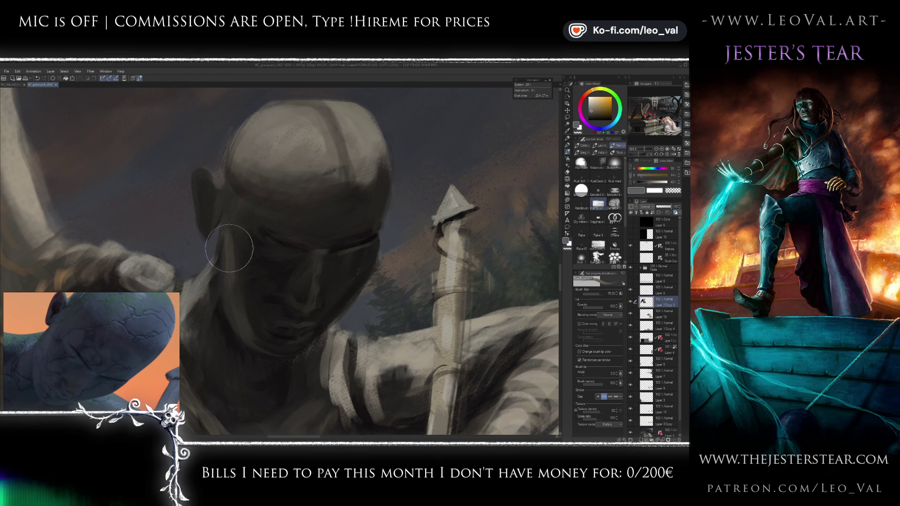
pyautogui.keyDown('alt'); pyautogui.click(242, 249); pyautogui.keyUp('alt')
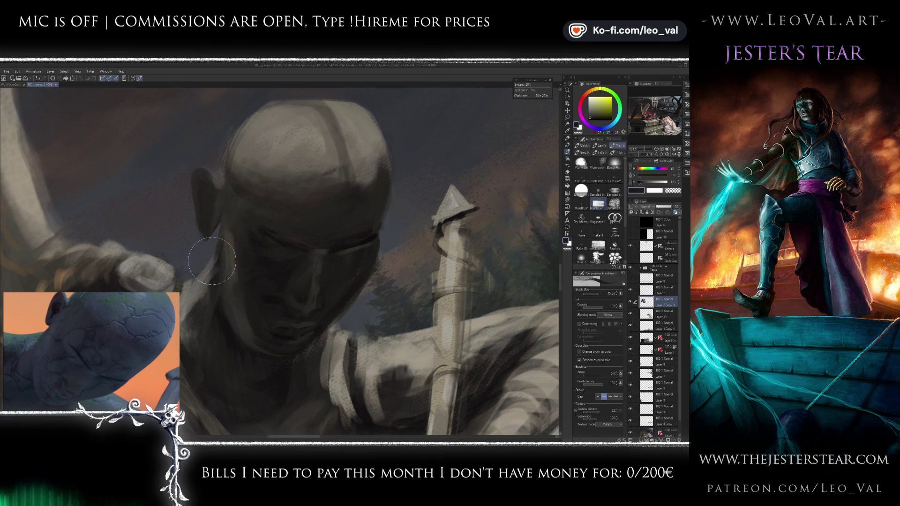
pyautogui.keyDown('alt'); pyautogui.click(214, 296); pyautogui.keyUp('alt')
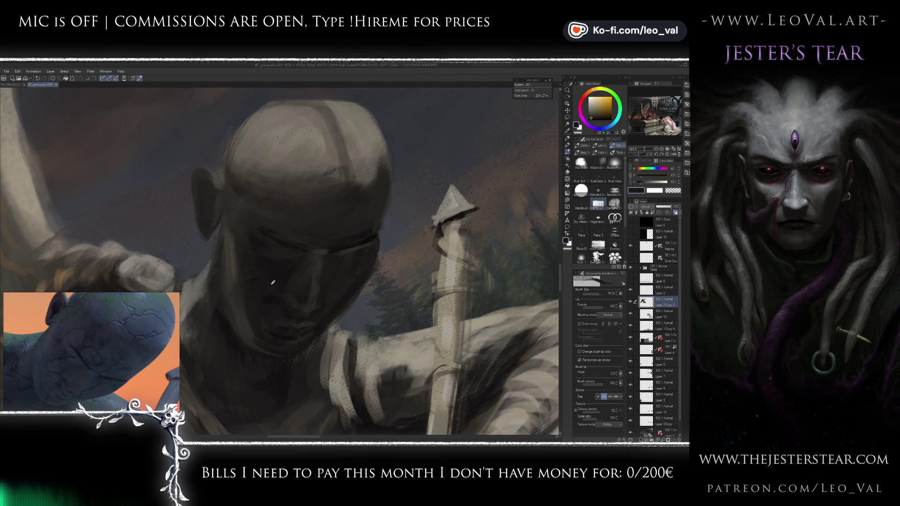
# Step: Shrink the brush to size 9 and add dark grey and reddish shading to the head
pyautogui.press('[')
pyautogui.press('[')
pyautogui.press('[')
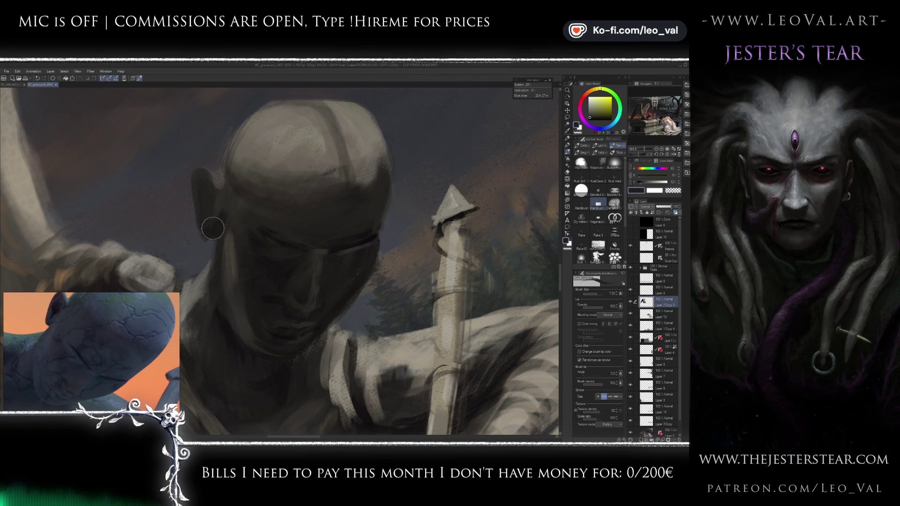
pyautogui.moveTo(219, 271); pyautogui.dragTo(228, 304)
pyautogui.keyDown('alt'); pyautogui.click(240, 246); pyautogui.keyUp('alt')
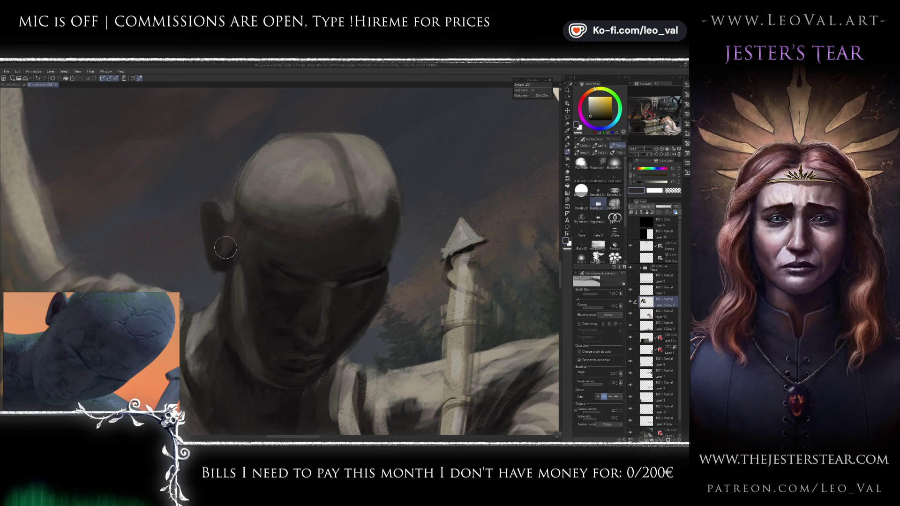
pyautogui.keyDown('alt'); pyautogui.click(357, 274); pyautogui.keyUp('alt')
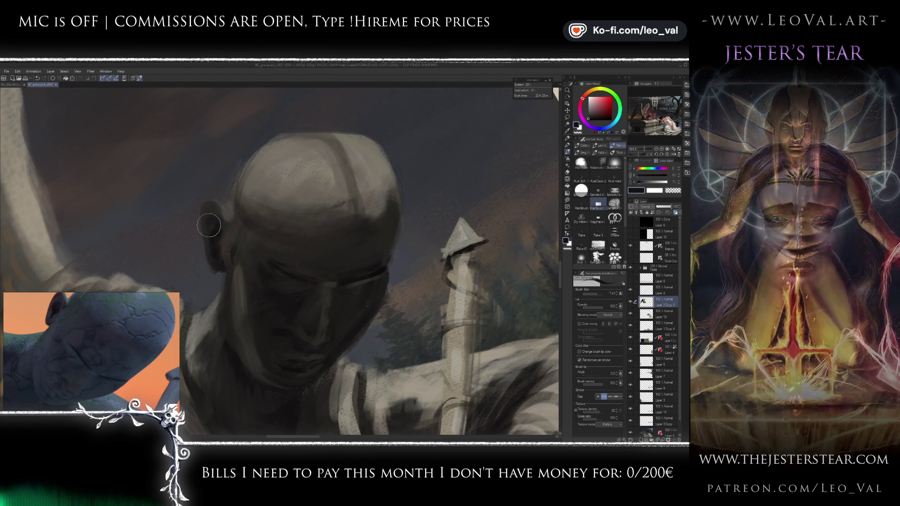
pyautogui.scroll(-4, 267, 287)
pyautogui.scroll(4, 267, 321)
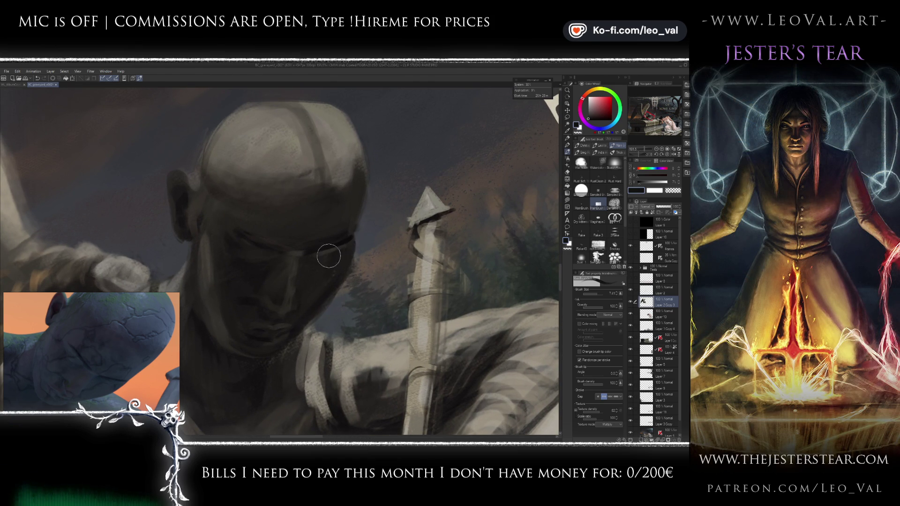
# Step: Set Liquify to size 17.5 and flip the canvas horizontally to check the painting
pyautogui.press('j')
pyautogui.press(']')
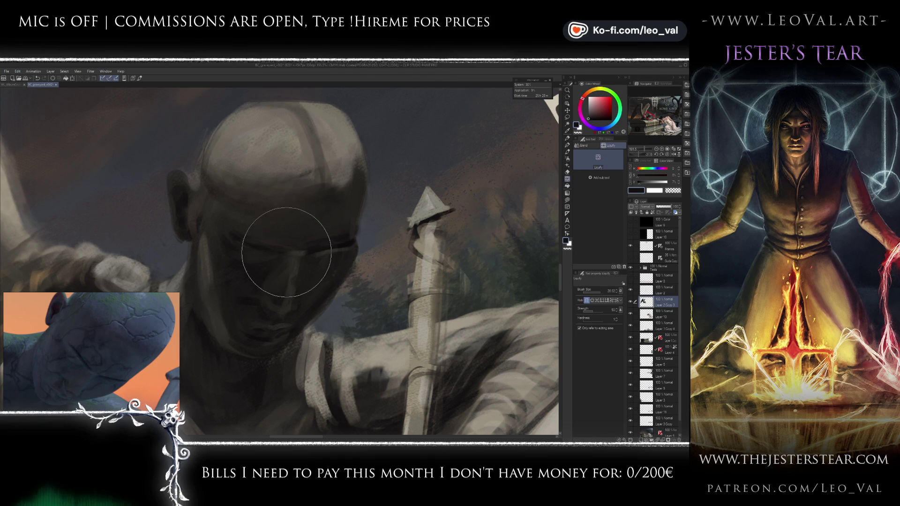
pyautogui.press('[')
pyautogui.press('[')
pyautogui.press('[')
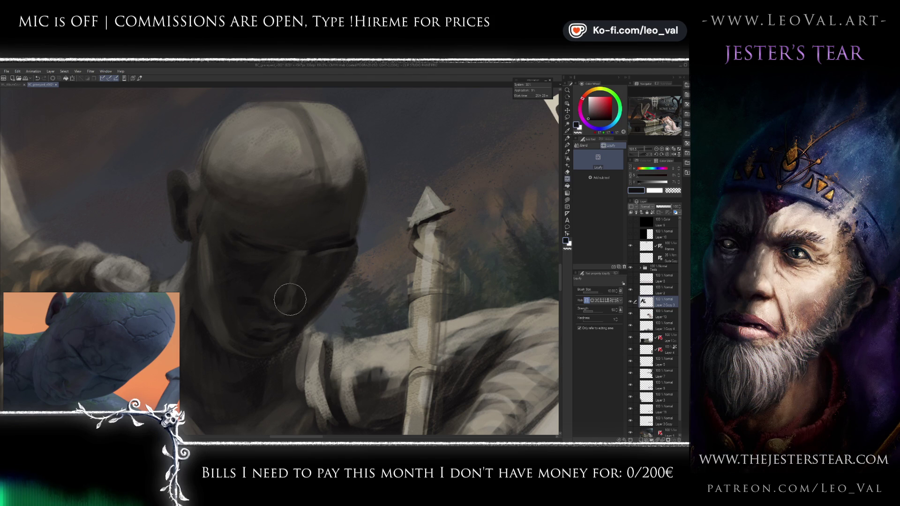
pyautogui.press('h')
pyautogui.press('r')
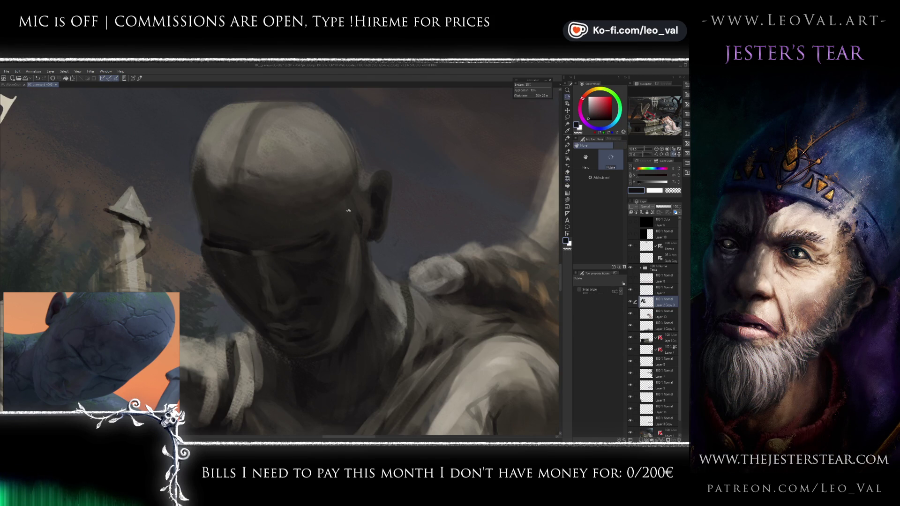
pyautogui.moveTo(348, 214); pyautogui.dragTo(372, 269)
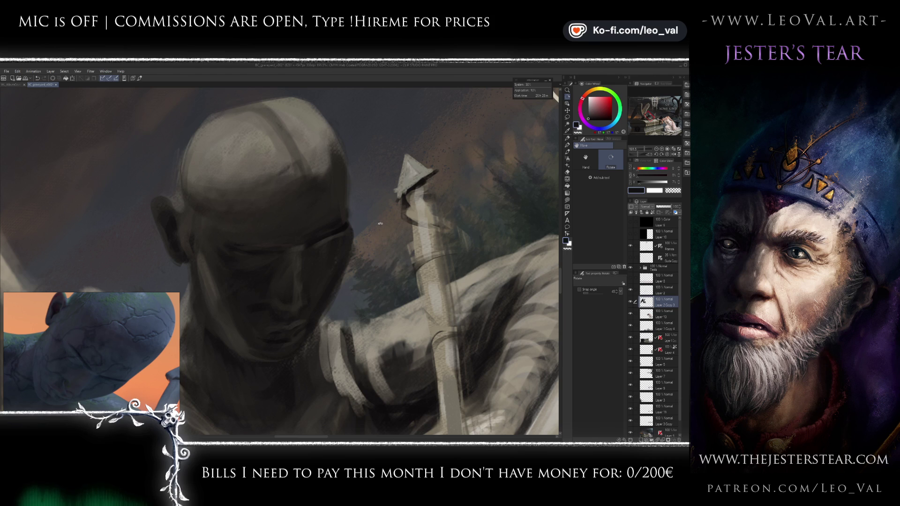
pyautogui.moveTo(404, 263)
pyautogui.mouseDown()
pyautogui.moveTo(485, 325)
pyautogui.moveTo(480, 280)
pyautogui.mouseUp()
pyautogui.hotkey('ctrl', '@')
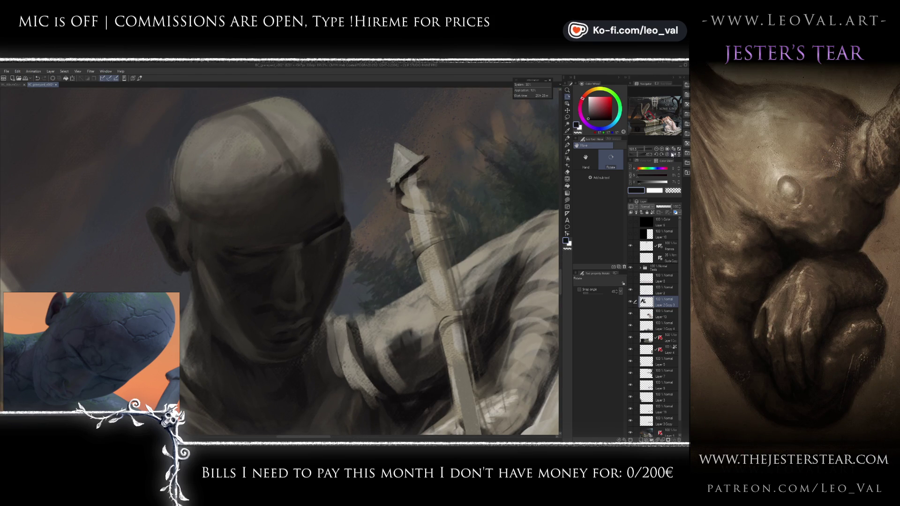
pyautogui.click(668, 149)
pyautogui.moveTo(364, 207); pyautogui.dragTo(502, 288)
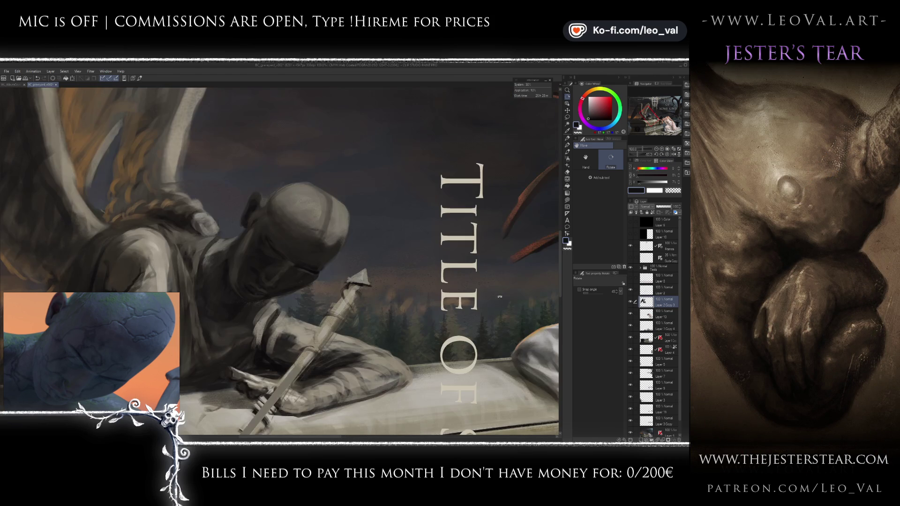
pyautogui.scroll(3, 361, 245)
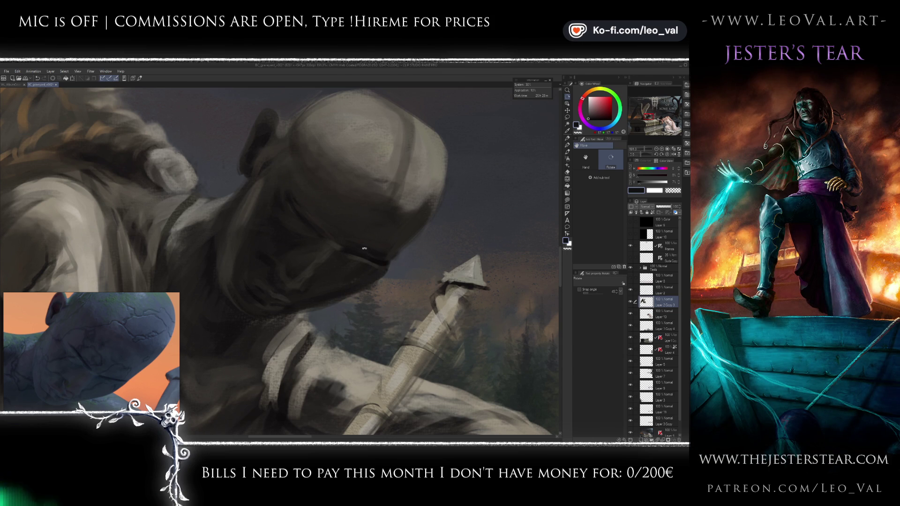
pyautogui.press('b')
pyautogui.moveTo(358, 255); pyautogui.dragTo(347, 261)
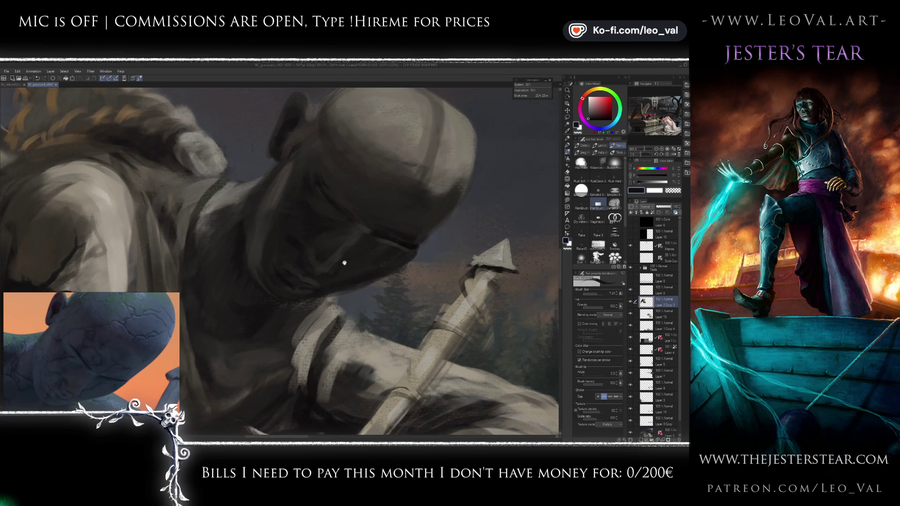
pyautogui.scroll(3, 66, 400)
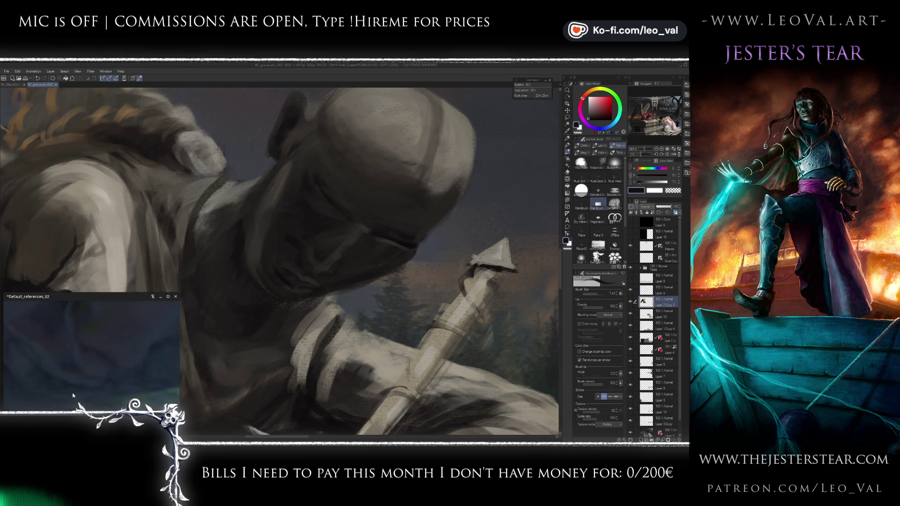
# Step: Sample yellow-grey and dark red helmet tones with brush size 20 and colour randomization off
pyautogui.scroll(-5, 82, 382)
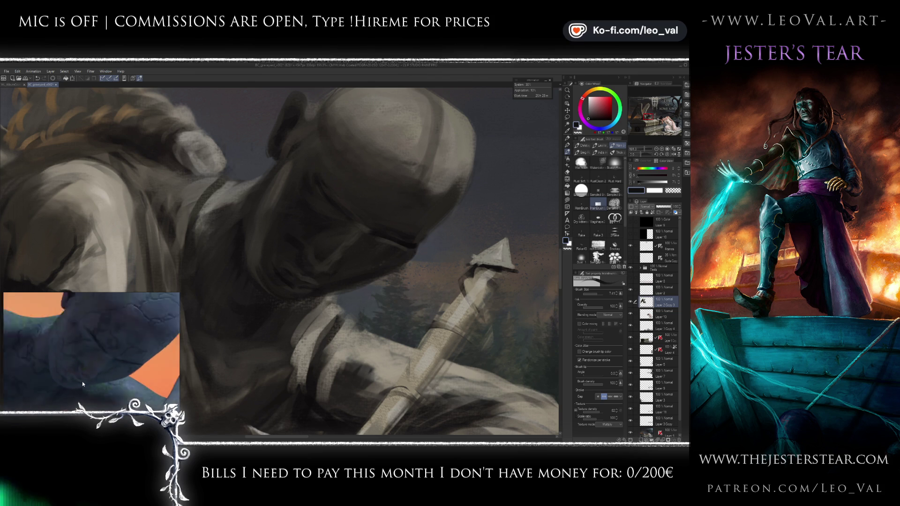
pyautogui.scroll(2, 82, 381)
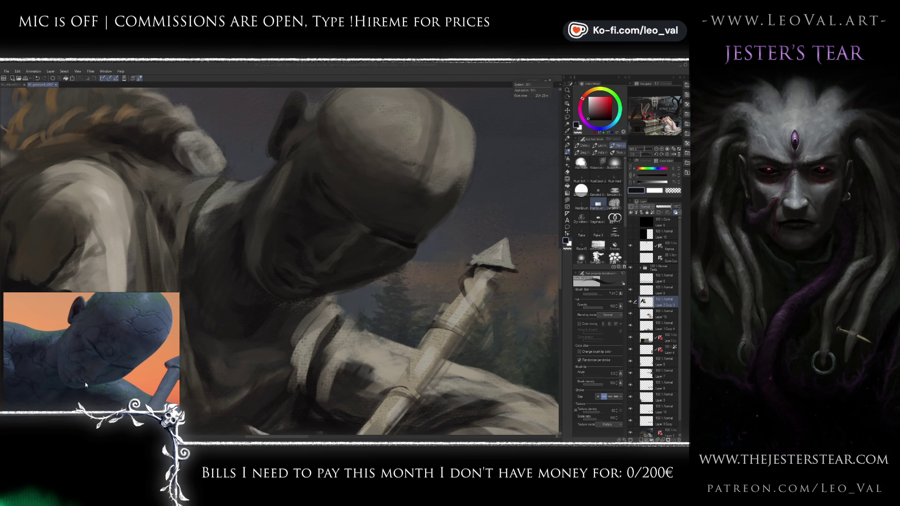
pyautogui.keyDown('alt'); pyautogui.click(333, 264); pyautogui.keyUp('alt')
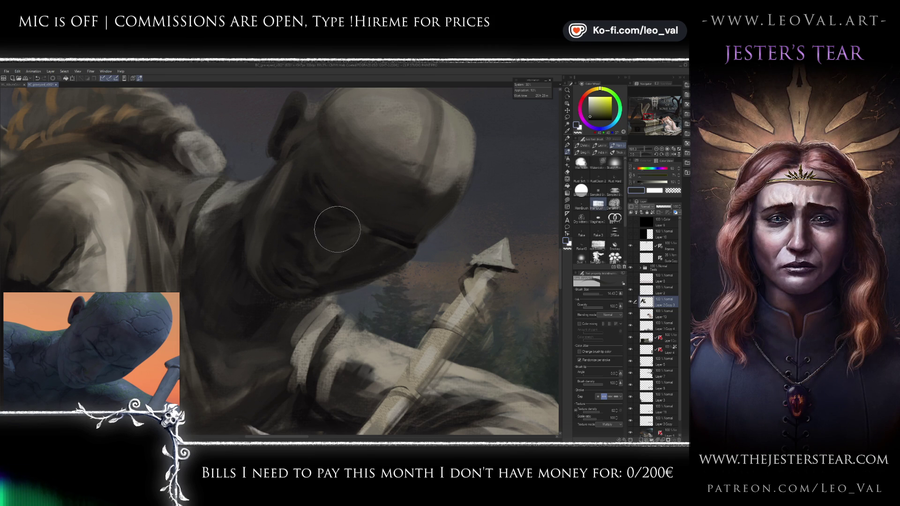
pyautogui.keyDown('alt'); pyautogui.click(350, 216); pyautogui.keyUp('alt')
pyautogui.keyDown('alt'); pyautogui.click(394, 236); pyautogui.keyUp('alt')
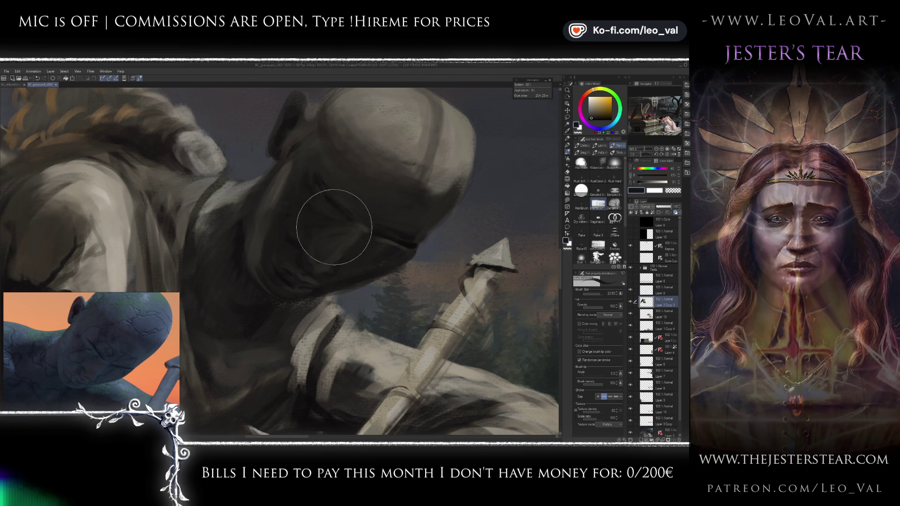
pyautogui.press(']')
pyautogui.press('[')
pyautogui.keyDown('alt'); pyautogui.click(377, 256); pyautogui.keyUp('alt')
pyautogui.click(581, 361)
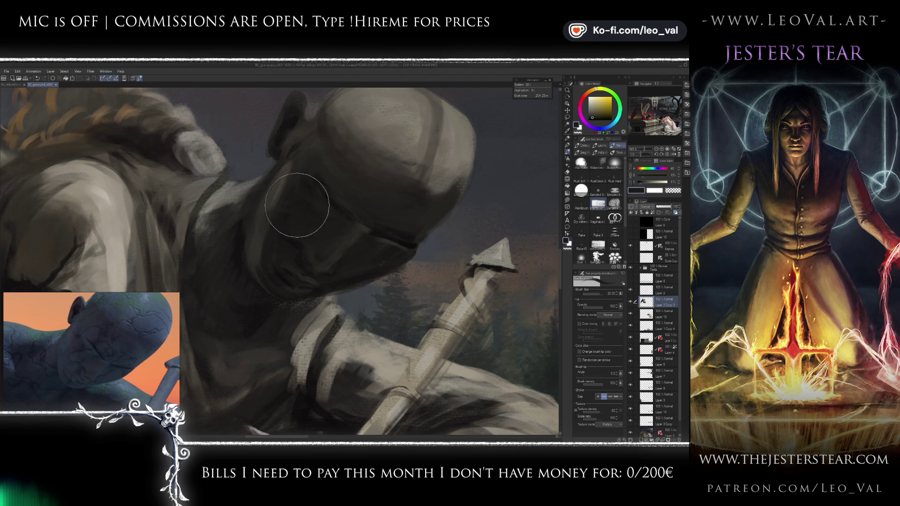
pyautogui.keyDown('alt'); pyautogui.click(406, 243); pyautogui.keyUp('alt')
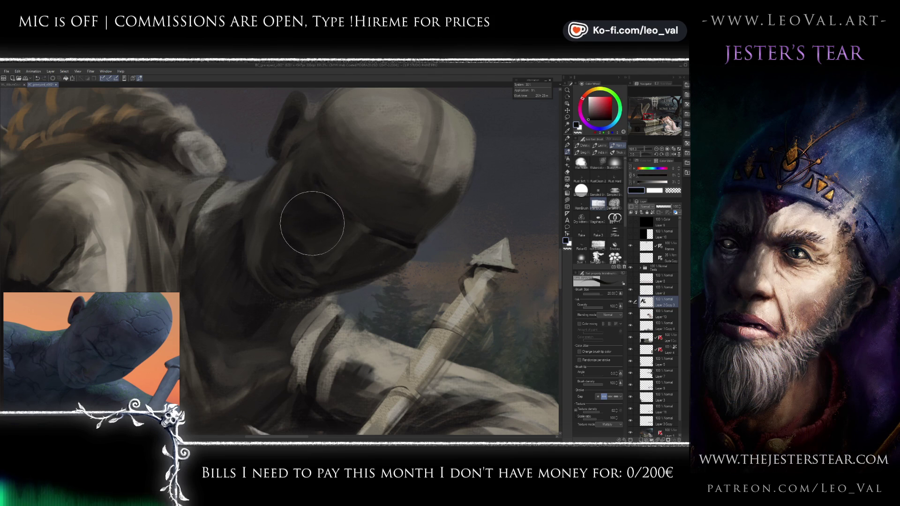
# Step: Darken the lower helmet, throat and jaw with dark brown strokes at brush sizes around 19-24
pyautogui.moveTo(296, 221)
pyautogui.mouseDown()
pyautogui.moveTo(292, 201)
pyautogui.moveTo(339, 251)
pyautogui.moveTo(364, 243)
pyautogui.mouseUp()
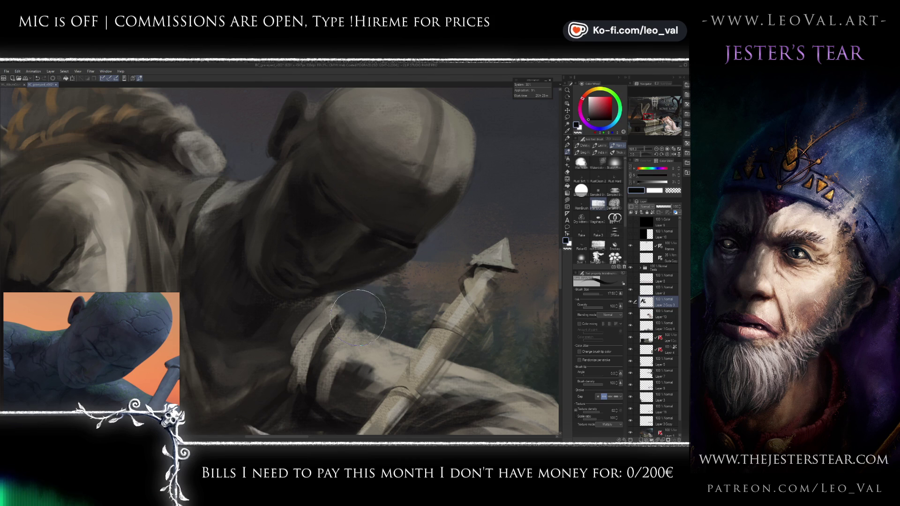
pyautogui.keyDown('alt'); pyautogui.click(379, 250); pyautogui.keyUp('alt')
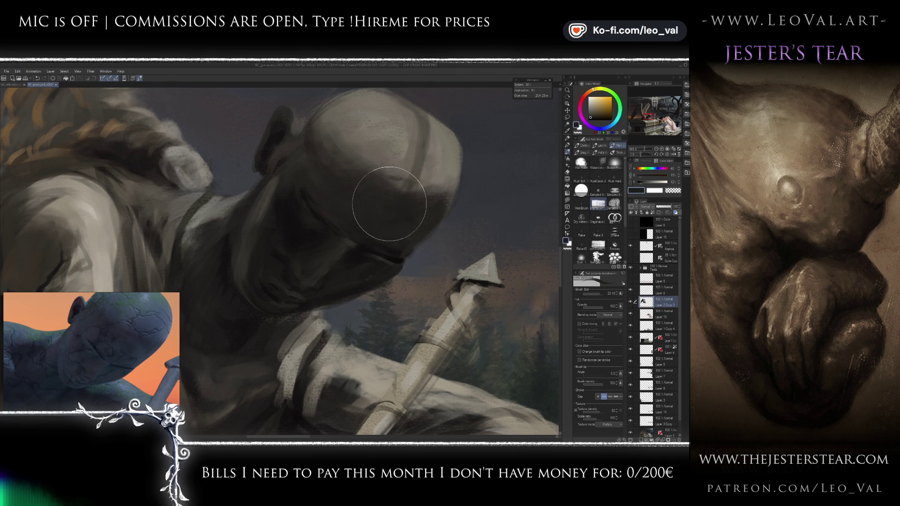
pyautogui.scroll(3, 336, 164)
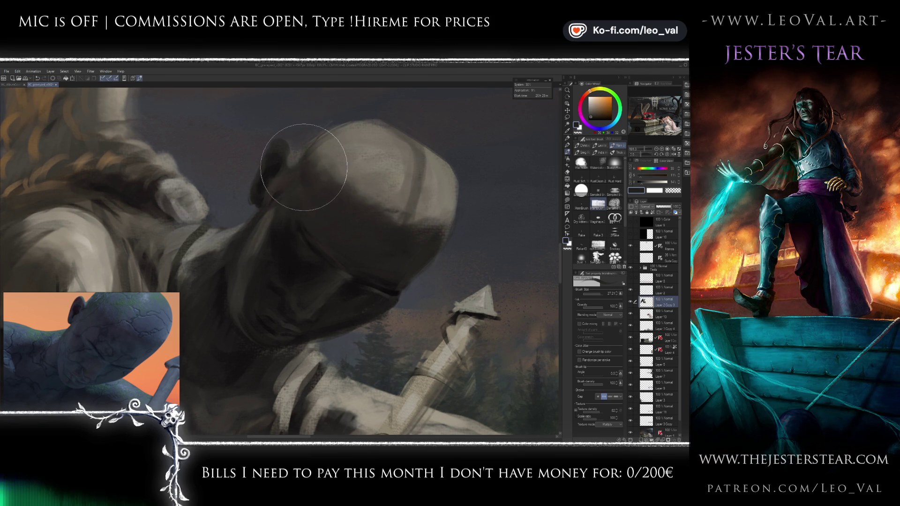
pyautogui.moveTo(251, 261); pyautogui.dragTo(259, 245)
pyautogui.moveTo(292, 202); pyautogui.dragTo(269, 260)
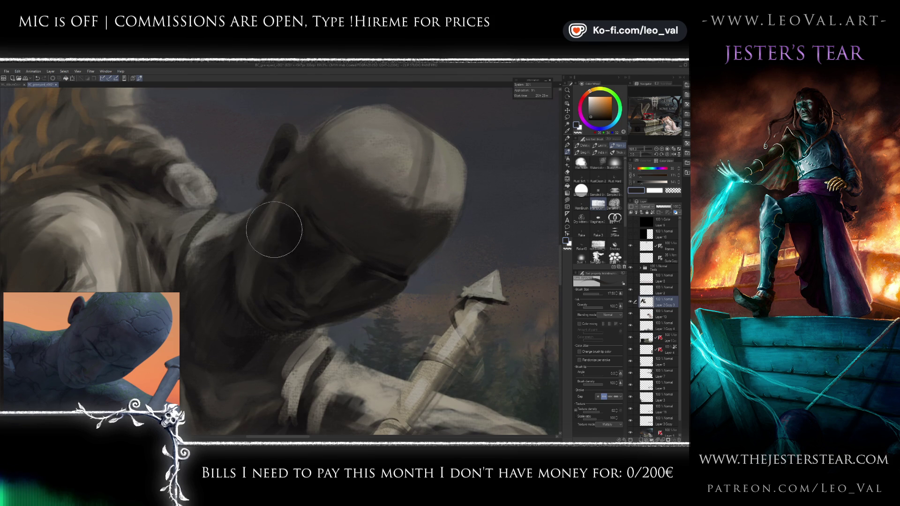
pyautogui.keyDown('alt'); pyautogui.click(293, 233); pyautogui.keyUp('alt')
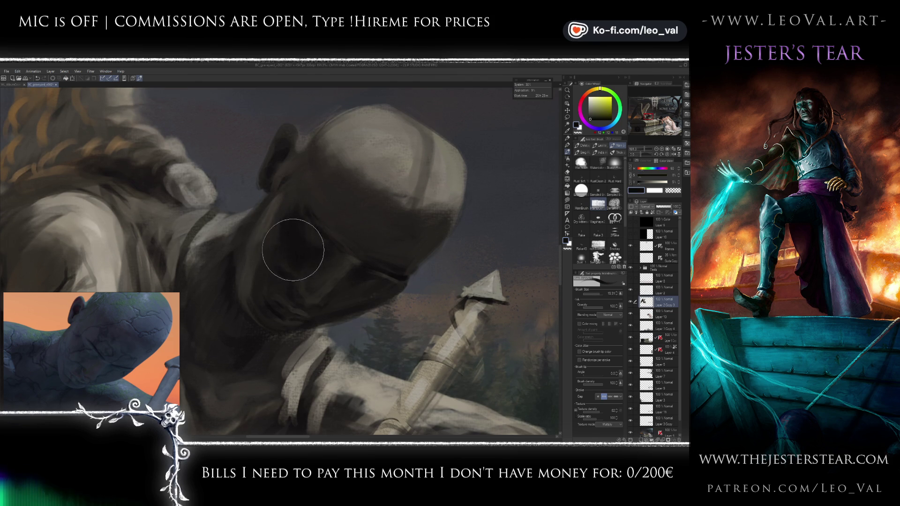
pyautogui.moveTo(307, 262)
pyautogui.mouseDown()
pyautogui.moveTo(319, 268)
pyautogui.moveTo(328, 207)
pyautogui.mouseUp()
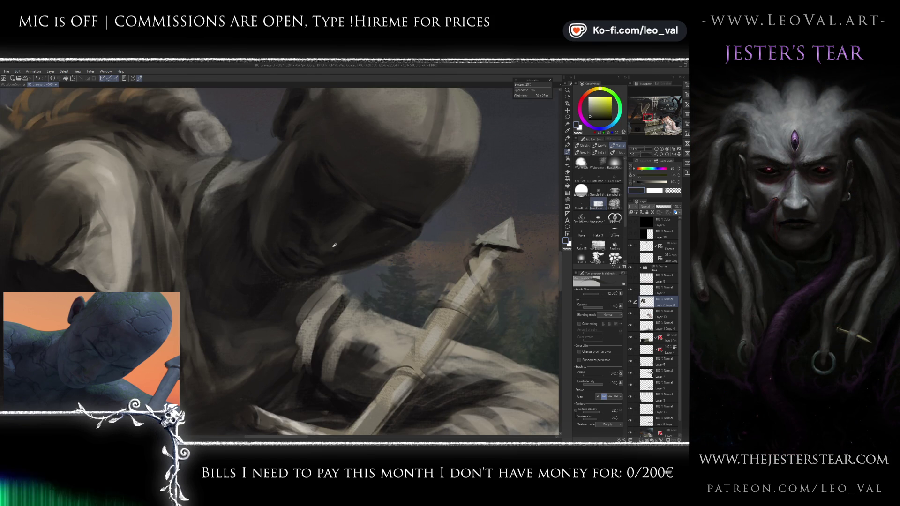
pyautogui.keyDown('alt'); pyautogui.click(314, 253); pyautogui.keyUp('alt')
pyautogui.moveTo(314, 253); pyautogui.dragTo(310, 263)
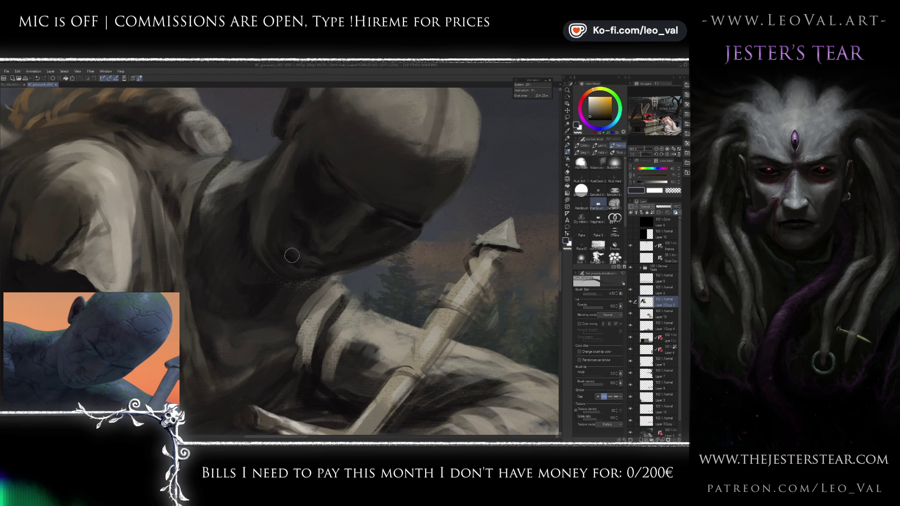
pyautogui.moveTo(280, 244); pyautogui.dragTo(285, 268)
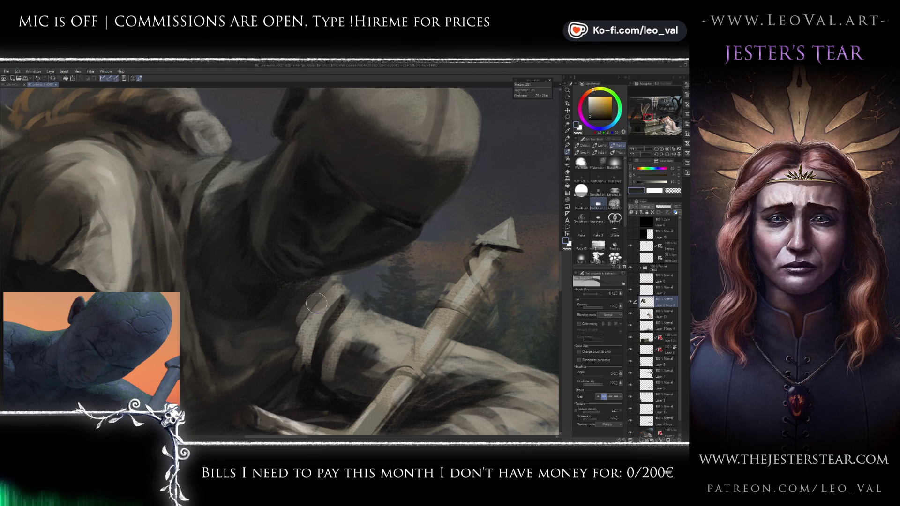
pyautogui.scroll(-5, 322, 289)
pyautogui.scroll(5, 361, 250)
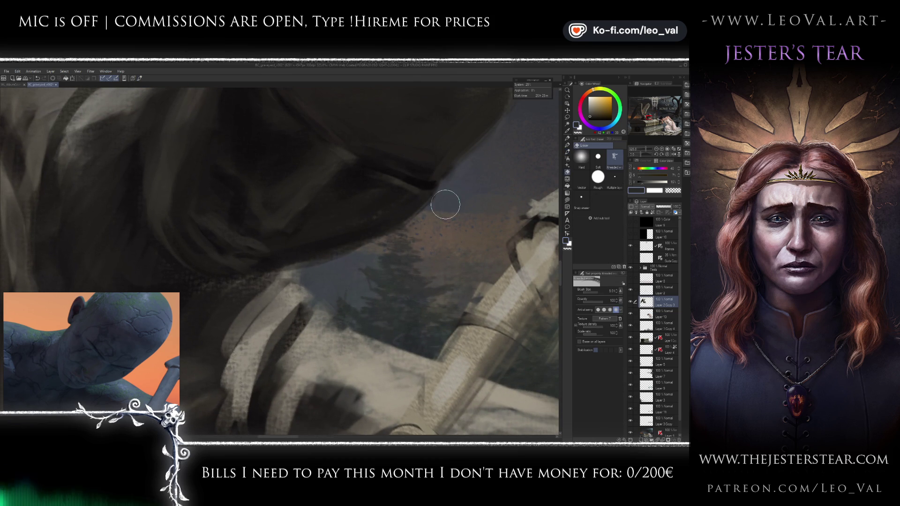
# Step: Sample dark olive and red-brown tones at the hood's edge and switch to a fine brush
pyautogui.moveTo(434, 226)
pyautogui.mouseDown()
pyautogui.moveTo(441, 264)
pyautogui.moveTo(458, 269)
pyautogui.mouseUp()
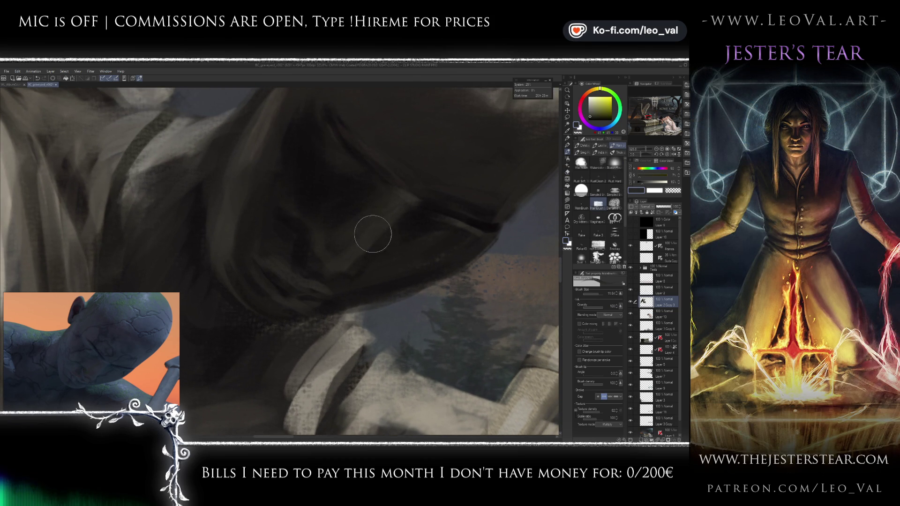
pyautogui.press('[')
pyautogui.press('[')
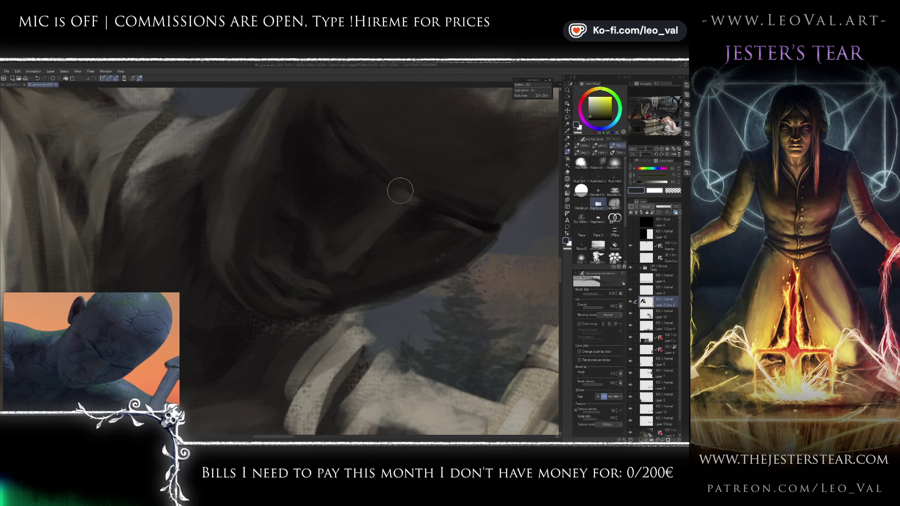
pyautogui.moveTo(432, 215); pyautogui.dragTo(476, 235)
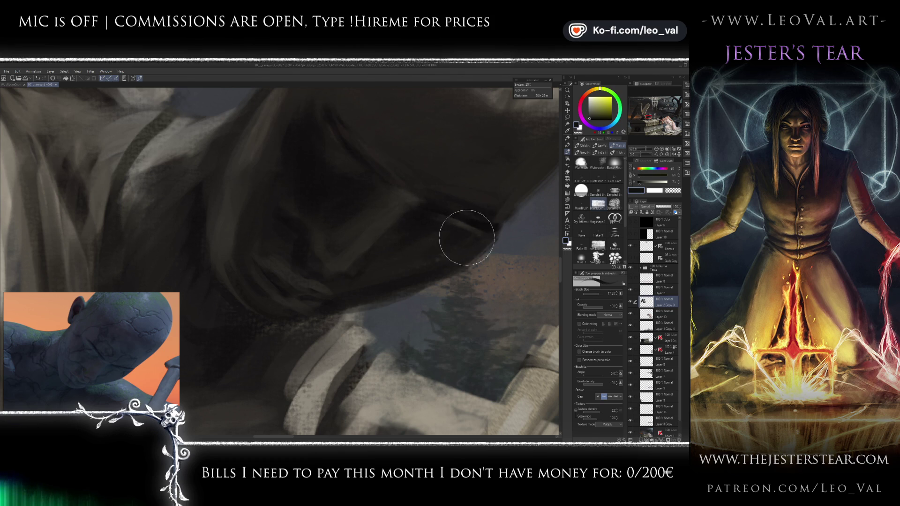
pyautogui.scroll(-1, 474, 241)
pyautogui.keyDown('alt'); pyautogui.click(436, 244); pyautogui.keyUp('alt')
pyautogui.keyDown('alt'); pyautogui.click(436, 243); pyautogui.keyUp('alt')
pyautogui.moveTo(436, 244); pyautogui.dragTo(374, 227)
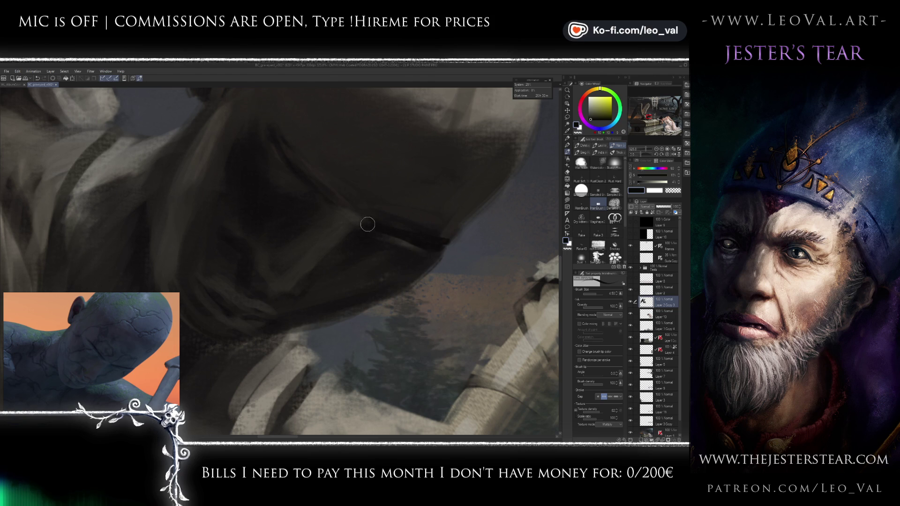
pyautogui.keyDown('alt'); pyautogui.click(437, 260); pyautogui.keyUp('alt')
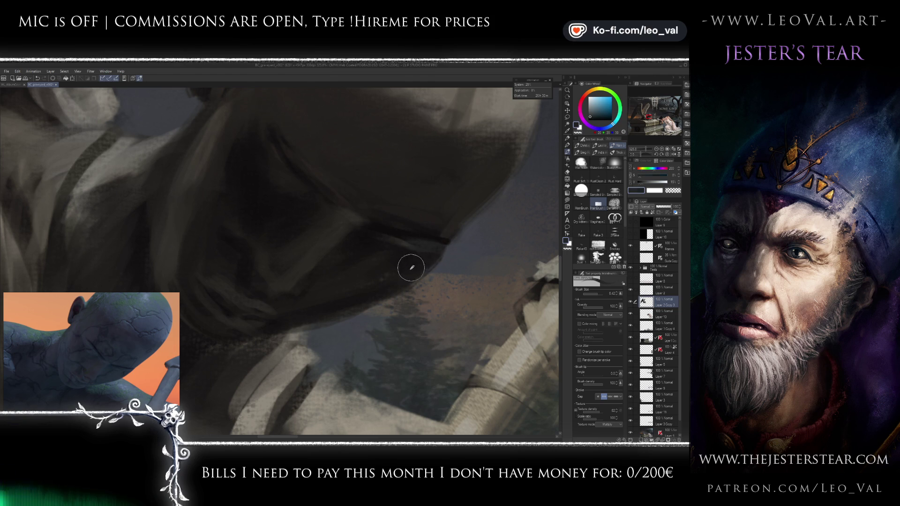
pyautogui.keyDown('alt'); pyautogui.click(443, 245); pyautogui.keyUp('alt')
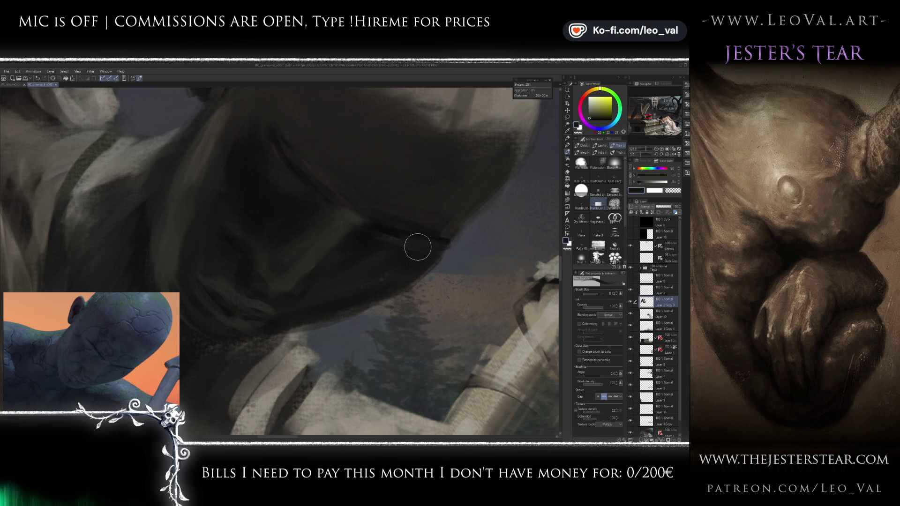
# Step: Paint a thin very dark stroke defining the eye slit along the visor
pyautogui.moveTo(339, 240); pyautogui.dragTo(320, 220)
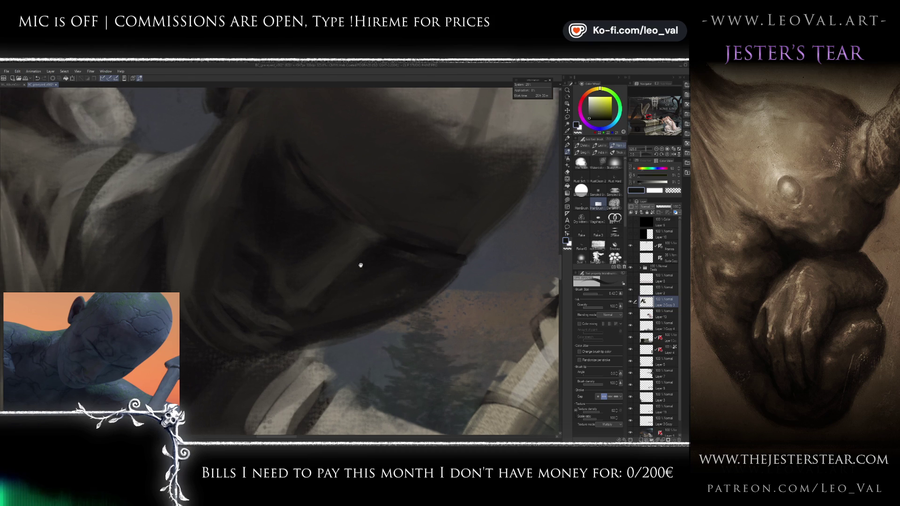
pyautogui.keyDown('alt'); pyautogui.click(320, 220); pyautogui.keyUp('alt')
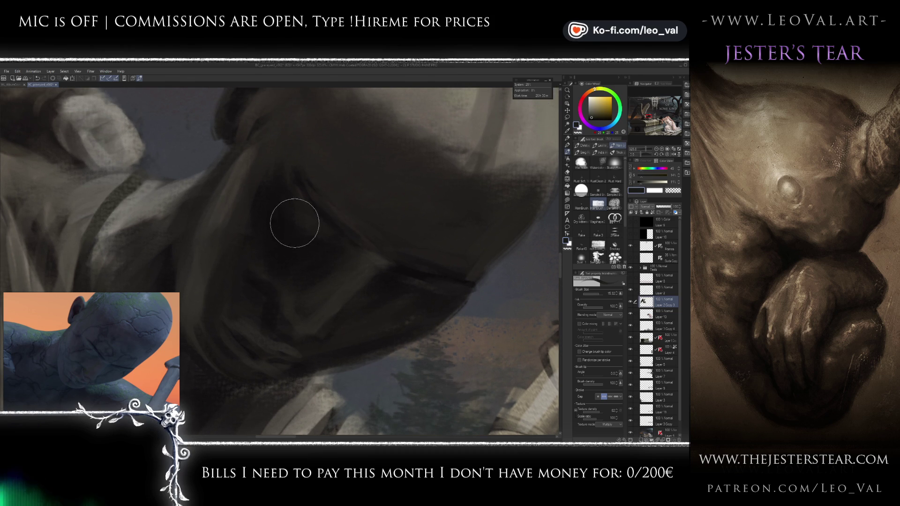
pyautogui.keyDown('ctrl'); pyautogui.keyDown('alt'); pyautogui.moveTo(302, 225); pyautogui.dragTo(307, 226); pyautogui.keyUp('alt'); pyautogui.keyUp('ctrl')
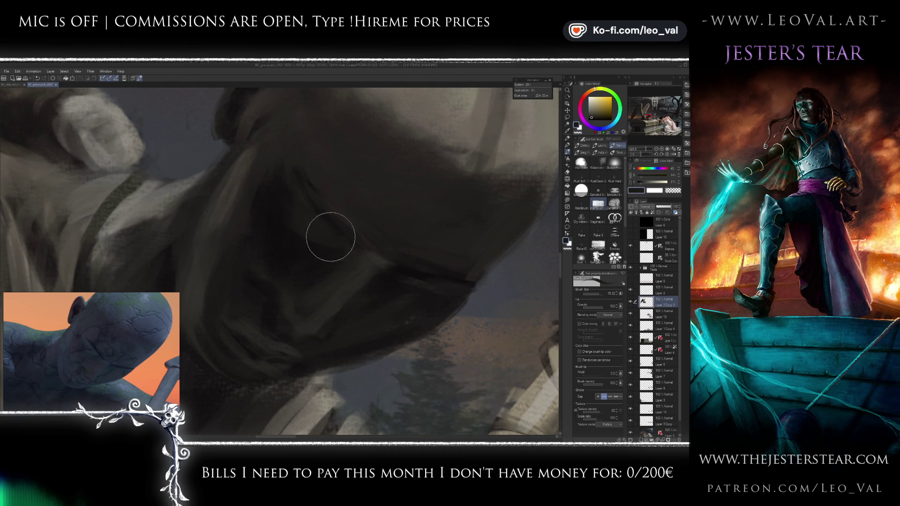
pyautogui.keyDown('alt'); pyautogui.click(439, 277); pyautogui.keyUp('alt')
pyautogui.moveTo(339, 228)
pyautogui.keyDown('ctrl'); pyautogui.keyDown('alt'); pyautogui.mouseDown()
pyautogui.moveTo(356, 246)
pyautogui.moveTo(338, 215)
pyautogui.mouseUp(); pyautogui.keyUp('alt'); pyautogui.keyUp('ctrl')
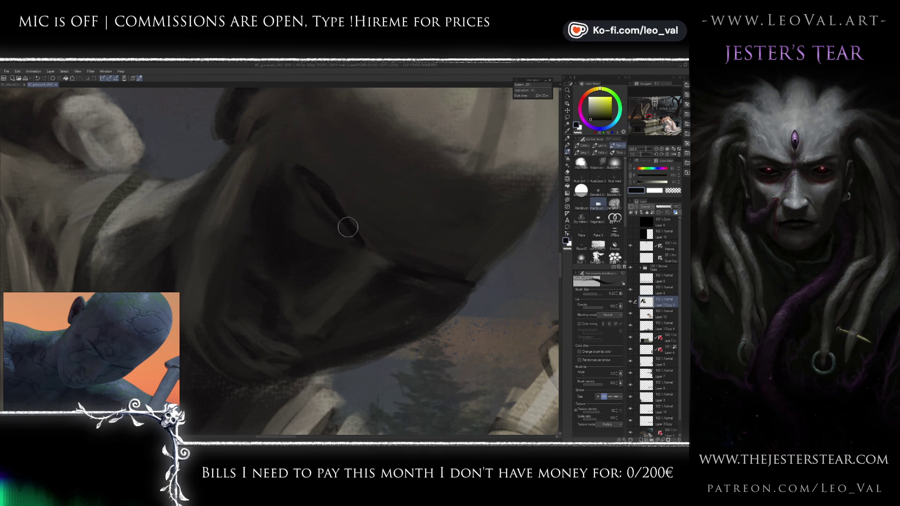
pyautogui.scroll(-3, 393, 279)
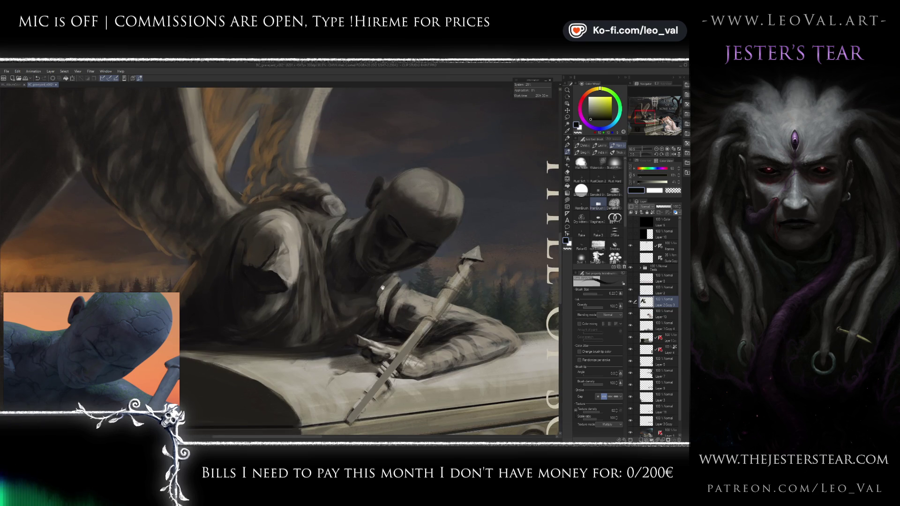
# Step: Zoom in on the shadowed folds of the hood and shoulder
pyautogui.scroll(2, 398, 265)
pyautogui.scroll(2, 380, 261)
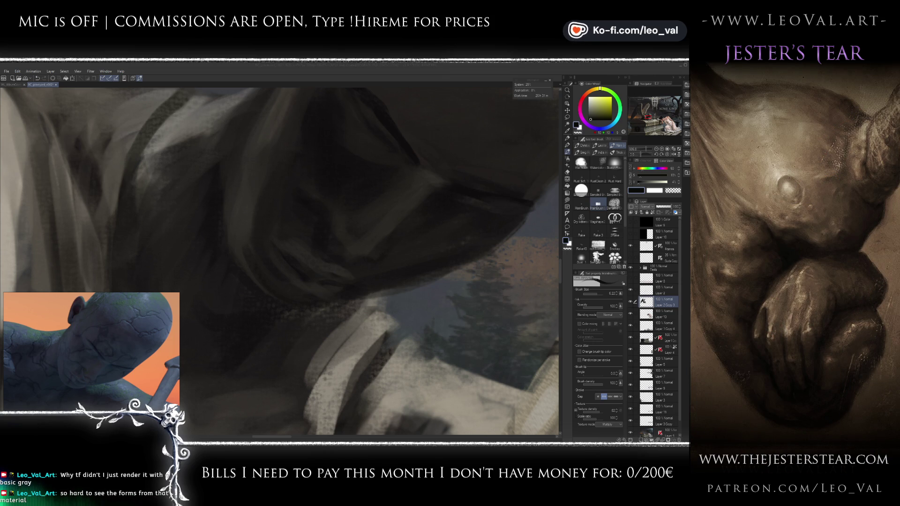
# Step: Undo a stray grey stroke, paint a near-black line along the hood's lower rim, and fit the painting to the view
pyautogui.scroll(-3, 371, 279)
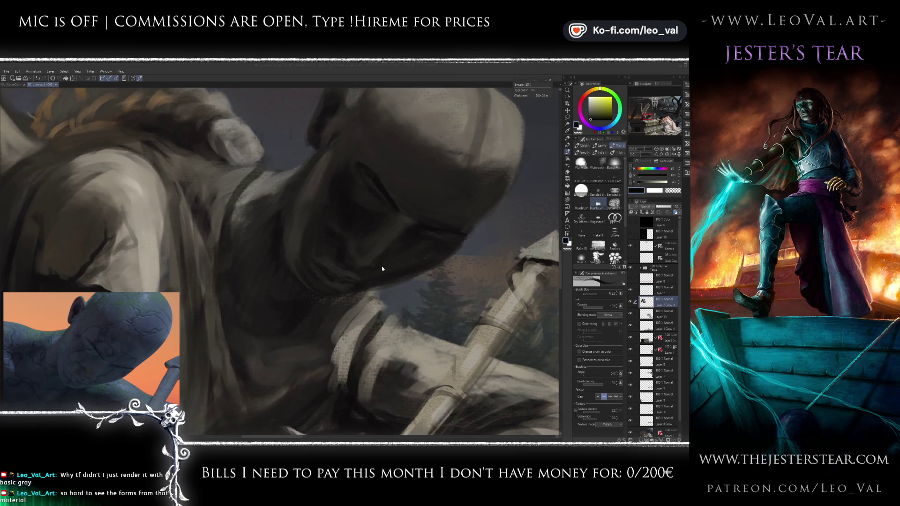
pyautogui.moveTo(351, 224); pyautogui.dragTo(347, 232)
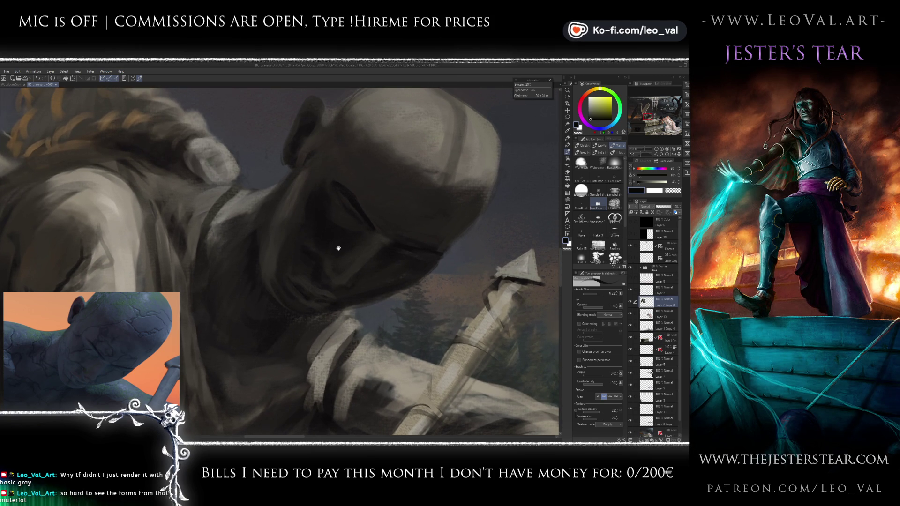
pyautogui.moveTo(347, 232); pyautogui.dragTo(336, 246)
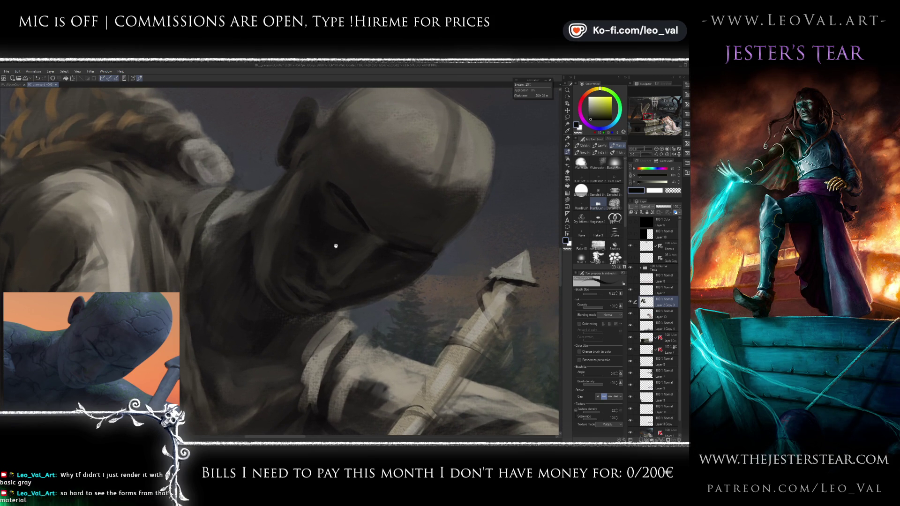
pyautogui.keyDown('alt'); pyautogui.click(289, 316); pyautogui.keyUp('alt')
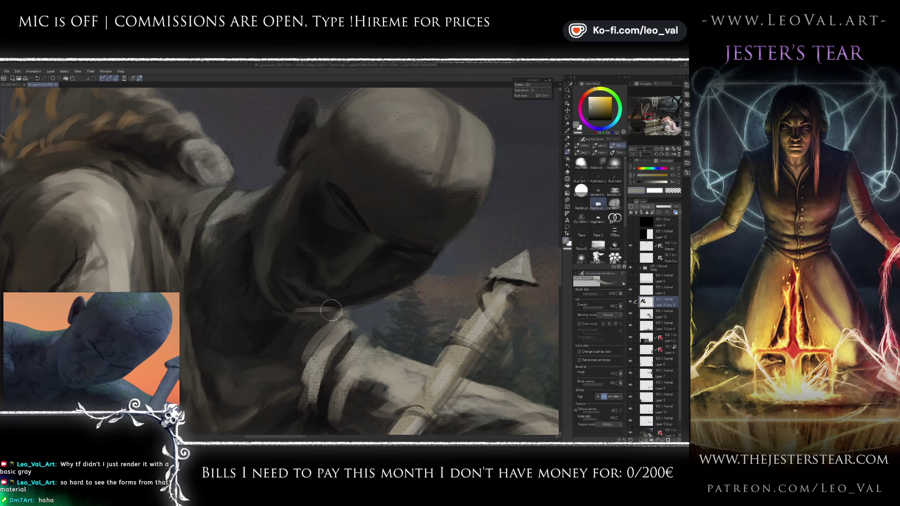
pyautogui.moveTo(300, 302); pyautogui.dragTo(438, 245)
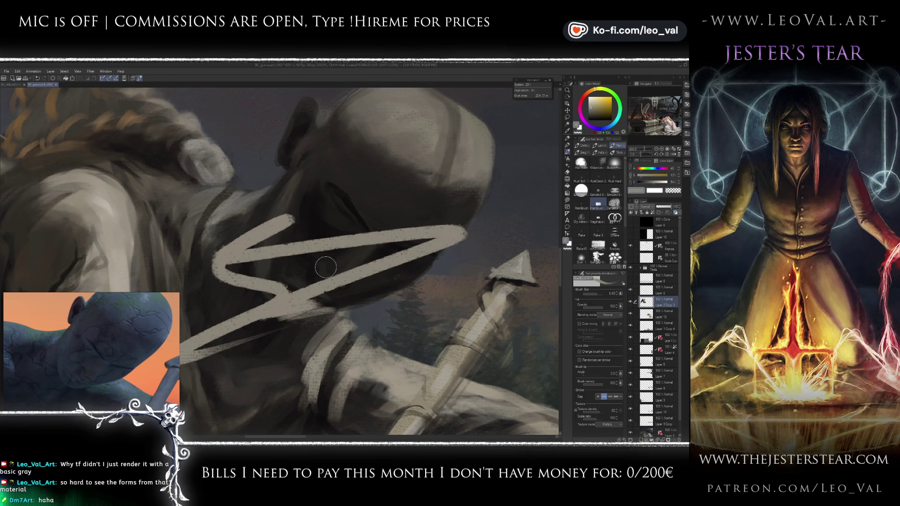
pyautogui.hotkey('ctrl', 'z')
pyautogui.hotkey('ctrl', 'z')
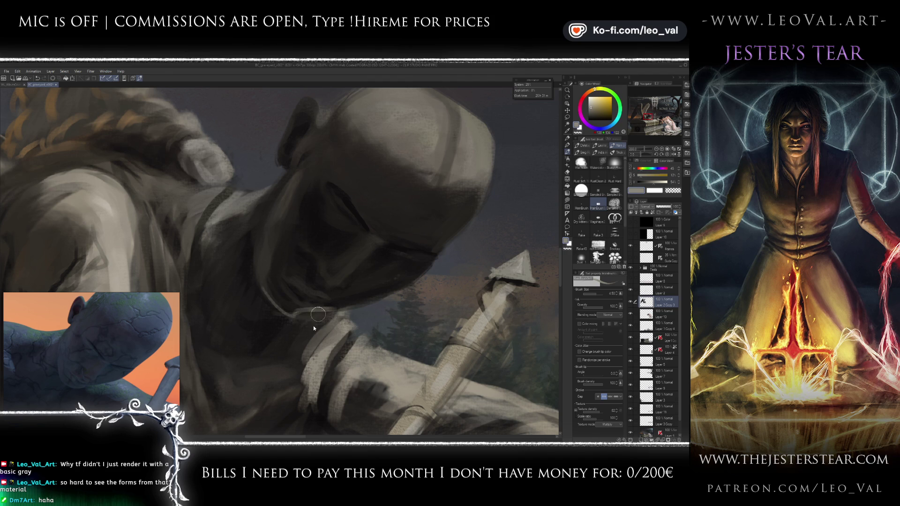
pyautogui.keyDown('alt'); pyautogui.click(264, 292); pyautogui.keyUp('alt')
pyautogui.moveTo(345, 309); pyautogui.dragTo(295, 308)
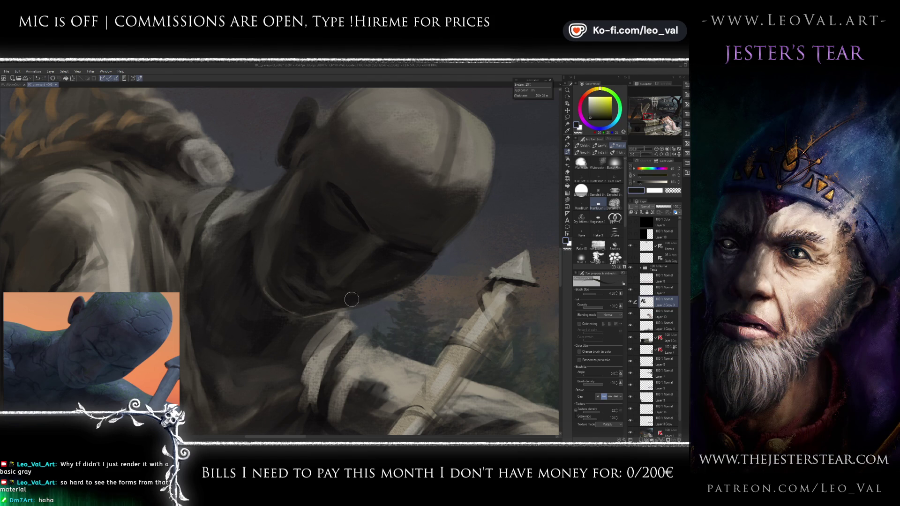
pyautogui.hotkey('ctrl', '0')
pyautogui.scroll(4, 397, 271)
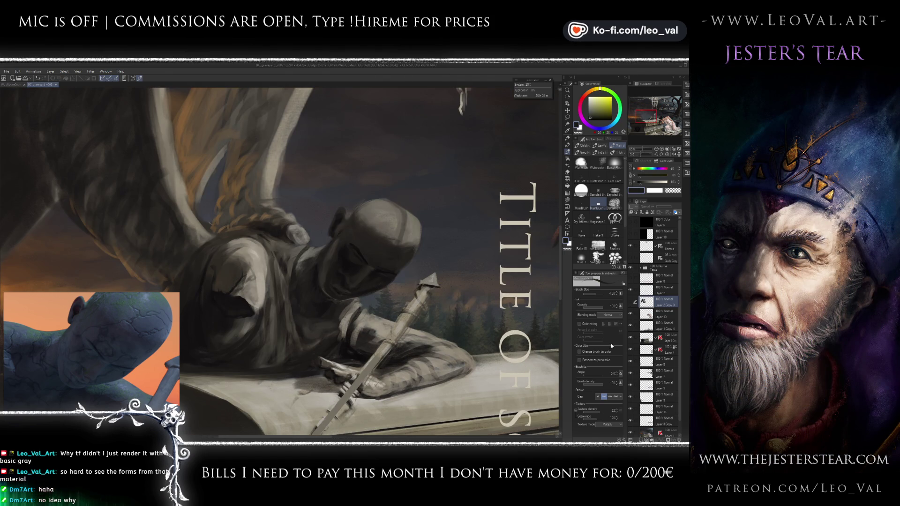
# Step: Hide the statue and wings layer so only the sky, trees and sword remain visible
pyautogui.press('Delete')
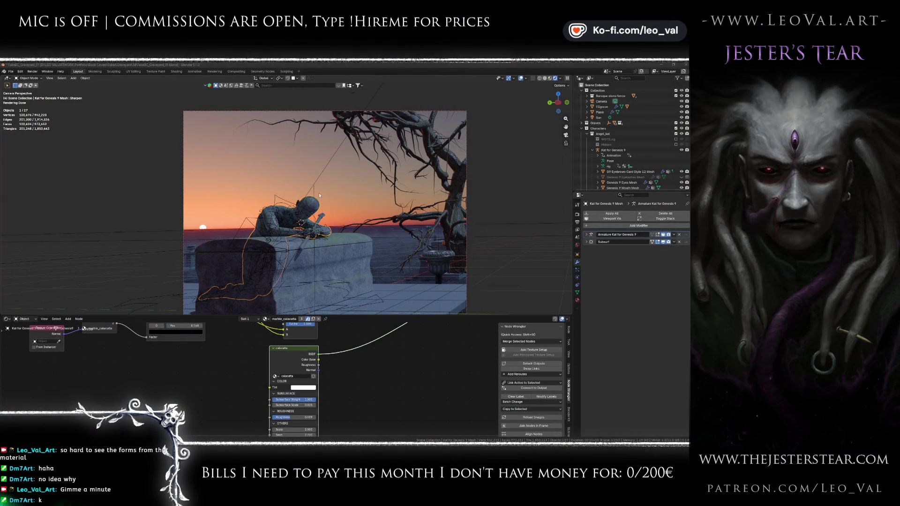
# Step: Pan the Shader Editor over the marble material nodes and deselect them all
pyautogui.scroll(1, 325, 225)
pyautogui.scroll(2, 326, 228)
pyautogui.scroll(2, 329, 235)
pyautogui.scroll(3, 330, 243)
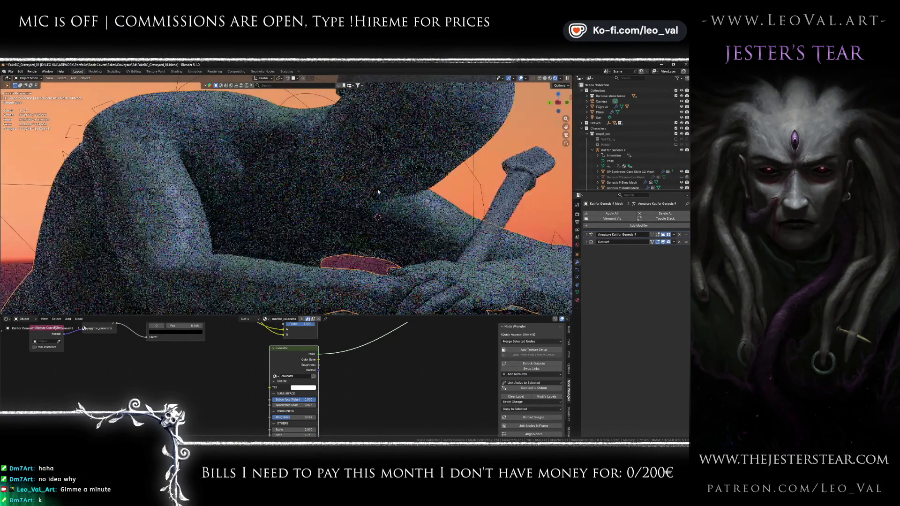
pyautogui.scroll(2, 334, 253)
pyautogui.scroll(-2, 340, 366)
pyautogui.scroll(-1, 340, 366)
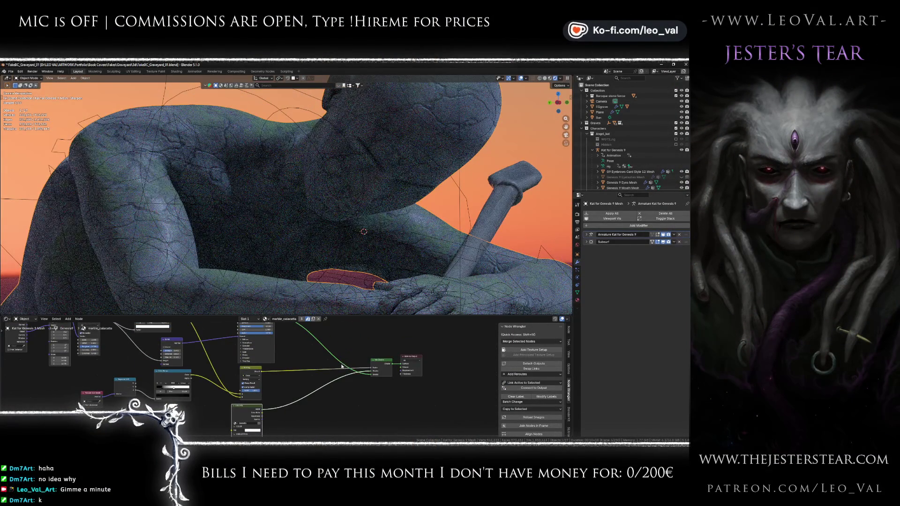
pyautogui.moveTo(309, 360); pyautogui.dragTo(312, 381)
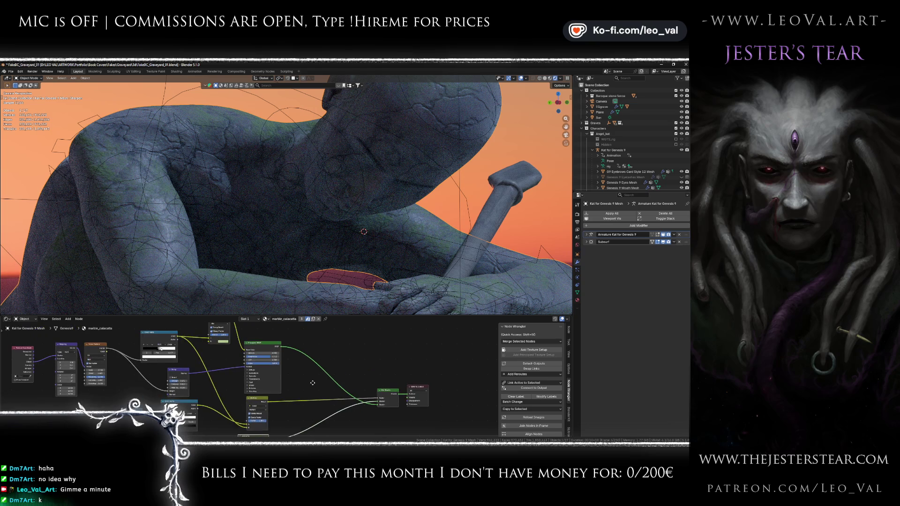
pyautogui.scroll(-1, 312, 381)
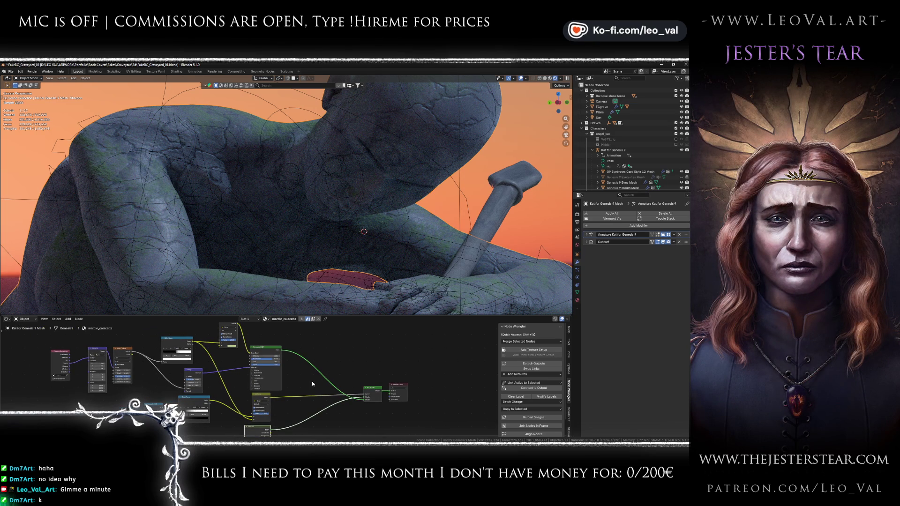
pyautogui.click(313, 384)
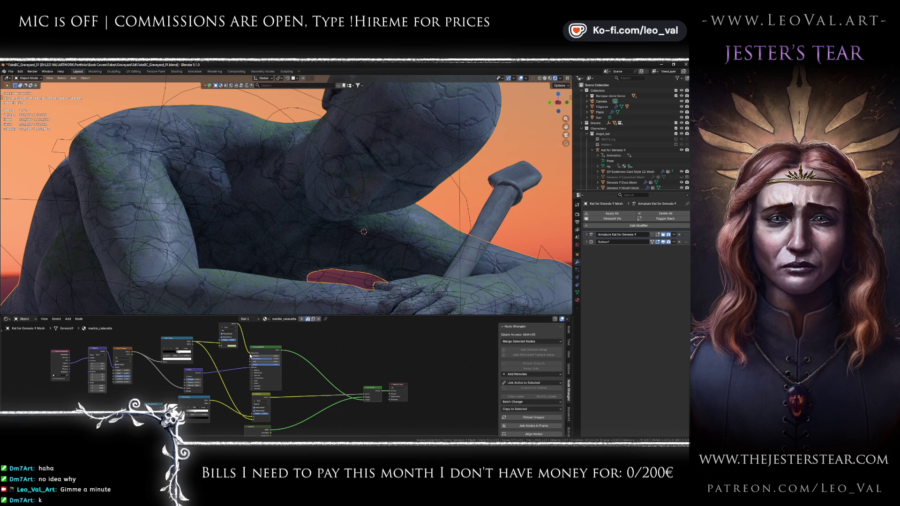
# Step: Move the marble node and another node to new spots so the tree spreads out
pyautogui.scroll(2, 288, 421)
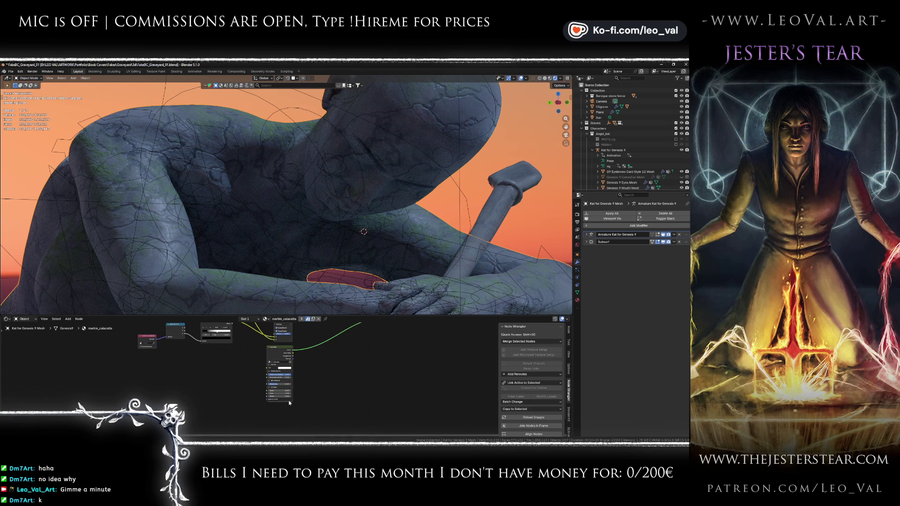
pyautogui.click(291, 353)
pyautogui.moveTo(290, 352); pyautogui.dragTo(339, 359)
pyautogui.scroll(3, 305, 385)
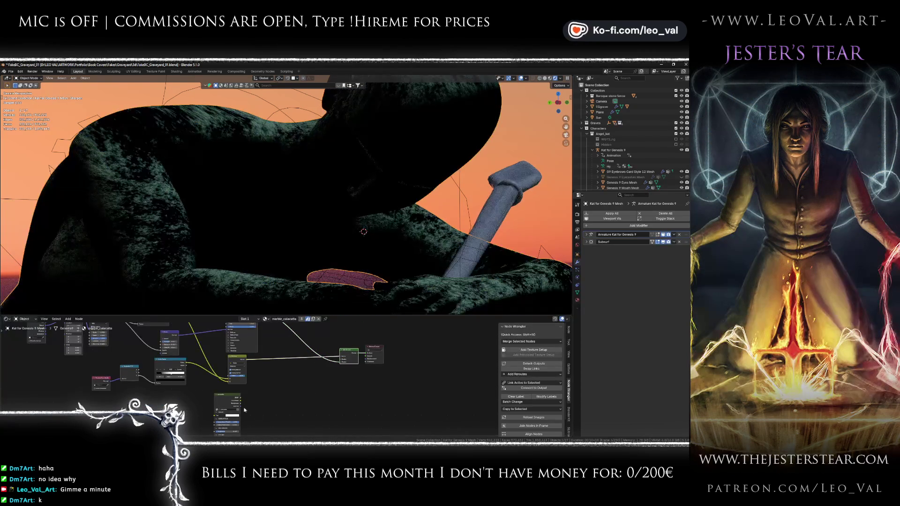
pyautogui.moveTo(229, 399)
pyautogui.mouseDown()
pyautogui.moveTo(302, 421)
pyautogui.moveTo(312, 416)
pyautogui.mouseUp()
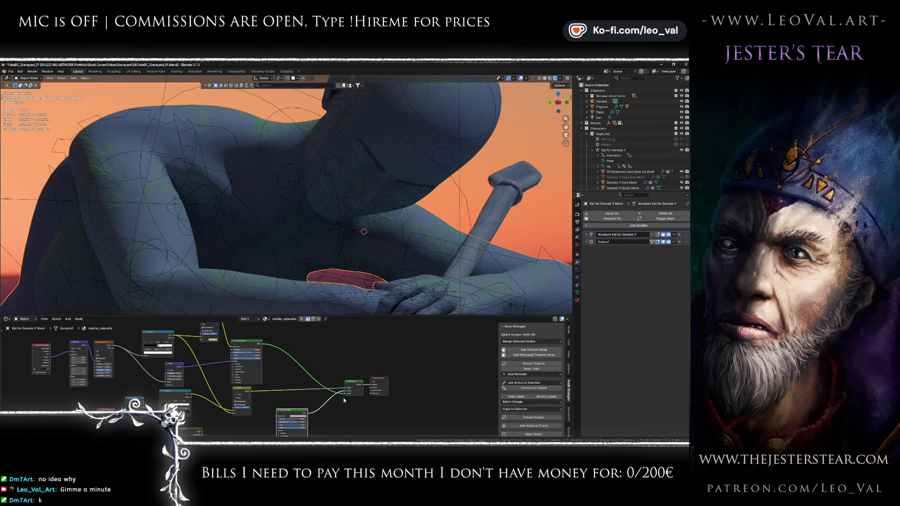
pyautogui.scroll(2, 364, 381)
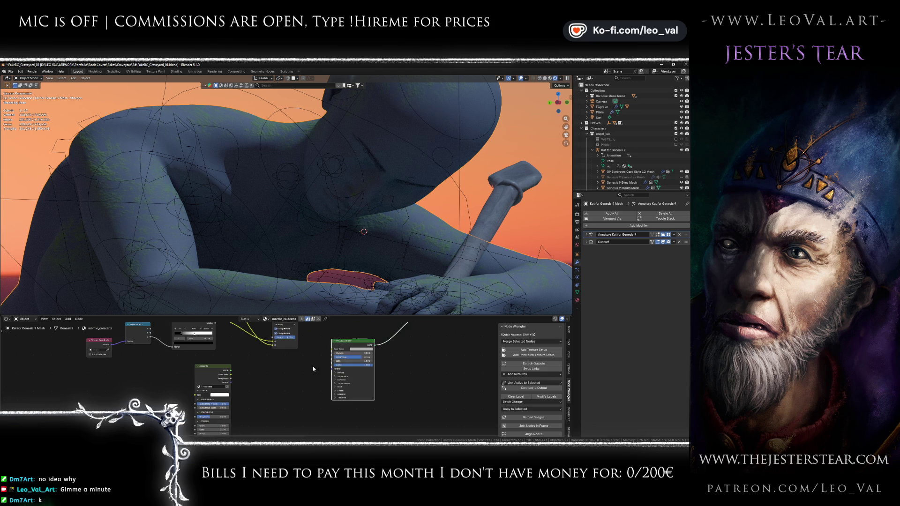
pyautogui.scroll(-3, 337, 374)
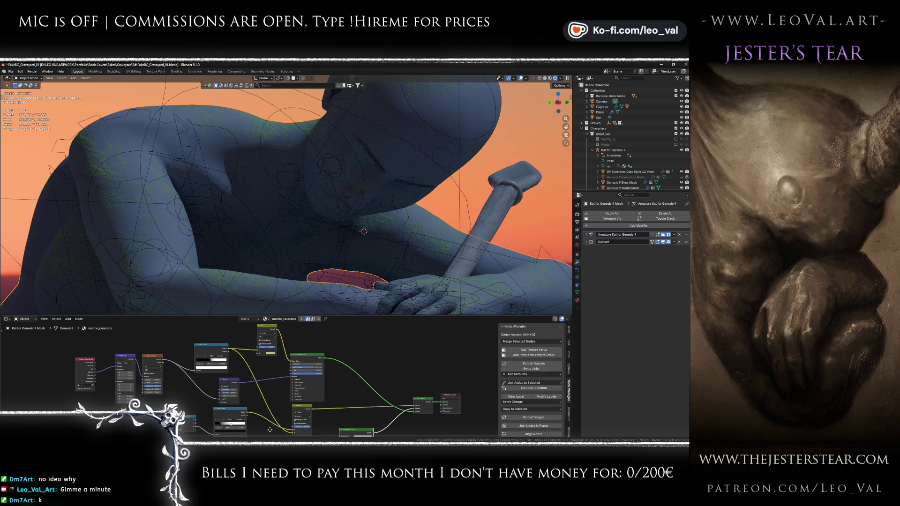
pyautogui.scroll(-2, 270, 427)
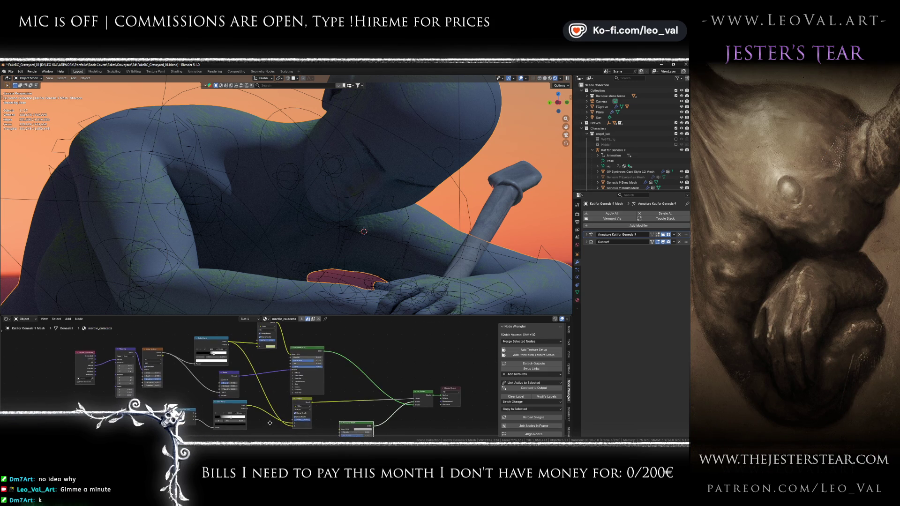
pyautogui.press('F3')
# Step: Search 'ambient' to add an Ambient Occlusion node and place it in the tree
pyautogui.write('an')
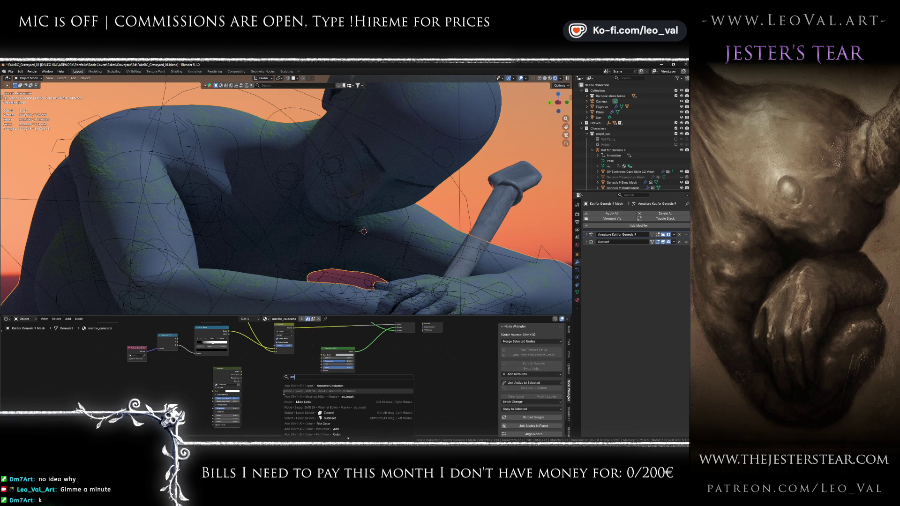
pyautogui.press('Escape')
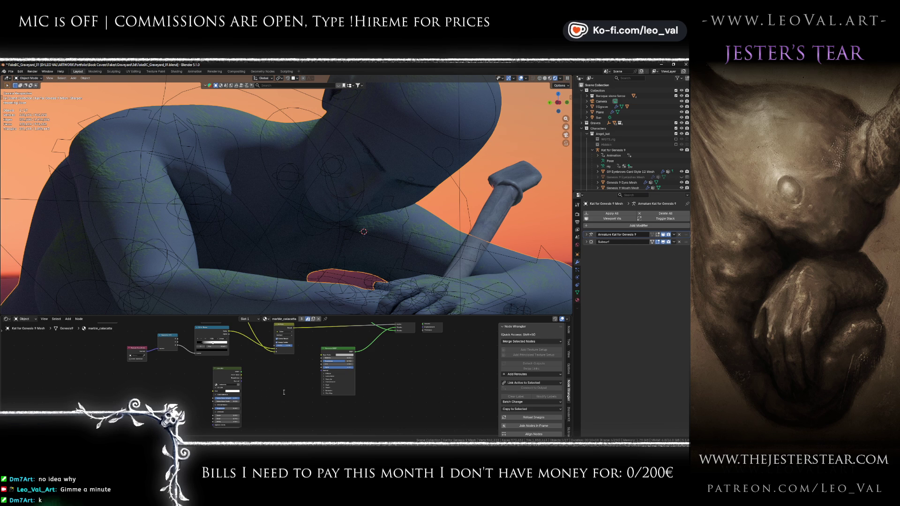
pyautogui.press('F3')
pyautogui.write('ambient')
pyautogui.press('Return')
pyautogui.click(292, 365)
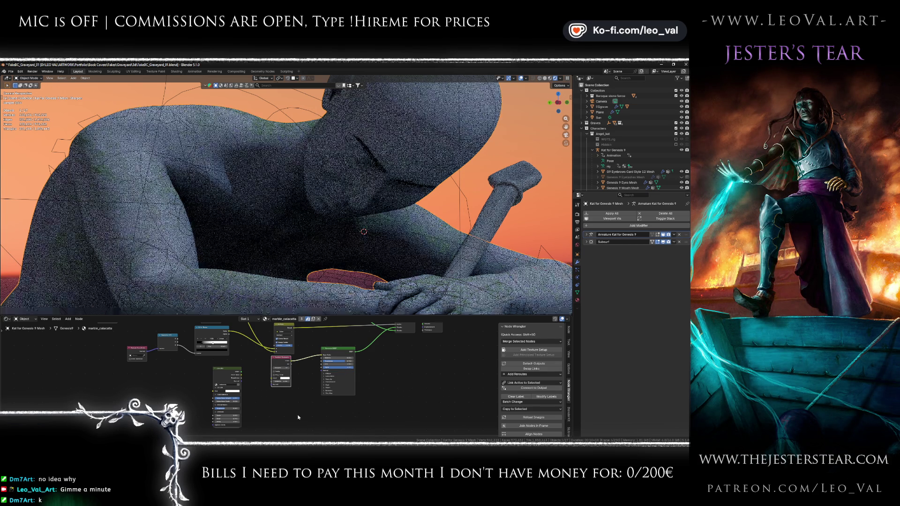
pyautogui.moveTo(284, 358); pyautogui.dragTo(286, 375)
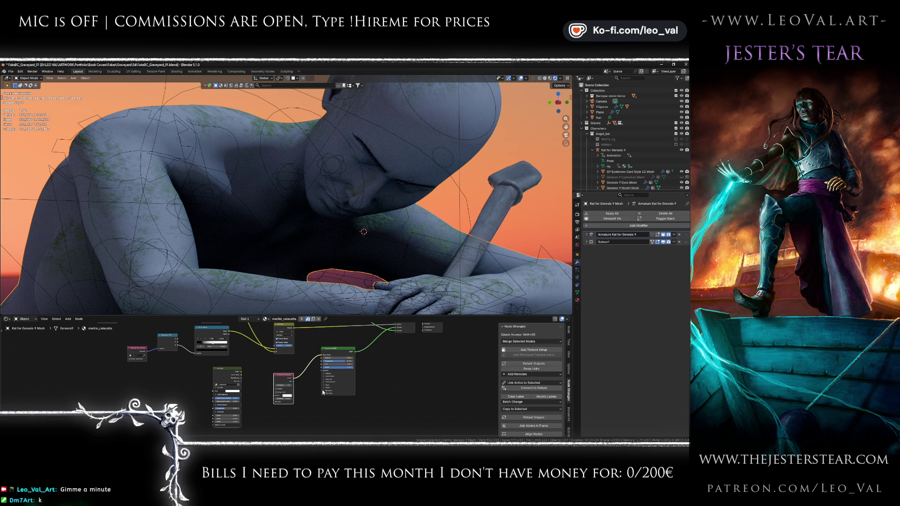
# Step: Connect the Bump node's Normal output to the Principled BSDF Normal input
pyautogui.scroll(-3, 392, 258)
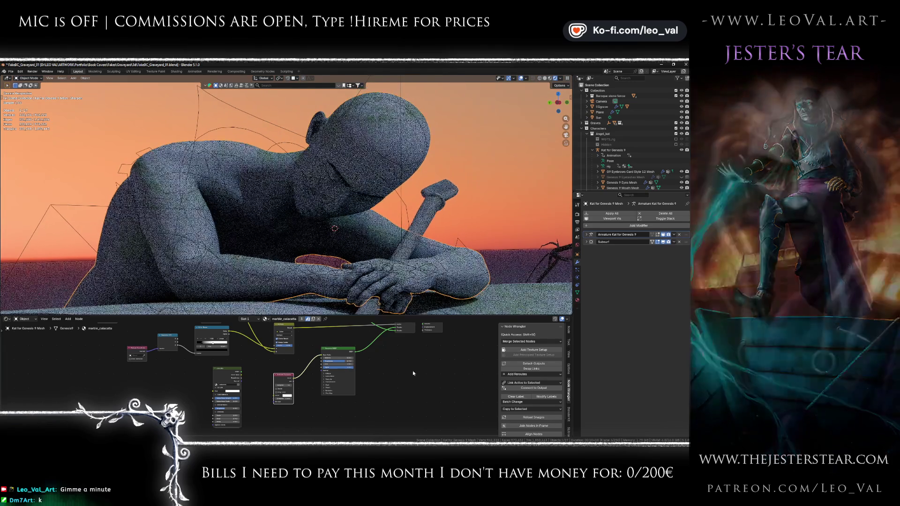
pyautogui.scroll(4, 344, 371)
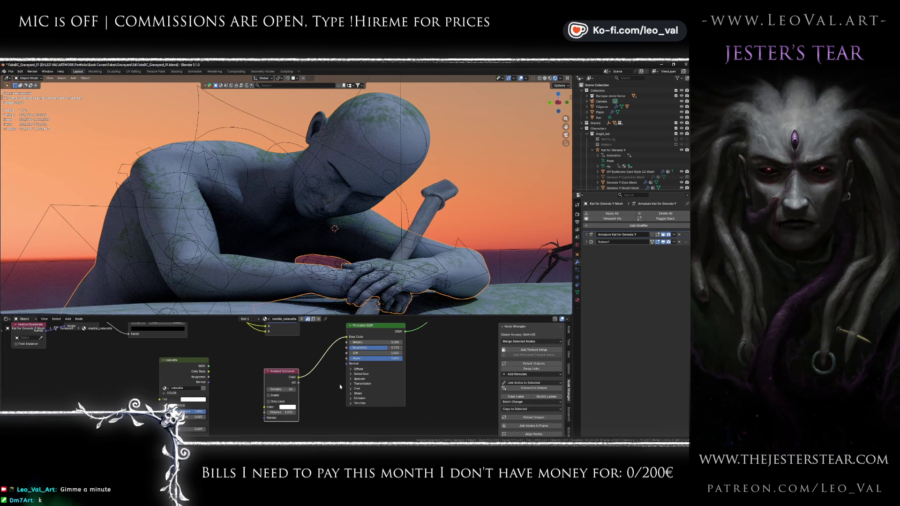
pyautogui.scroll(-1, 343, 359)
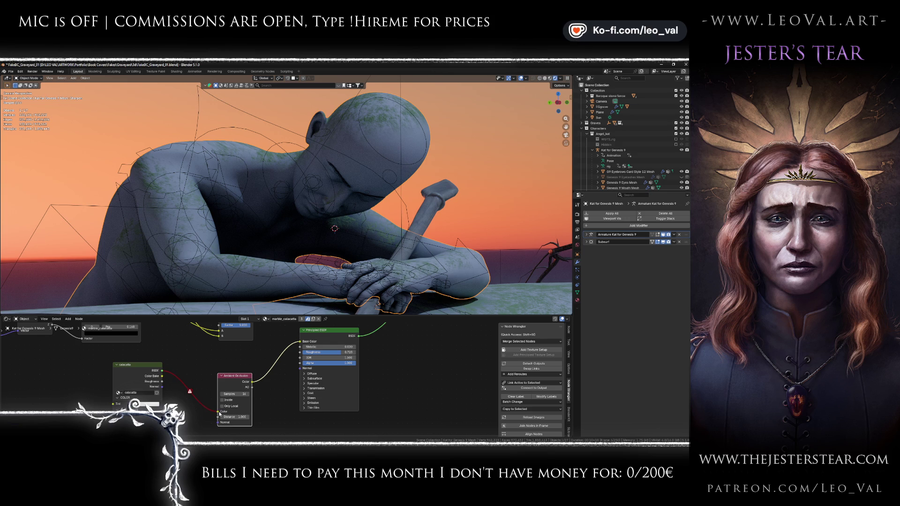
pyautogui.moveTo(220, 414); pyautogui.dragTo(205, 388)
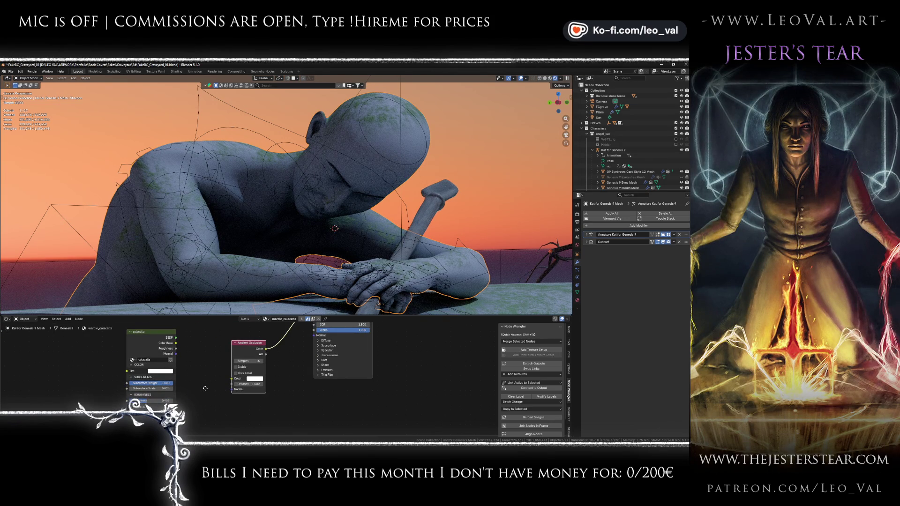
pyautogui.moveTo(205, 388); pyautogui.dragTo(192, 419)
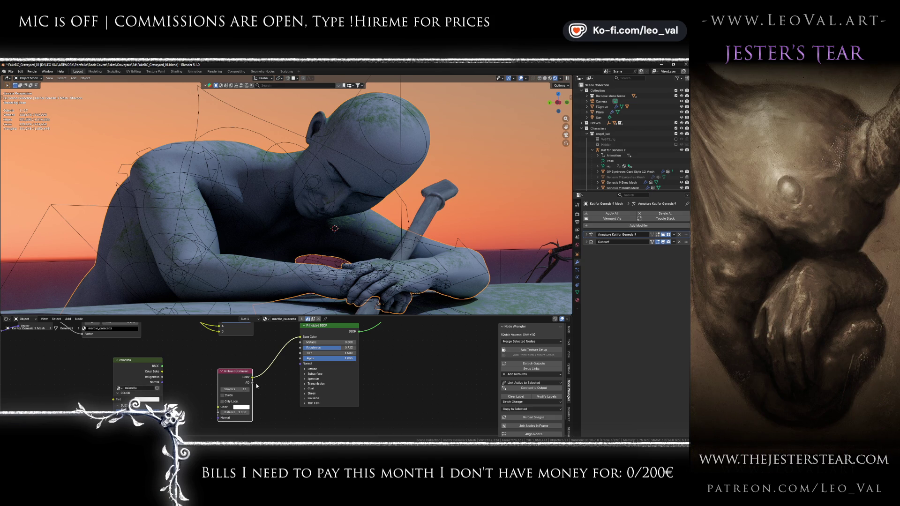
pyautogui.hscroll(3, 238, 398)
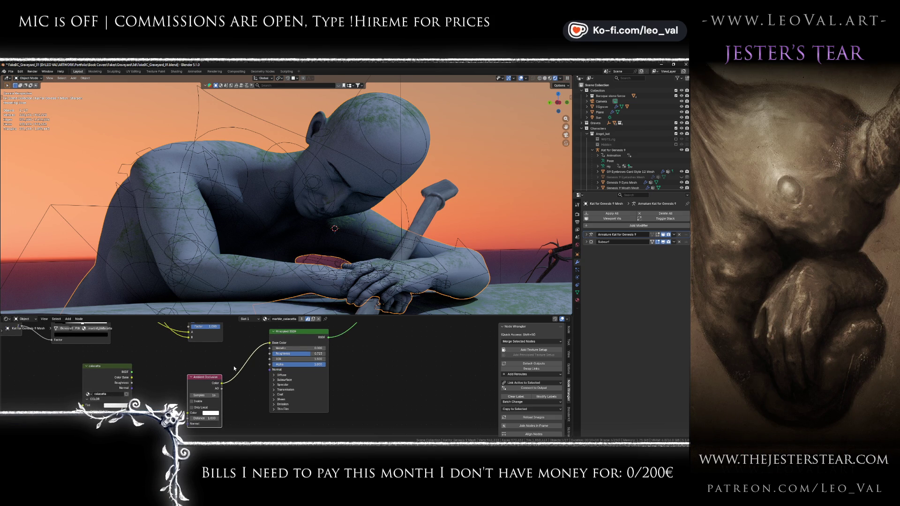
pyautogui.scroll(-2, 251, 388)
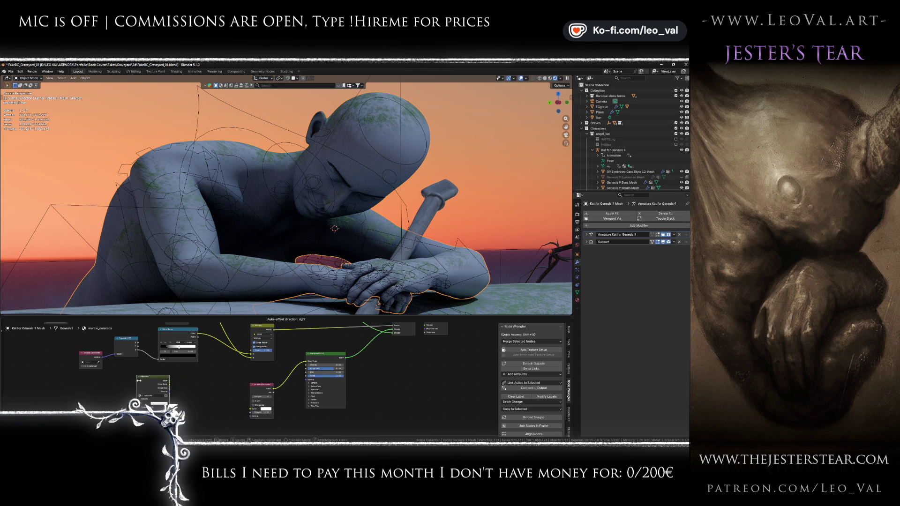
pyautogui.scroll(5, 199, 375)
pyautogui.moveTo(193, 344); pyautogui.dragTo(310, 410)
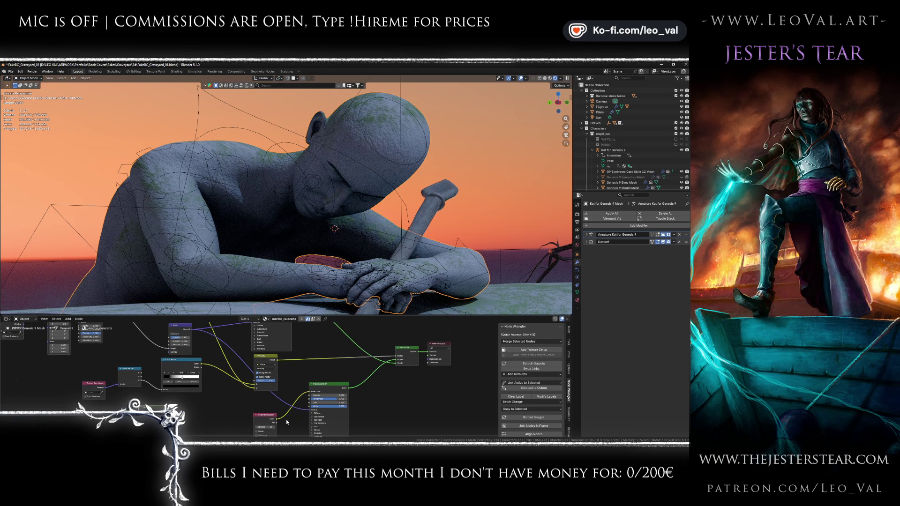
# Step: Try the Principled BSDF Metallic value at 1, then undo it
pyautogui.hscroll(5, 313, 381)
pyautogui.scroll(-2, 314, 380)
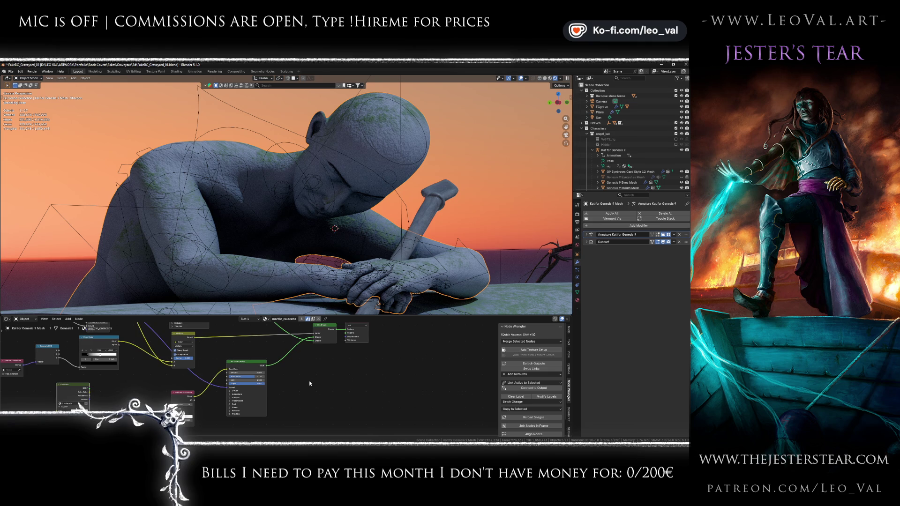
pyautogui.scroll(3, 291, 378)
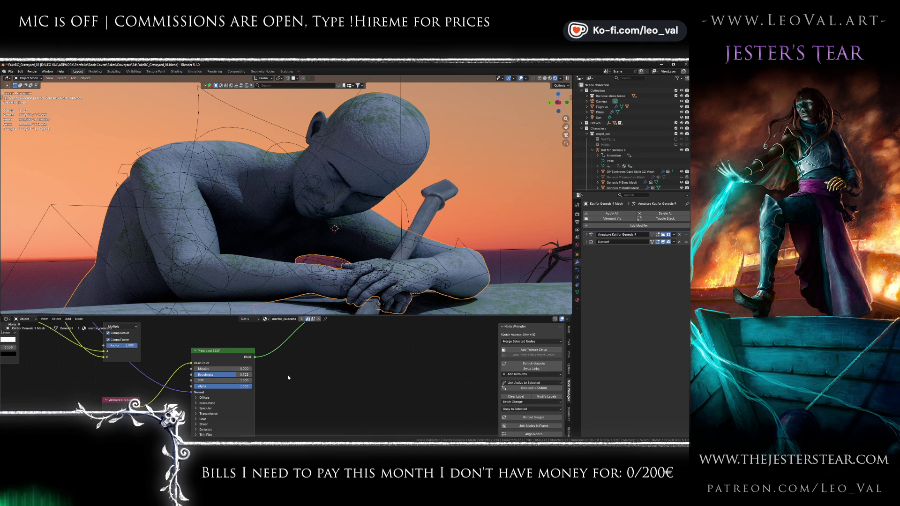
pyautogui.click(223, 369)
pyautogui.write('1')
pyautogui.press('Return')
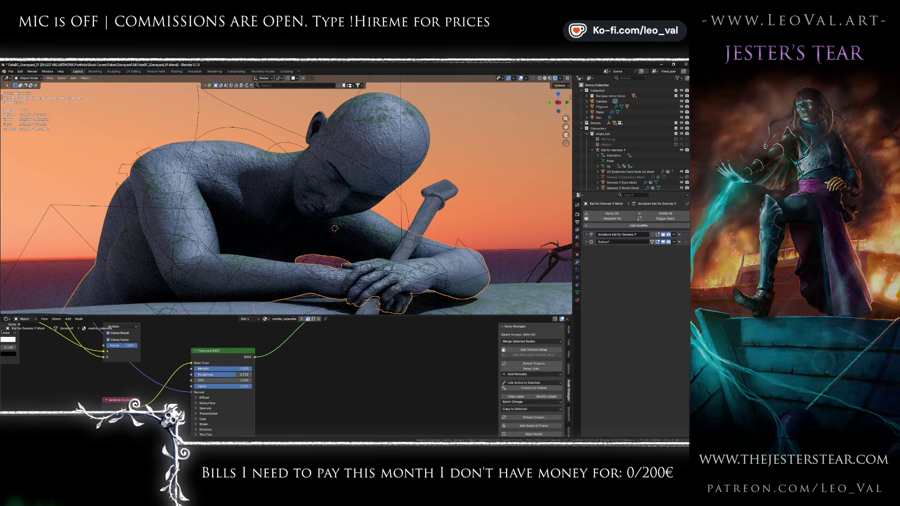
pyautogui.hotkey('ctrl', 'z')
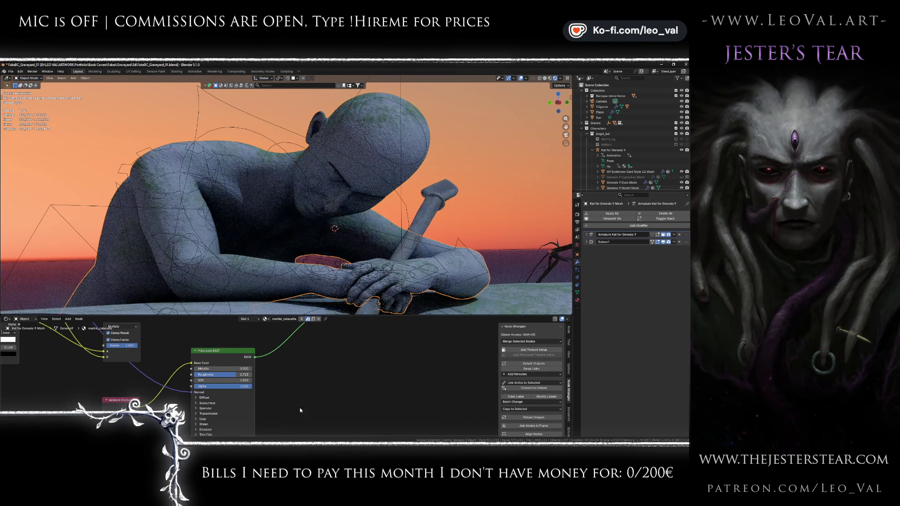
pyautogui.scroll(1, 291, 398)
# Step: Tint the Ambient Occlusion node's Color pale green, then toward pale yellow
pyautogui.moveTo(280, 392); pyautogui.dragTo(277, 384)
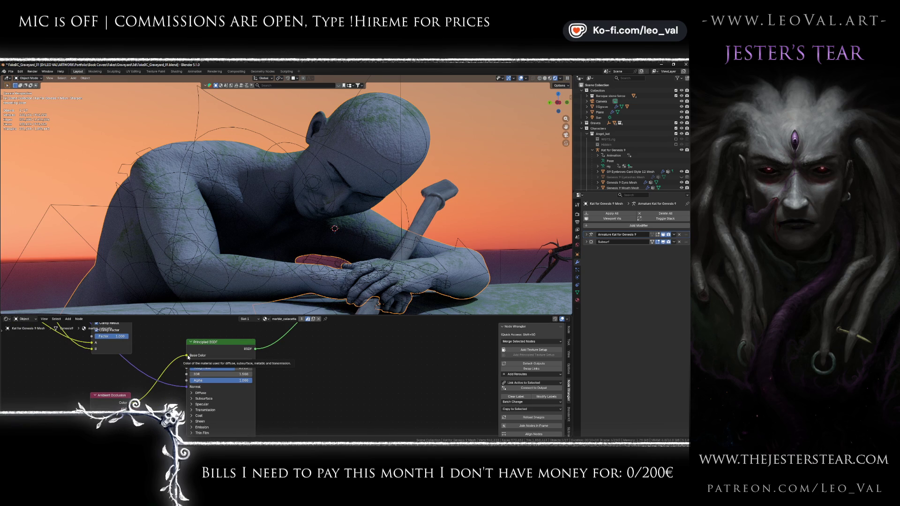
pyautogui.moveTo(188, 356); pyautogui.dragTo(236, 323)
pyautogui.click(168, 405)
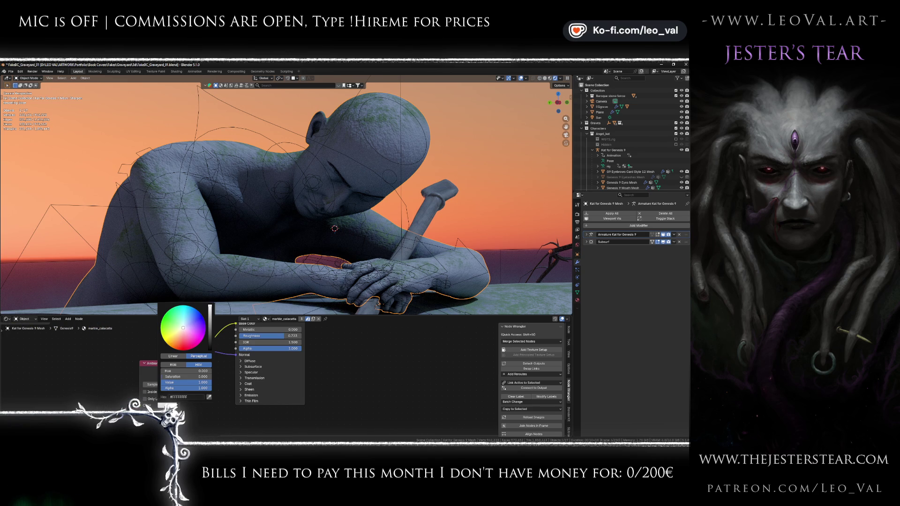
pyautogui.click(181, 326)
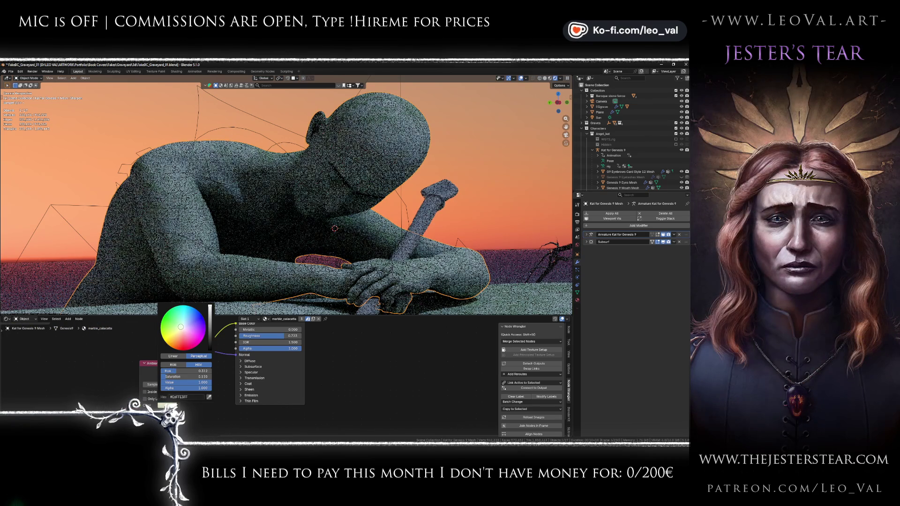
pyautogui.click(179, 330)
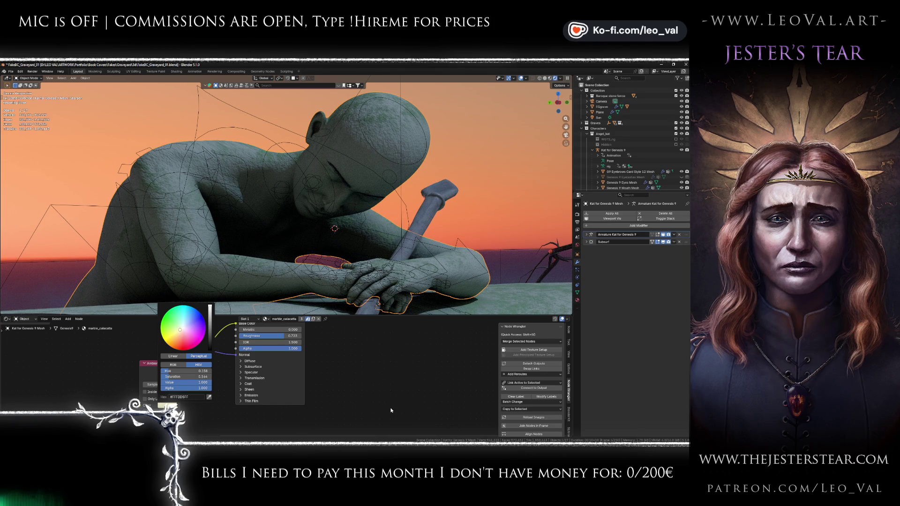
# Step: Warm the occlusion colour through peach and orange, settling on a pale cream
pyautogui.click(167, 405)
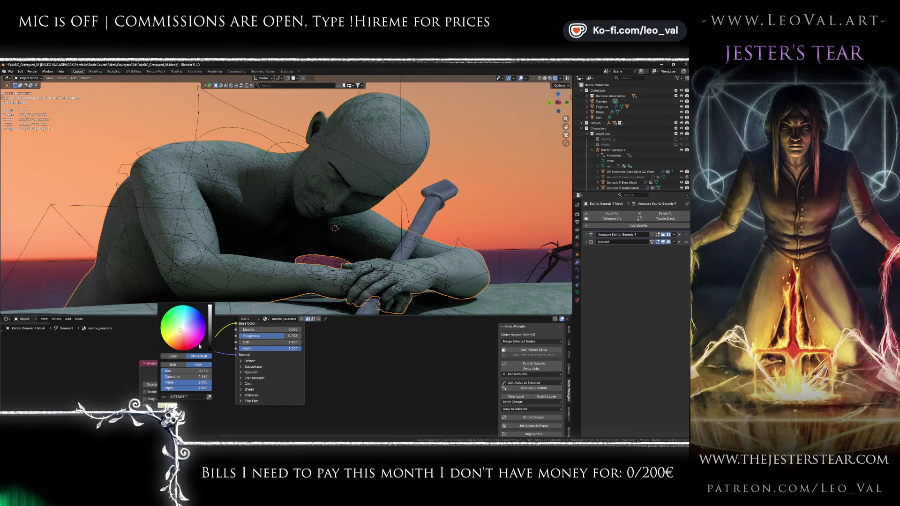
pyautogui.click(181, 331)
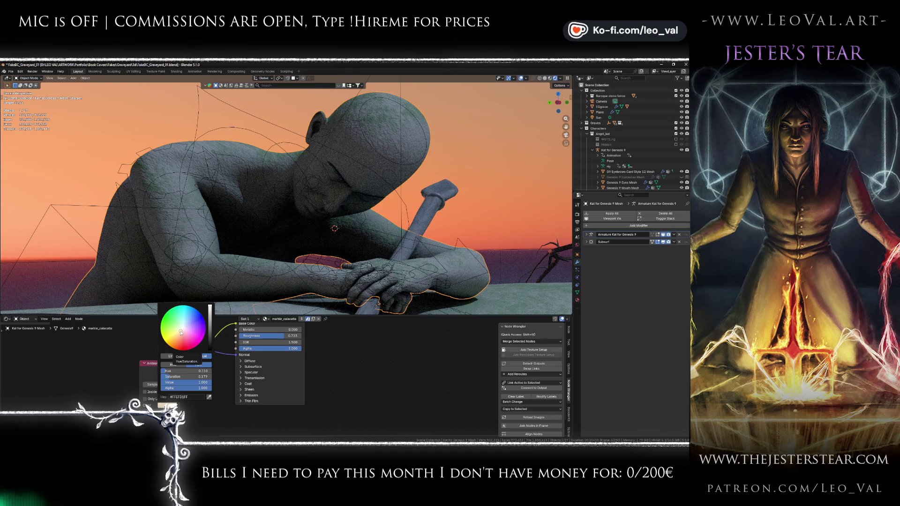
pyautogui.moveTo(181, 332)
pyautogui.mouseDown()
pyautogui.moveTo(177, 341)
pyautogui.moveTo(178, 333)
pyautogui.mouseUp()
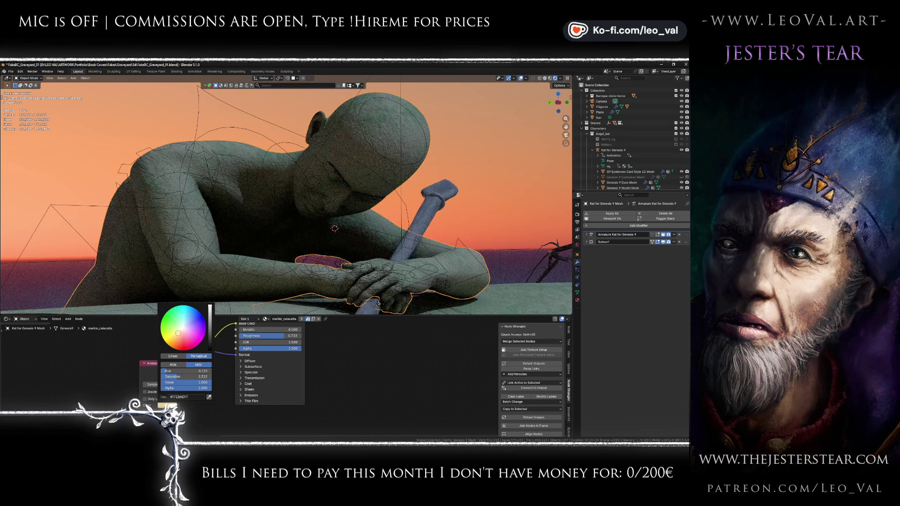
pyautogui.moveTo(179, 333); pyautogui.dragTo(179, 332)
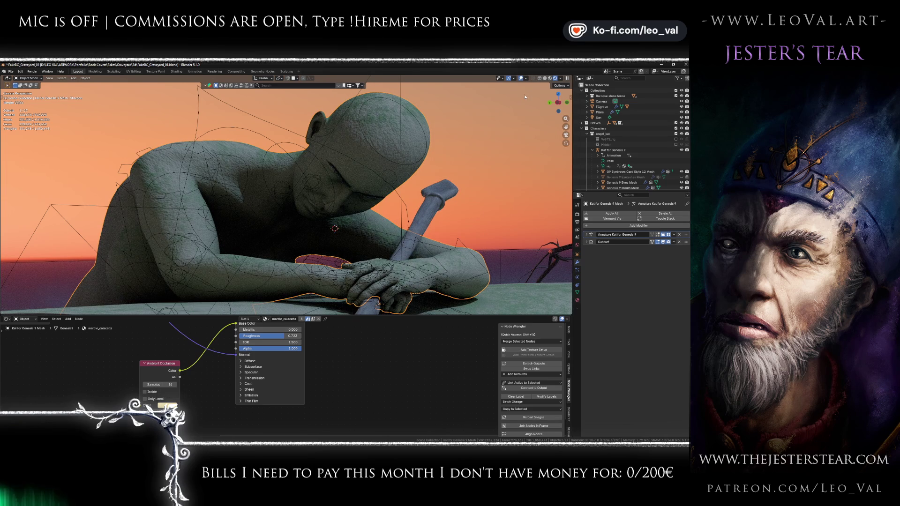
# Step: Link the Ambient Occlusion Color into Base Color, check the render, then revert to grey-green stone
pyautogui.hotkey('shift', 'alt', 'z')
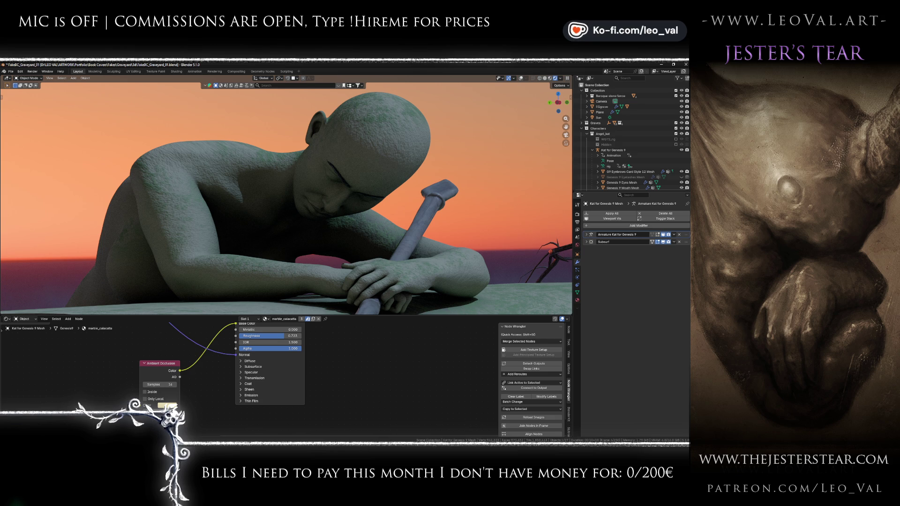
pyautogui.hotkey('ctrl', 'z')
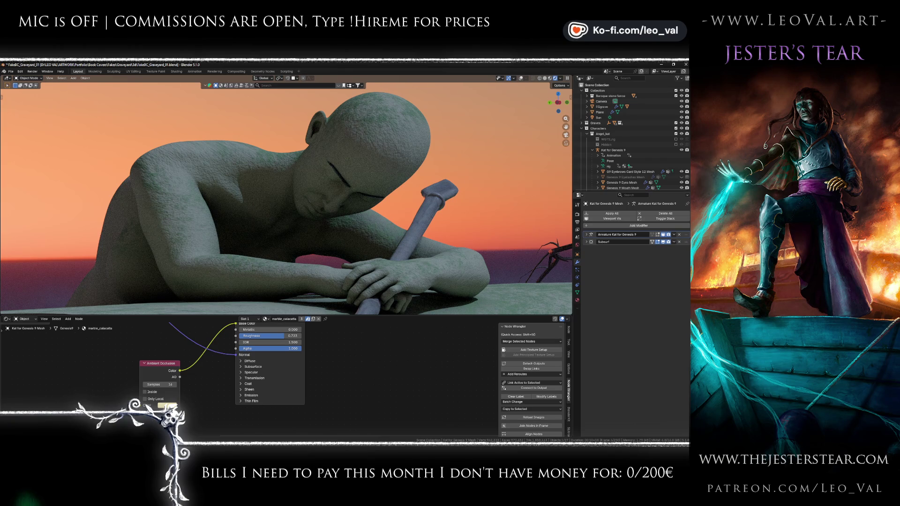
pyautogui.moveTo(225, 329); pyautogui.dragTo(219, 355)
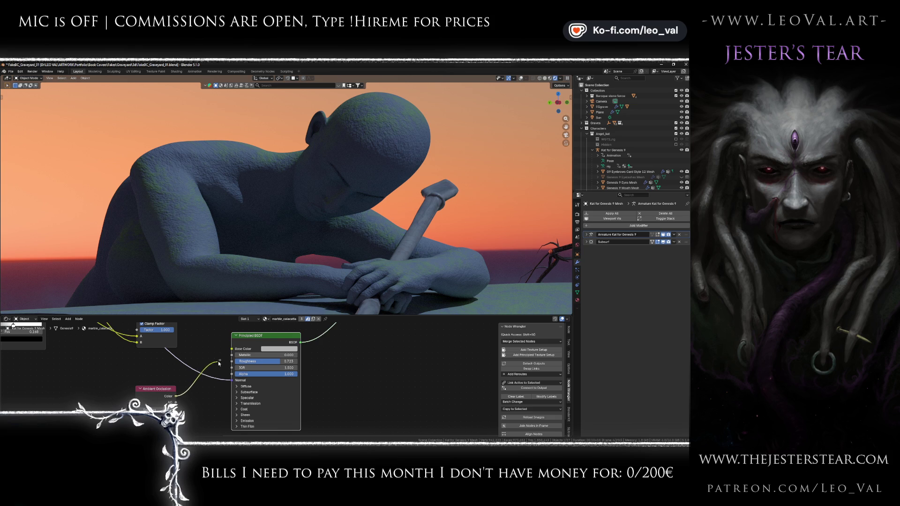
pyautogui.moveTo(219, 364); pyautogui.dragTo(230, 359)
pyautogui.click(233, 352)
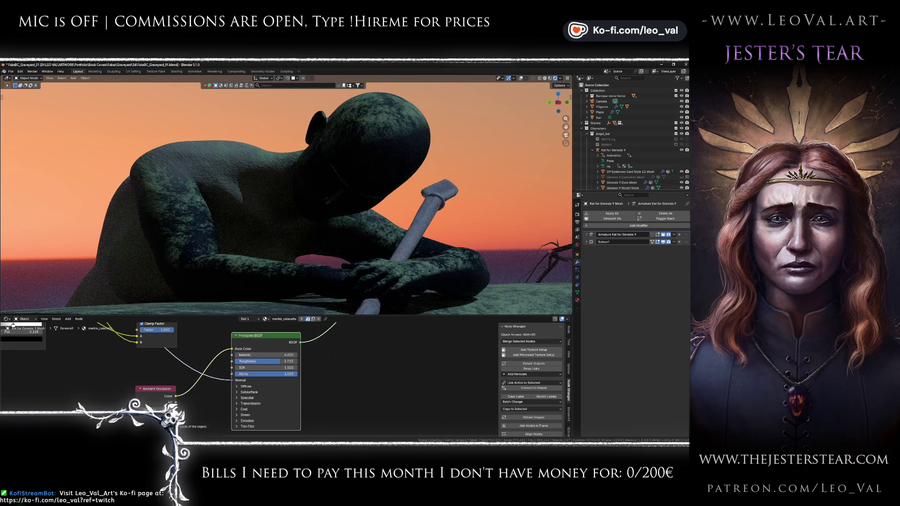
pyautogui.click(188, 417)
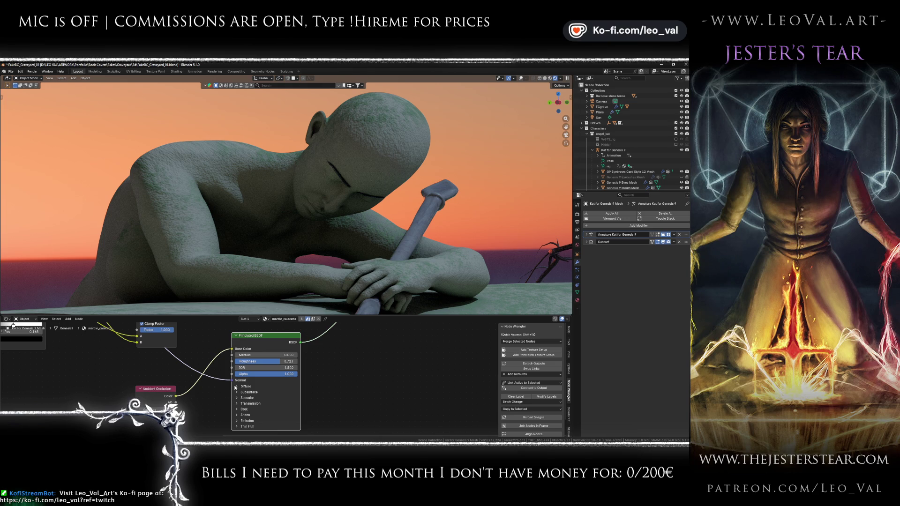
# Step: Expand the Sheen settings and test Sheen Weight at 0 and at full, then undo
pyautogui.click(236, 415)
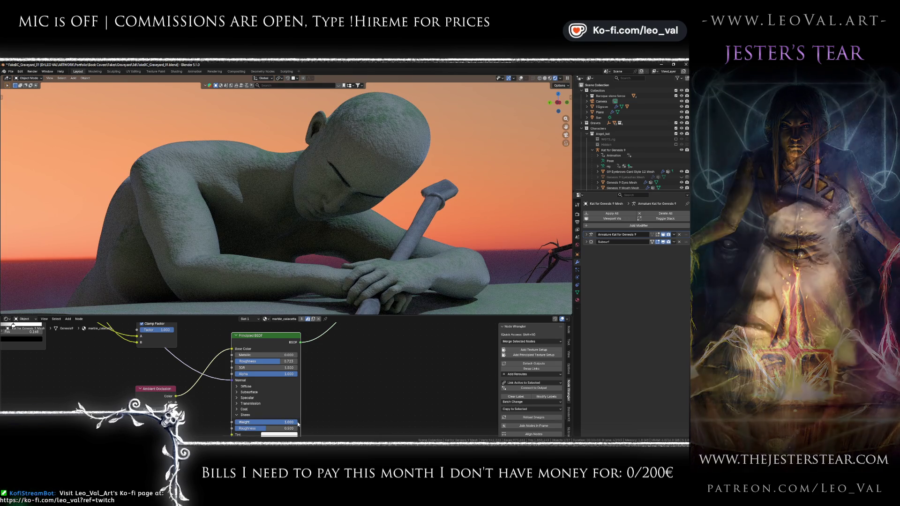
pyautogui.moveTo(298, 424)
pyautogui.mouseDown()
pyautogui.moveTo(261, 425)
pyautogui.moveTo(350, 415)
pyautogui.mouseUp()
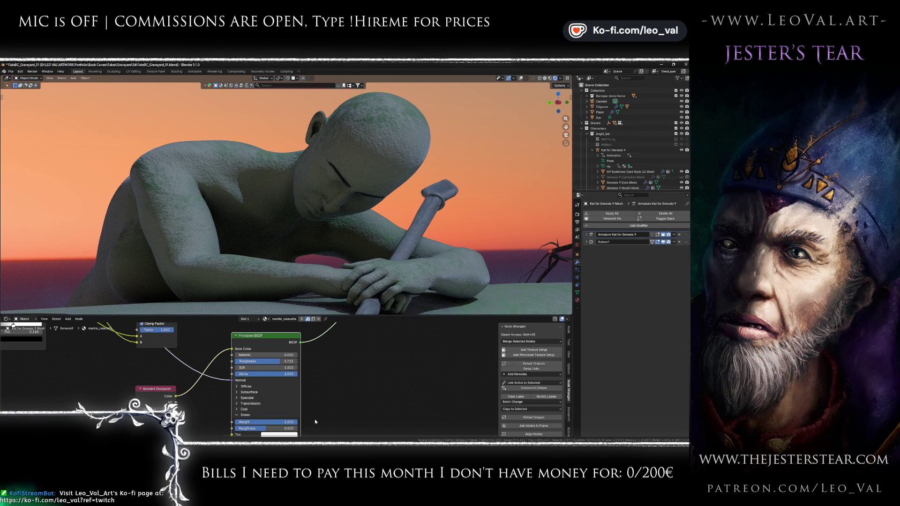
pyautogui.moveTo(290, 422); pyautogui.dragTo(234, 424)
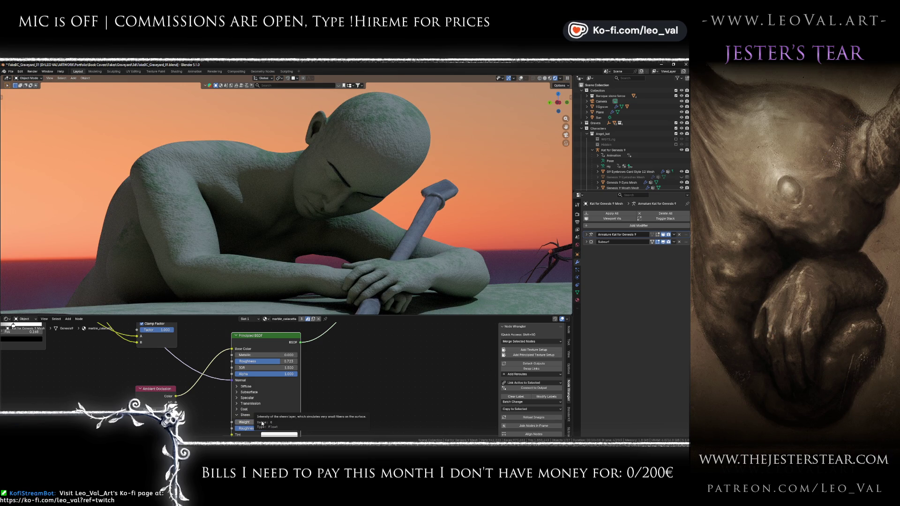
pyautogui.moveTo(263, 423); pyautogui.dragTo(491, 289)
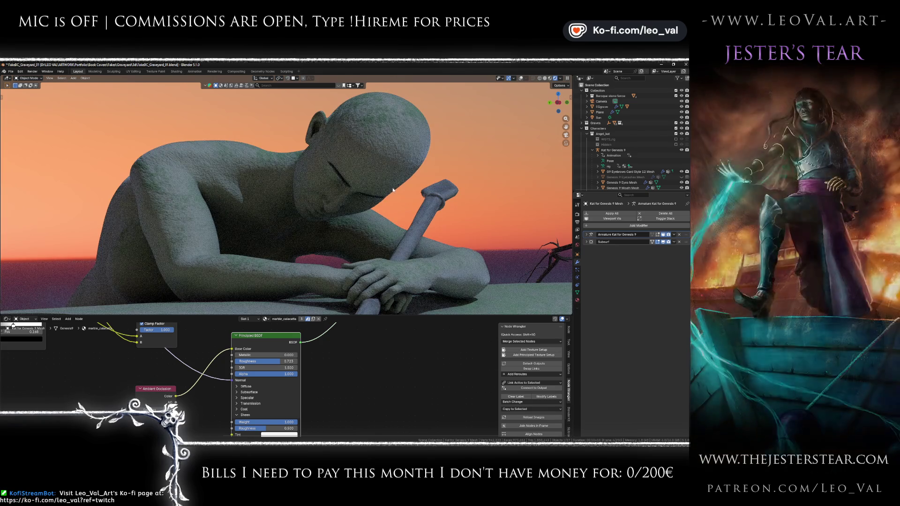
pyautogui.scroll(-2, 364, 378)
pyautogui.hscroll(-1, 364, 378)
pyautogui.hotkey('ctrl', 'z')
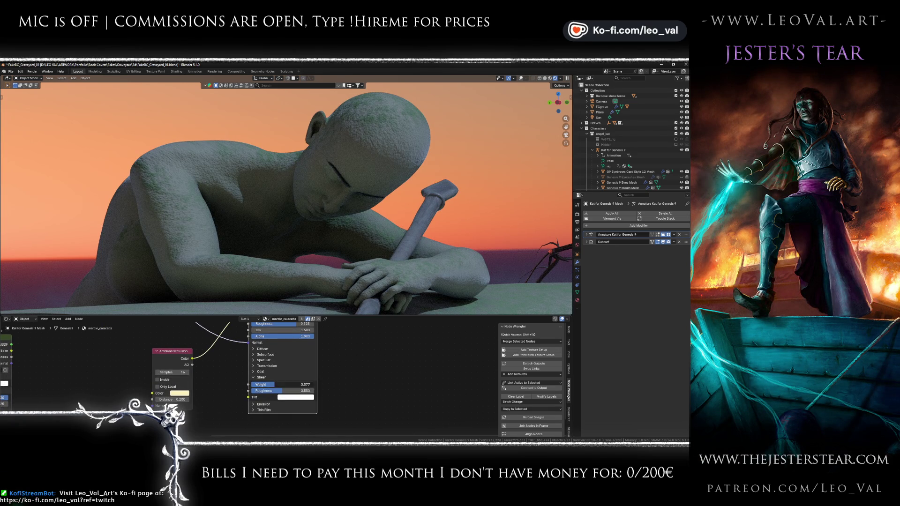
# Step: Expand the Coat settings, set Coat Weight to 1.000 and lower Coat Roughness to about 0.44
pyautogui.click(260, 372)
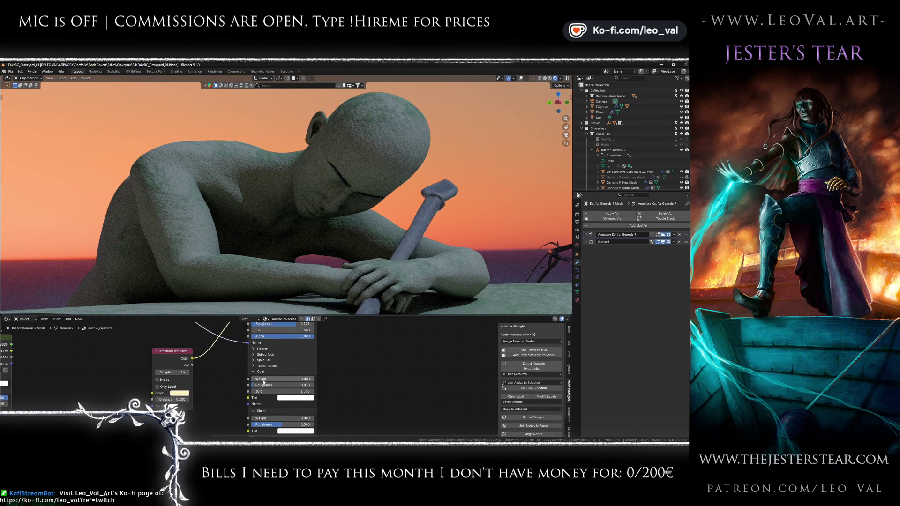
pyautogui.moveTo(263, 379); pyautogui.dragTo(356, 378)
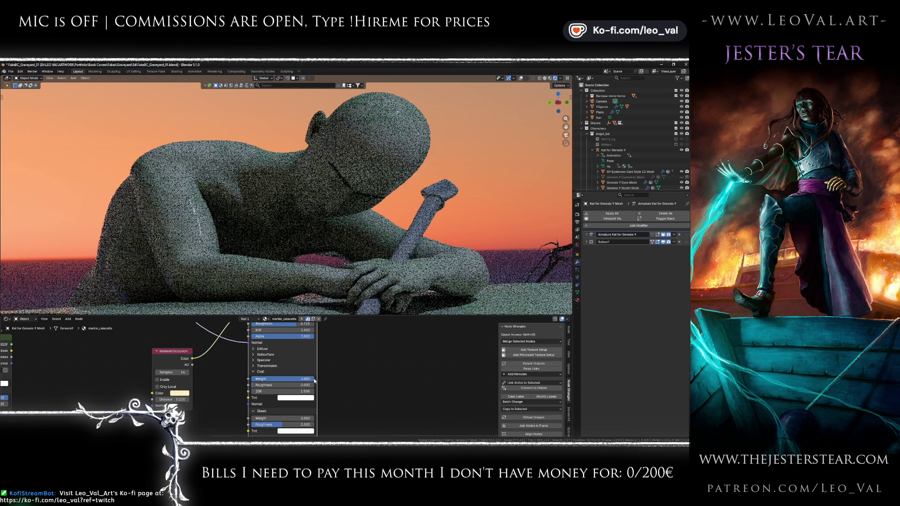
pyautogui.moveTo(257, 385); pyautogui.dragTo(276, 385)
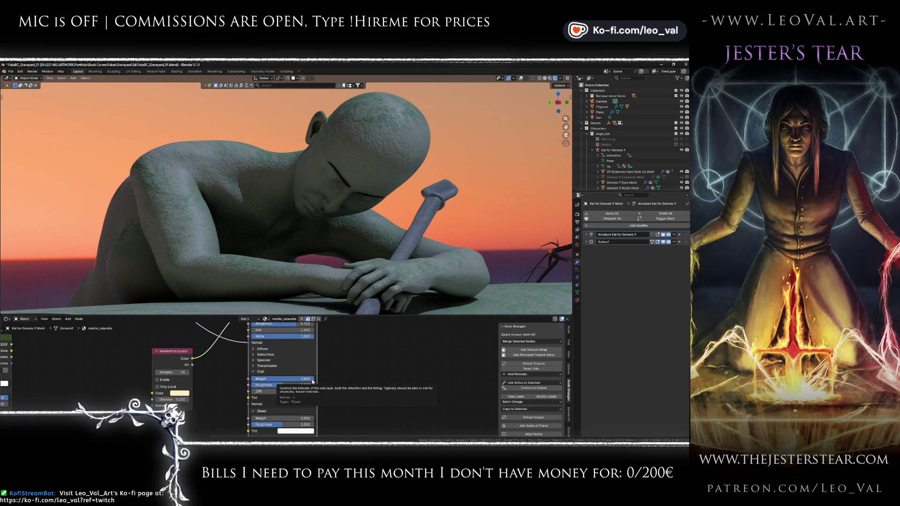
pyautogui.moveTo(313, 382); pyautogui.dragTo(252, 381)
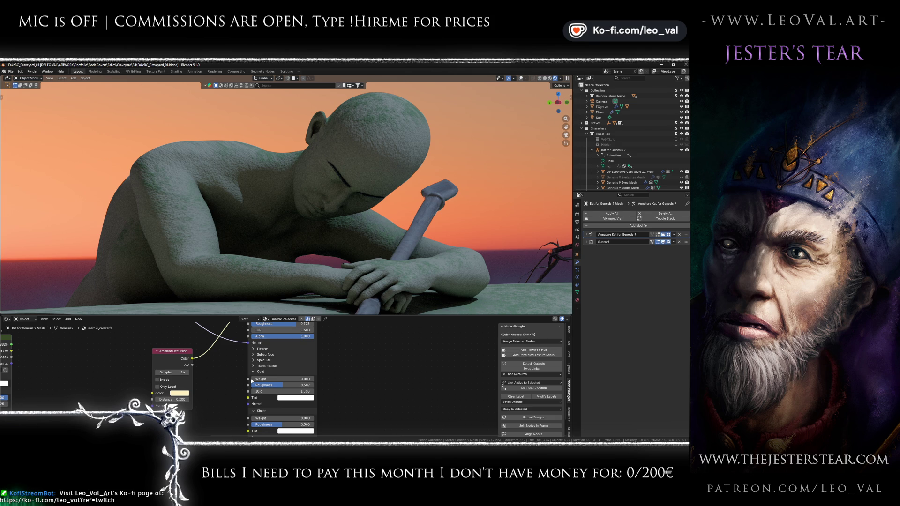
pyautogui.moveTo(252, 381); pyautogui.dragTo(315, 380)
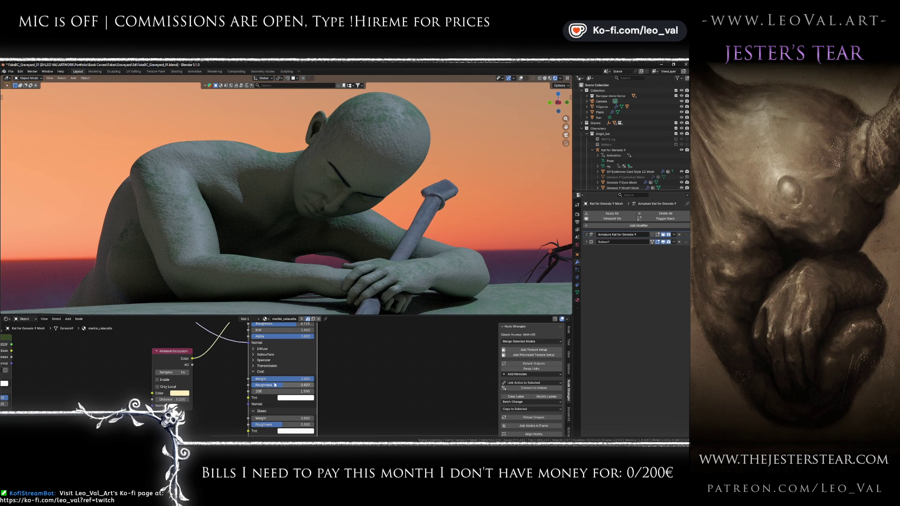
pyautogui.moveTo(256, 385)
pyautogui.mouseDown()
pyautogui.moveTo(225, 385)
pyautogui.moveTo(274, 387)
pyautogui.mouseUp()
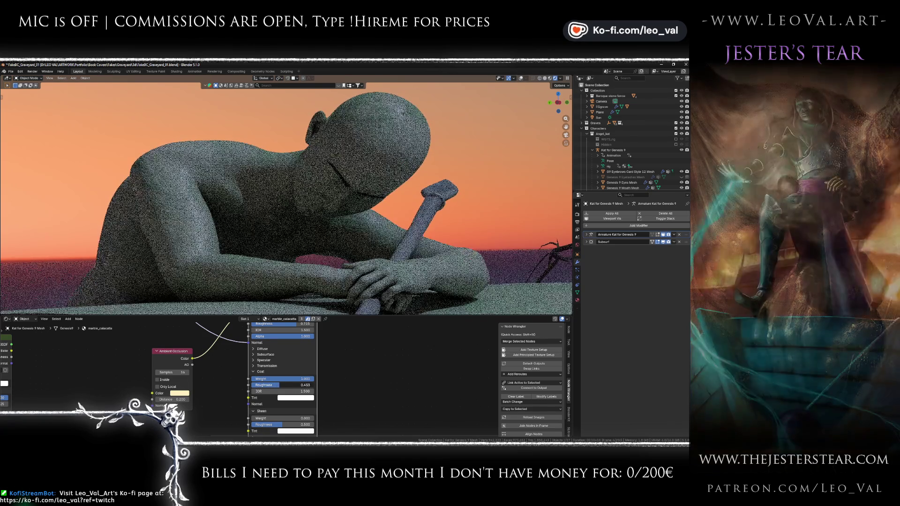
pyautogui.scroll(-2, 220, 357)
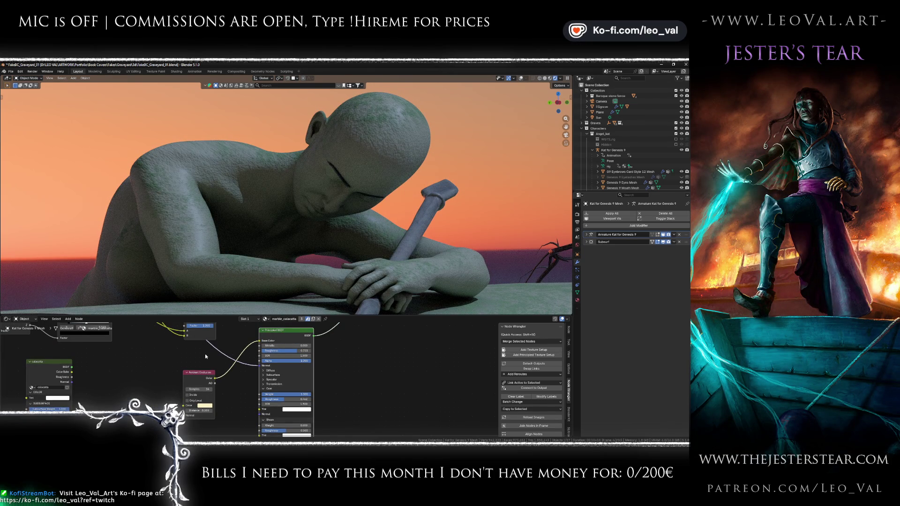
pyautogui.scroll(-2, 206, 357)
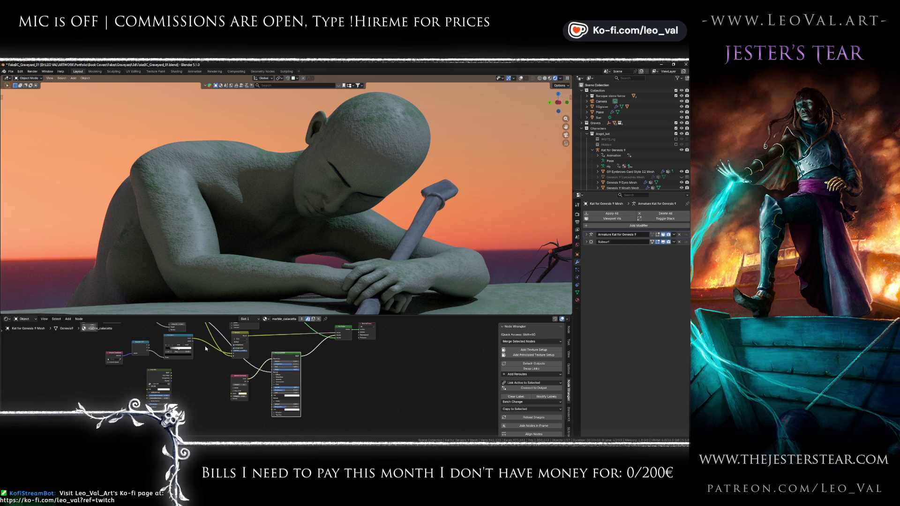
pyautogui.scroll(-2, 199, 347)
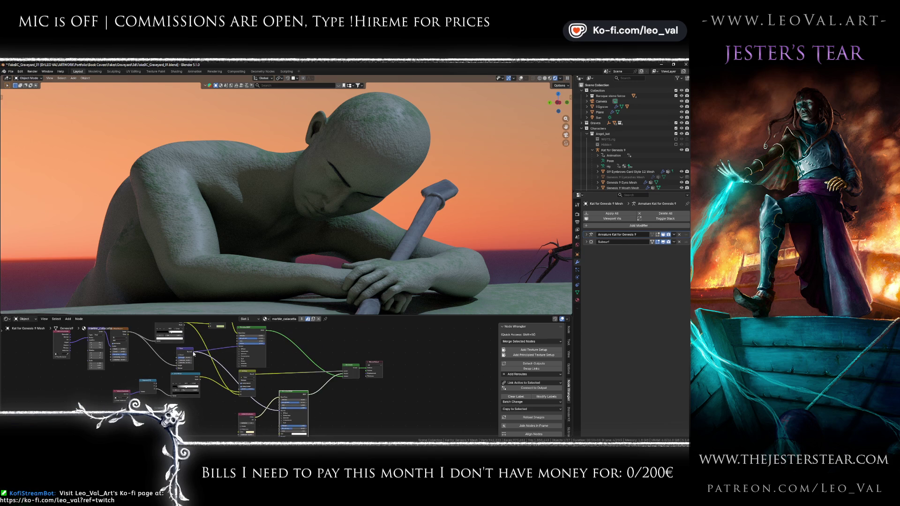
pyautogui.scroll(-2, 244, 393)
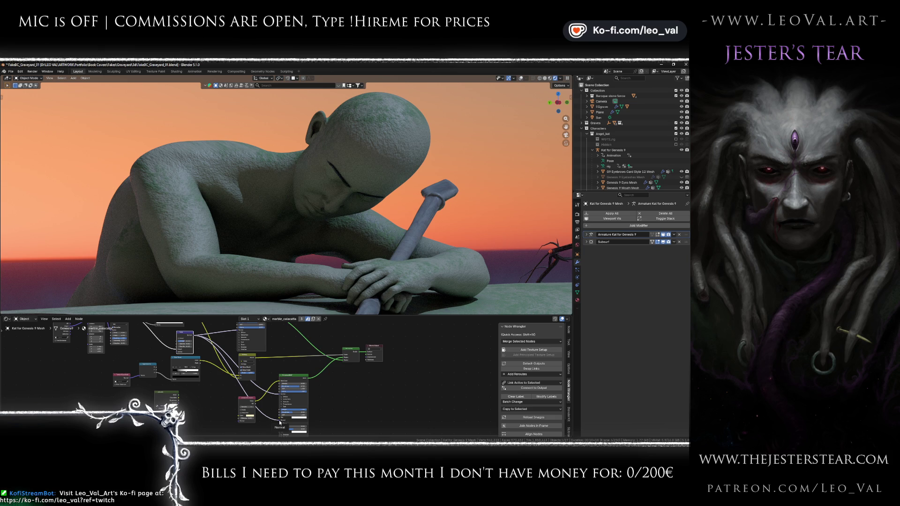
pyautogui.scroll(3, 283, 423)
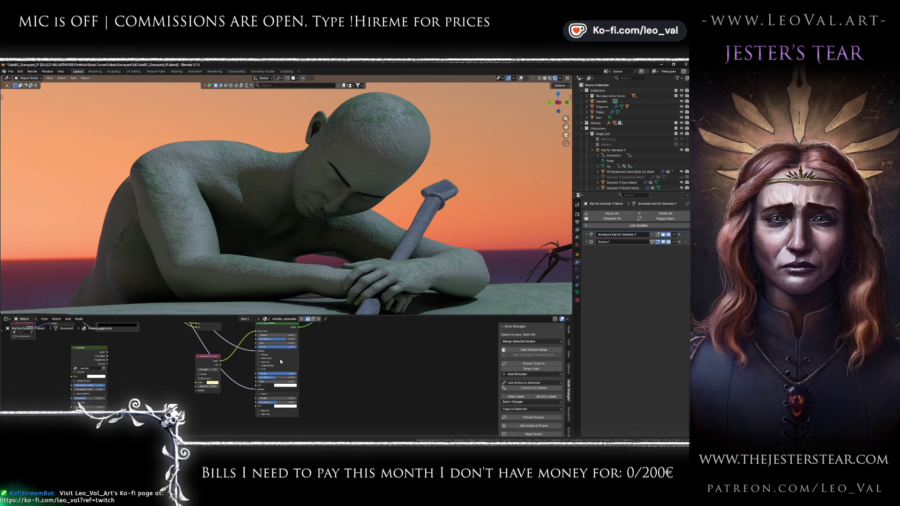
pyautogui.scroll(2, 277, 375)
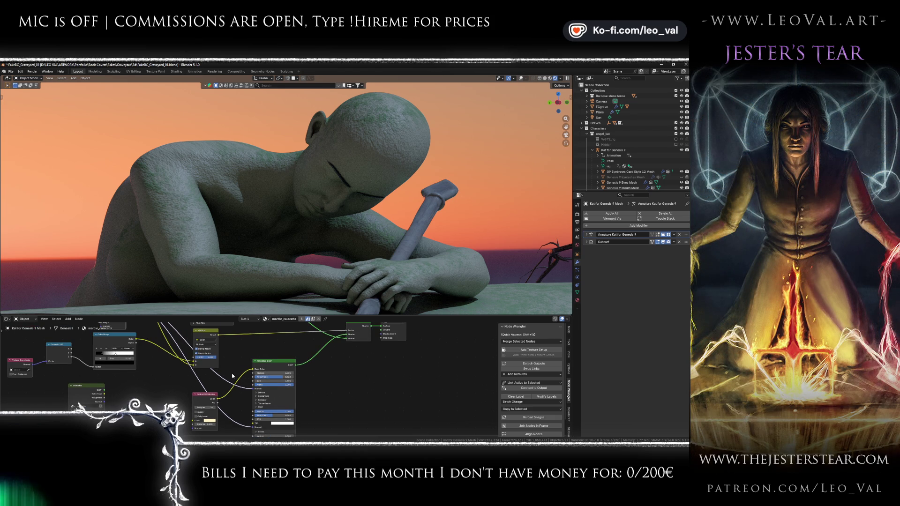
pyautogui.moveTo(270, 364); pyautogui.dragTo(303, 404)
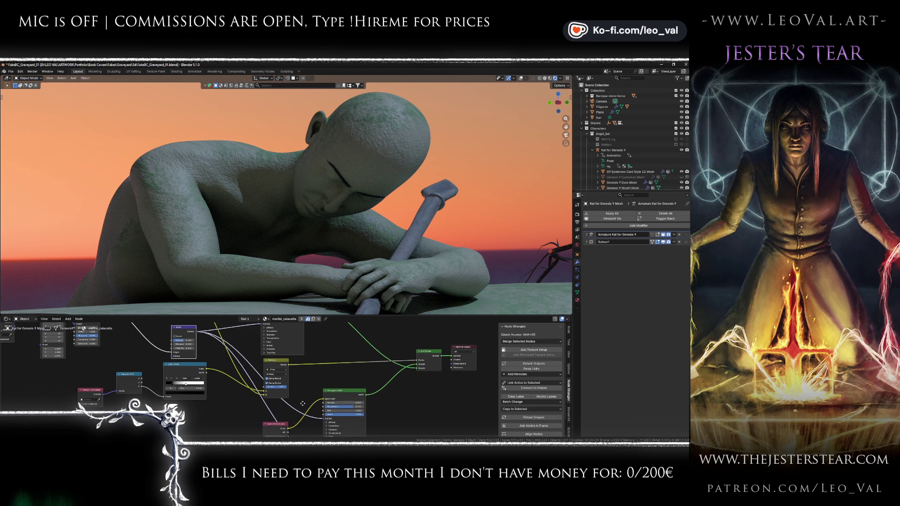
pyautogui.press('Home')
pyautogui.scroll(-1, 246, 374)
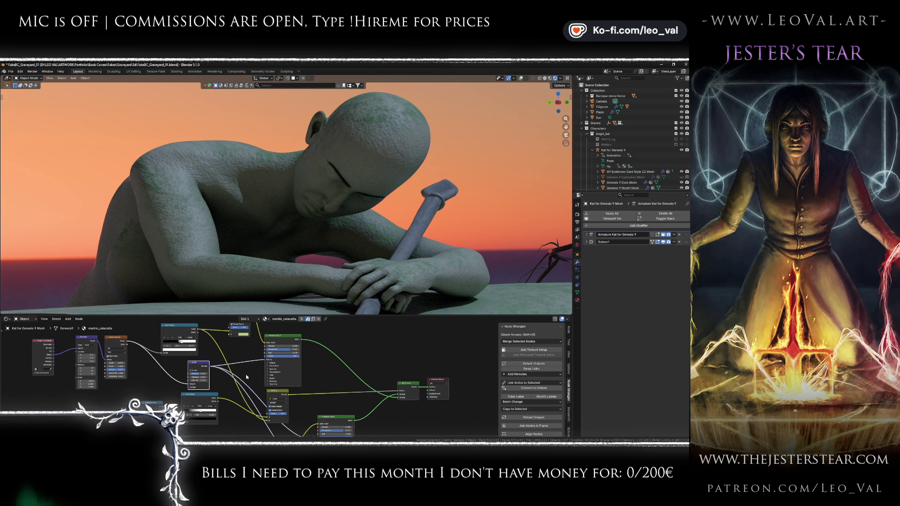
pyautogui.moveTo(245, 374); pyautogui.dragTo(226, 349)
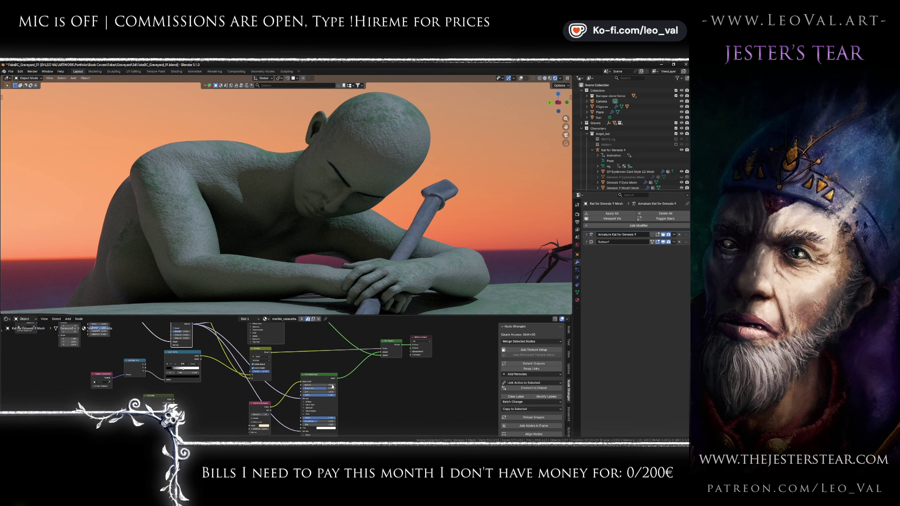
pyautogui.moveTo(320, 386)
pyautogui.mouseDown()
pyautogui.moveTo(243, 375)
pyautogui.moveTo(260, 369)
pyautogui.mouseUp()
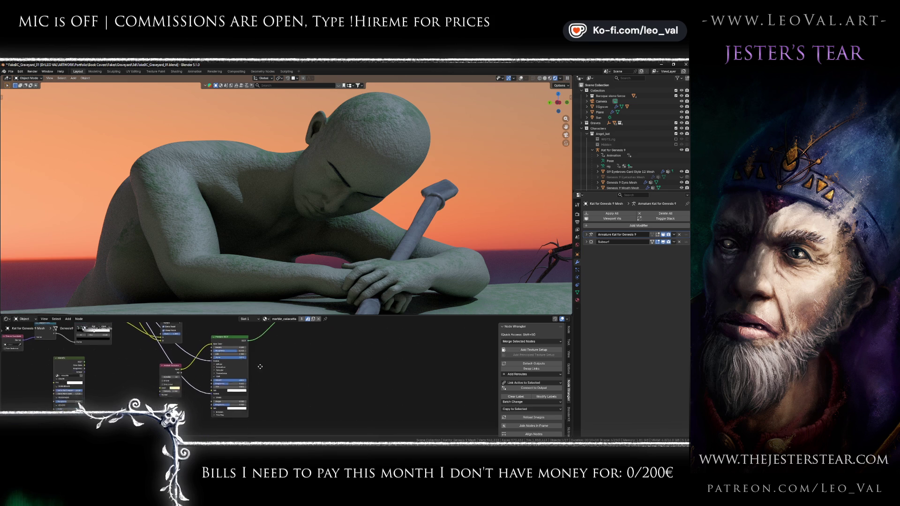
pyautogui.scroll(2, 230, 398)
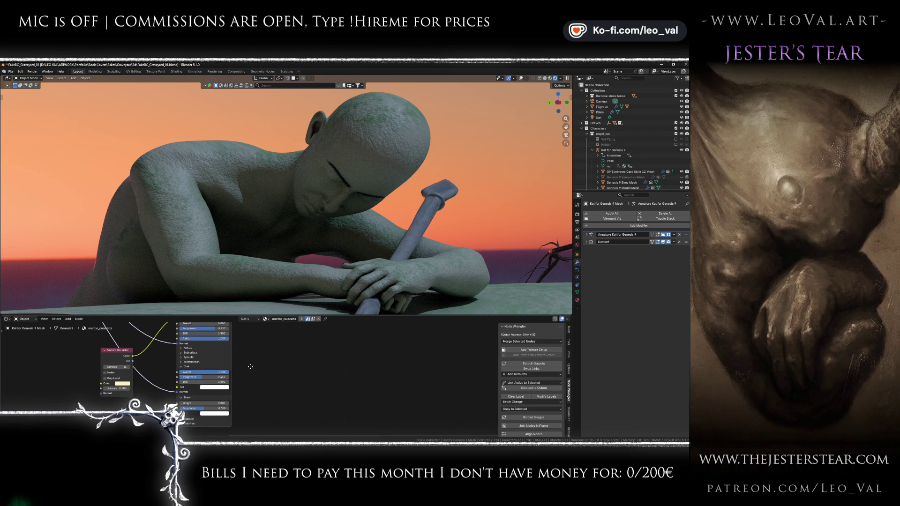
pyautogui.moveTo(251, 369); pyautogui.dragTo(302, 370)
pyautogui.moveTo(253, 403); pyautogui.dragTo(280, 406)
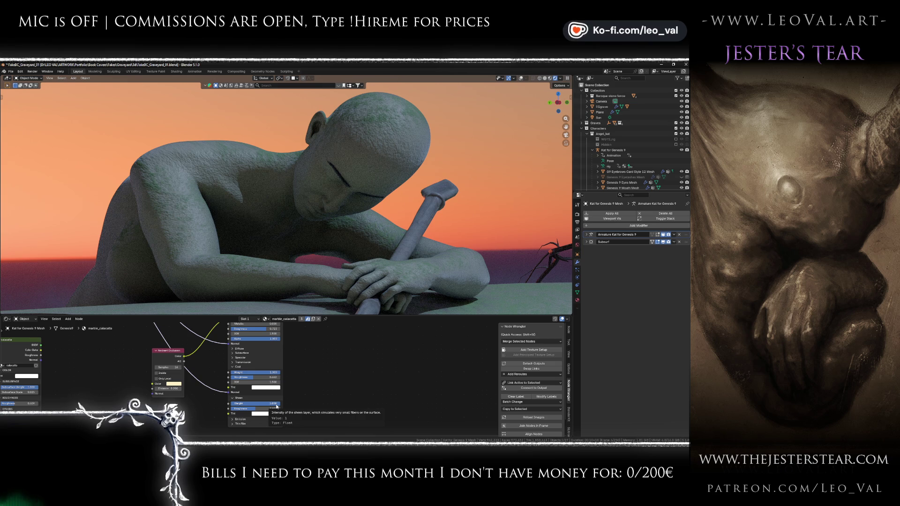
pyautogui.moveTo(277, 407)
pyautogui.mouseDown()
pyautogui.moveTo(250, 405)
pyautogui.moveTo(283, 404)
pyautogui.mouseUp()
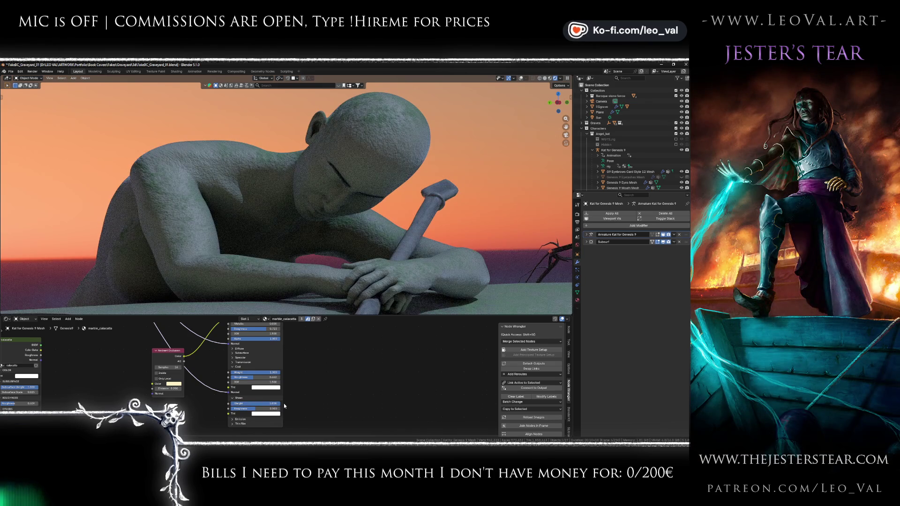
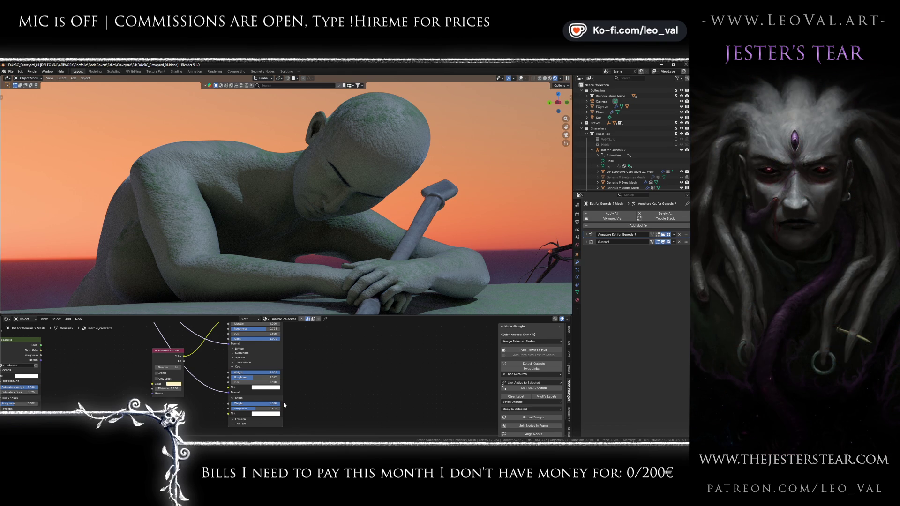
# Step: Drag the marble ColorRamp stop back and forth to retune the veining contrast
pyautogui.moveTo(304, 379); pyautogui.dragTo(276, 432)
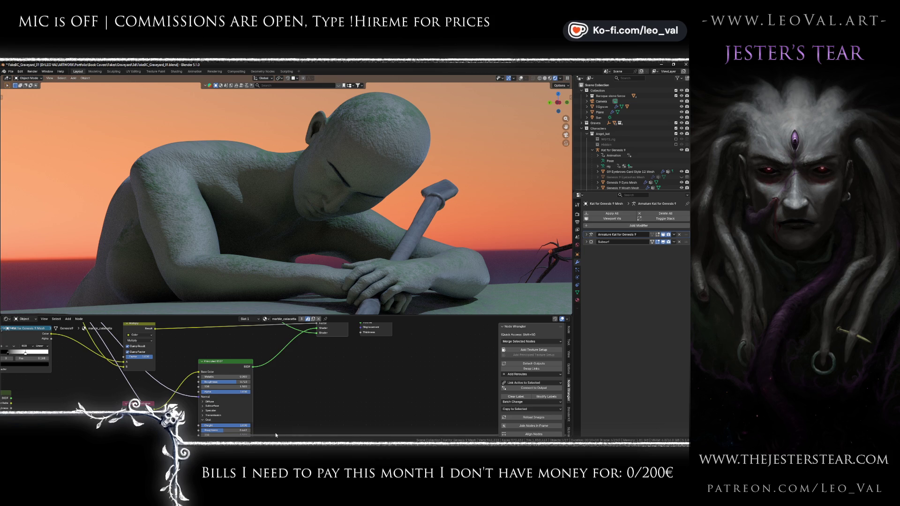
pyautogui.scroll(-3, 272, 399)
pyautogui.moveTo(271, 393); pyautogui.dragTo(260, 414)
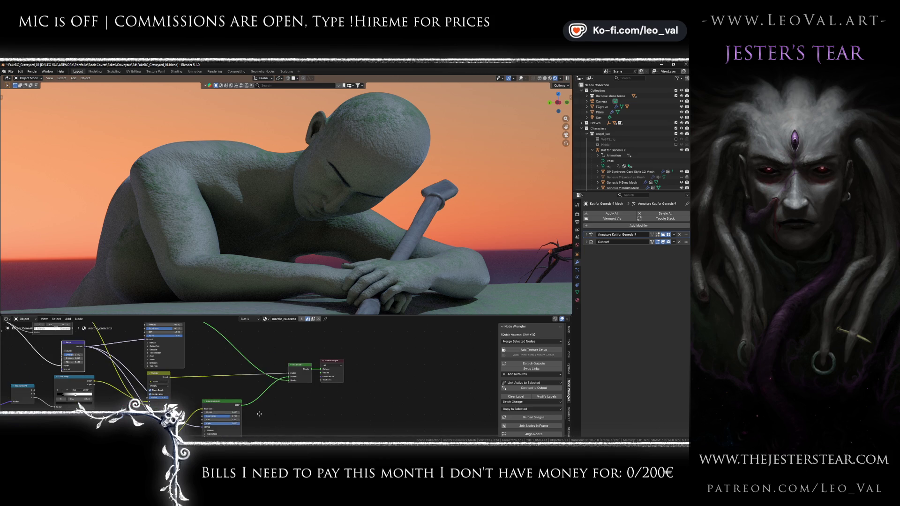
pyautogui.moveTo(73, 396); pyautogui.dragTo(228, 391)
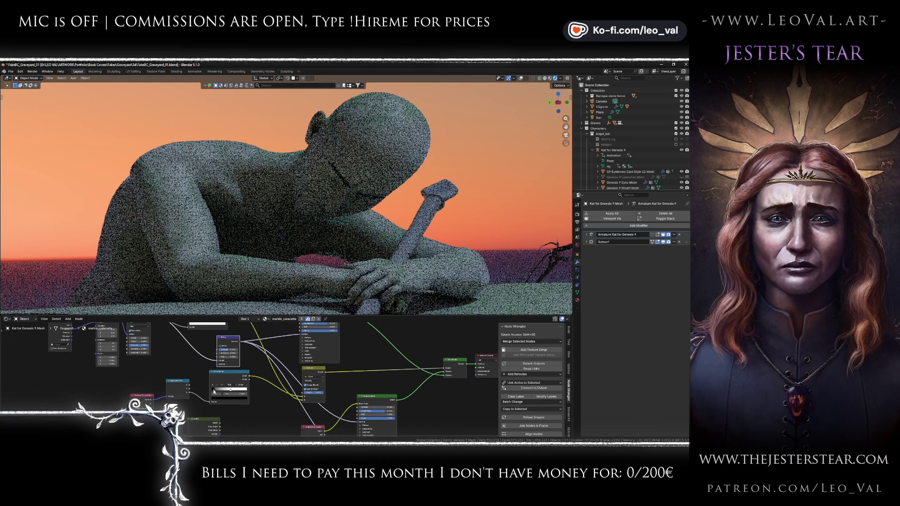
pyautogui.moveTo(216, 392); pyautogui.dragTo(231, 393)
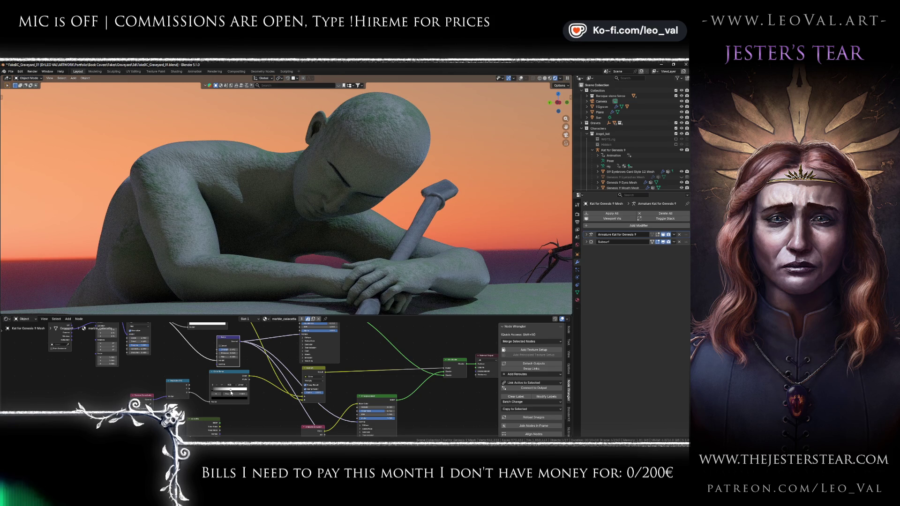
pyautogui.moveTo(232, 392)
pyautogui.mouseDown()
pyautogui.moveTo(219, 391)
pyautogui.moveTo(244, 390)
pyautogui.moveTo(220, 390)
pyautogui.mouseUp()
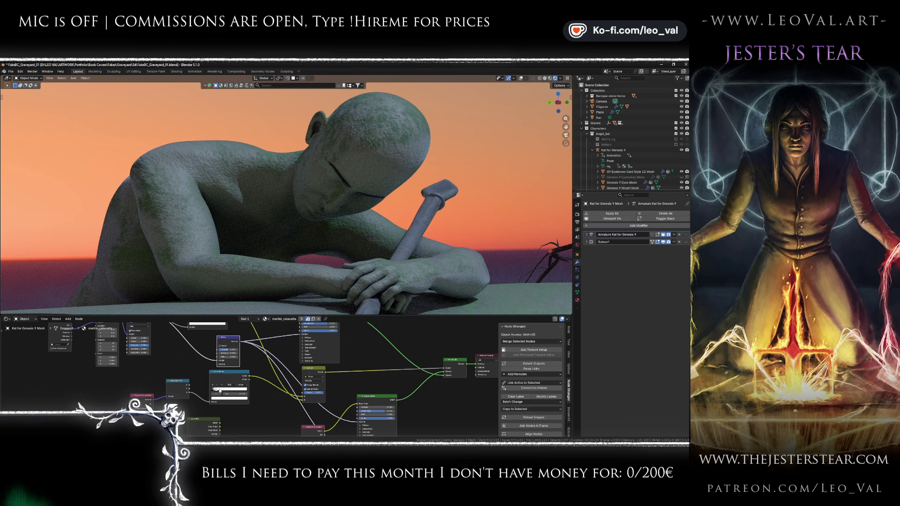
pyautogui.moveTo(220, 390); pyautogui.dragTo(224, 390)
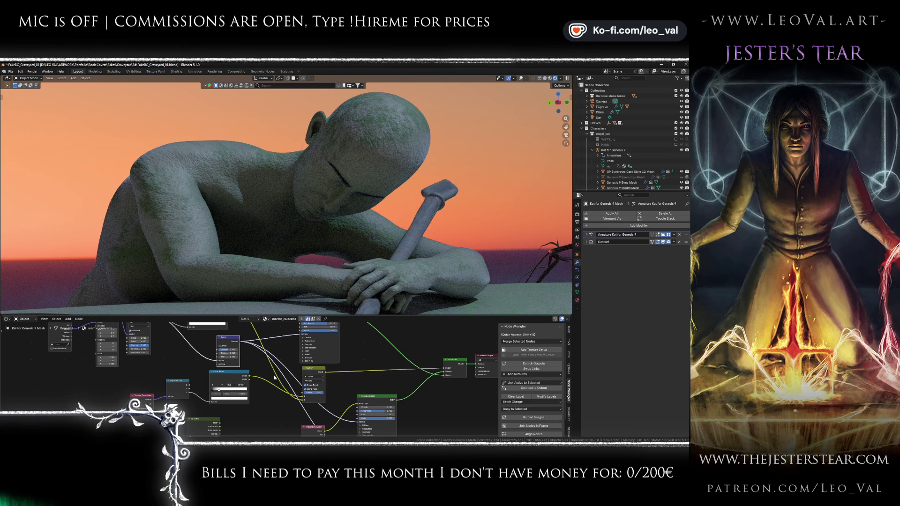
# Step: Raise the Bump node's Strength for a rougher stone surface
pyautogui.press('Home')
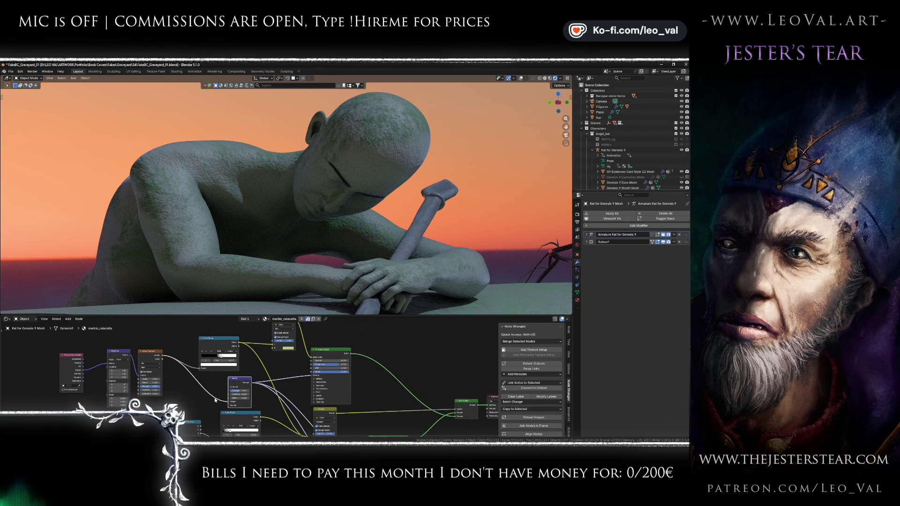
pyautogui.moveTo(187, 371); pyautogui.dragTo(243, 367)
pyautogui.moveTo(293, 388)
pyautogui.mouseDown()
pyautogui.moveTo(309, 387)
pyautogui.moveTo(286, 389)
pyautogui.mouseUp()
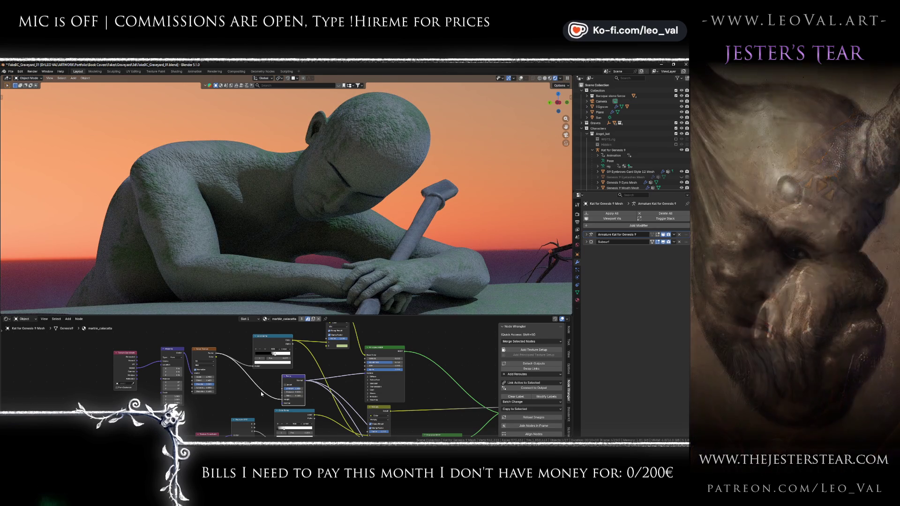
pyautogui.scroll(-2, 261, 392)
pyautogui.moveTo(241, 402); pyautogui.dragTo(238, 376)
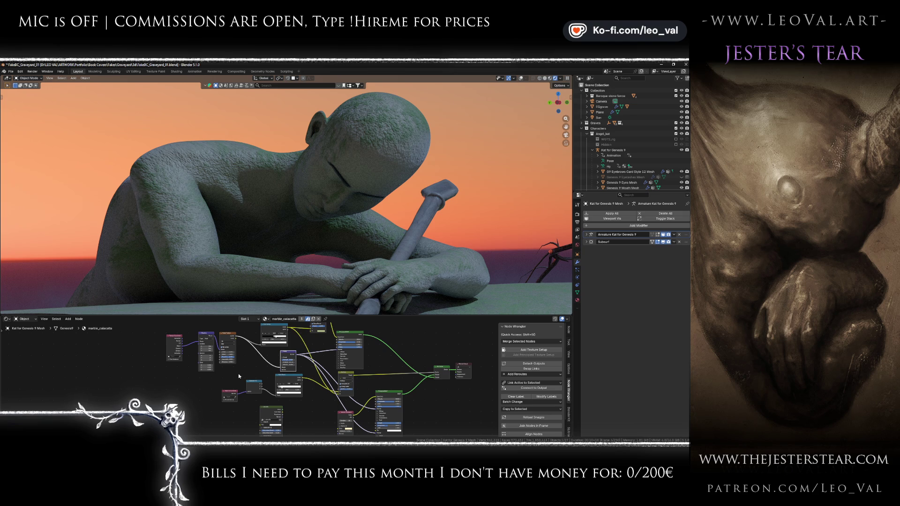
pyautogui.moveTo(325, 383); pyautogui.dragTo(345, 384)
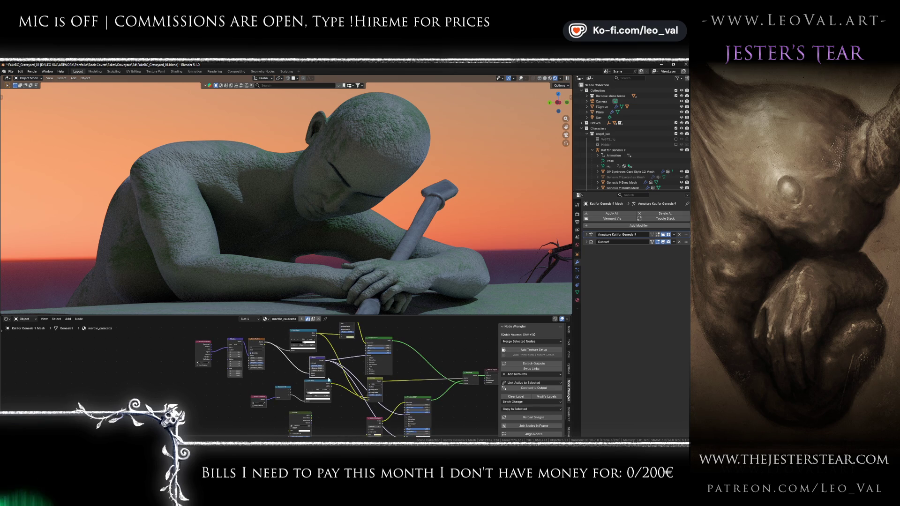
pyautogui.click(323, 362)
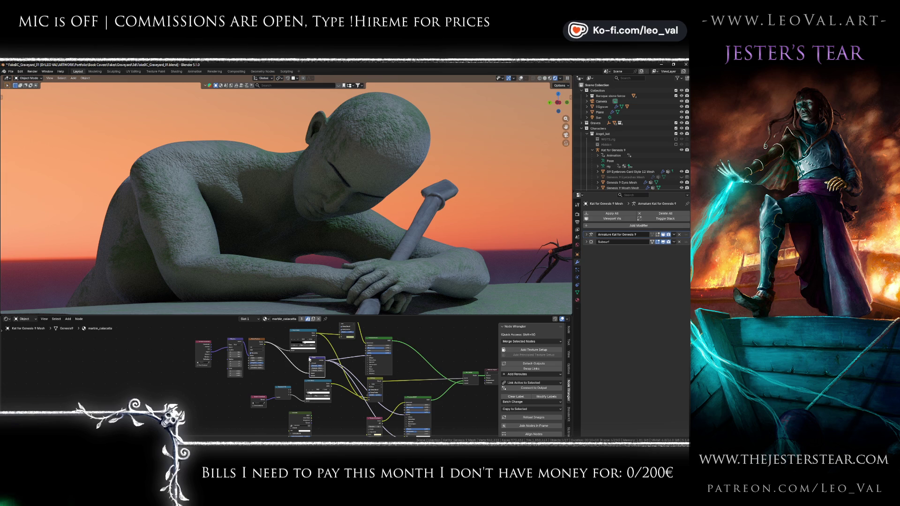
# Step: Preview the ColorRamp, the small node and the Principled BSDF outputs on the statue
pyautogui.click(290, 357)
pyautogui.keyDown('ctrl'); pyautogui.keyDown('shift'); pyautogui.click(290, 356); pyautogui.keyUp('shift'); pyautogui.keyUp('ctrl')
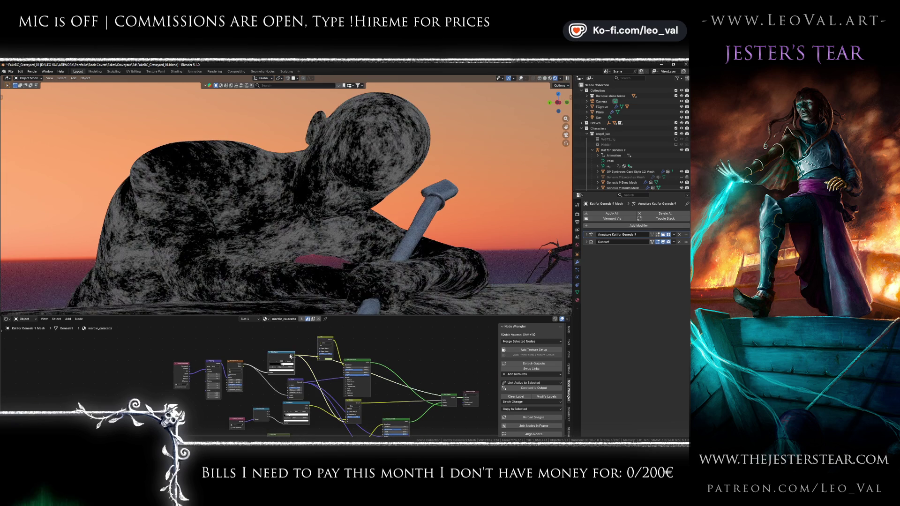
pyautogui.keyDown('ctrl'); pyautogui.keyDown('shift'); pyautogui.click(323, 341); pyautogui.keyUp('shift'); pyautogui.keyUp('ctrl')
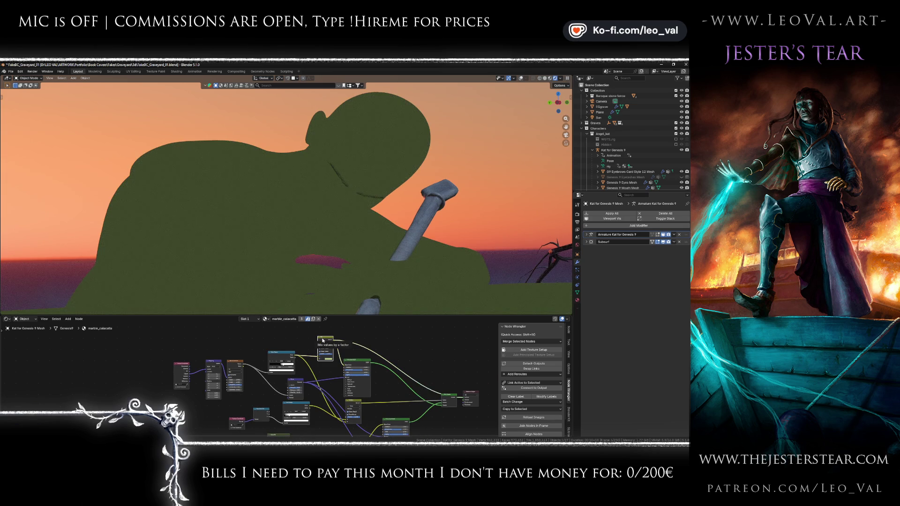
pyautogui.keyDown('ctrl'); pyautogui.keyDown('shift'); pyautogui.click(354, 363); pyautogui.keyUp('shift'); pyautogui.keyUp('ctrl')
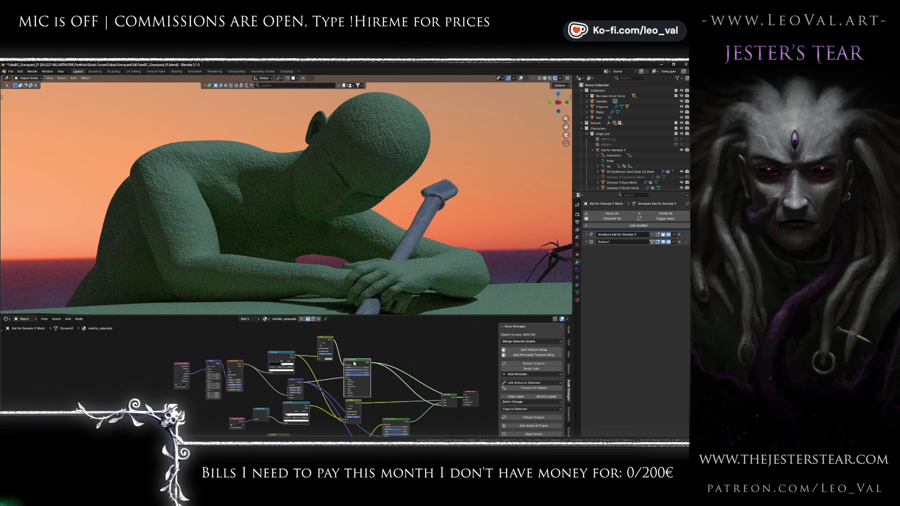
# Step: Tidy the node layout by moving the Bump node and a box-selected group of nodes
pyautogui.scroll(3, 339, 390)
pyautogui.moveTo(300, 385)
pyautogui.mouseDown()
pyautogui.moveTo(292, 370)
pyautogui.moveTo(291, 378)
pyautogui.mouseUp()
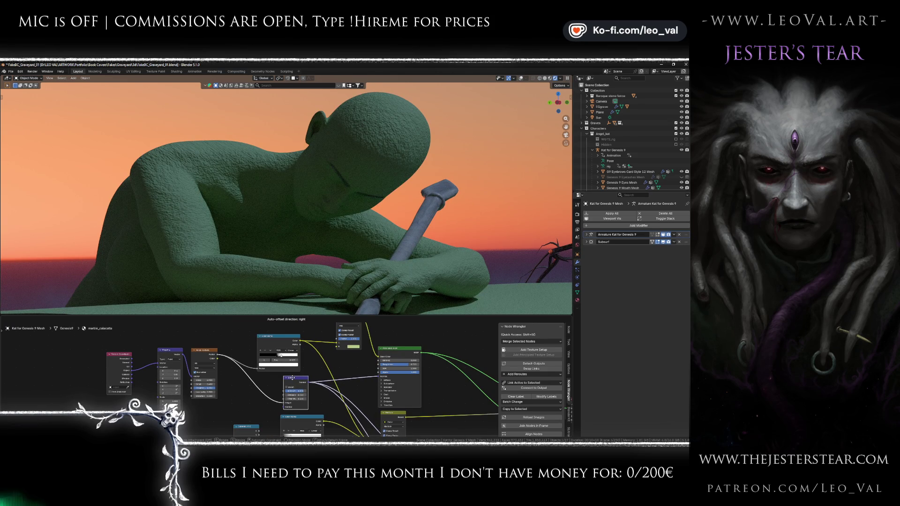
pyautogui.click(293, 378)
pyautogui.scroll(-4, 310, 384)
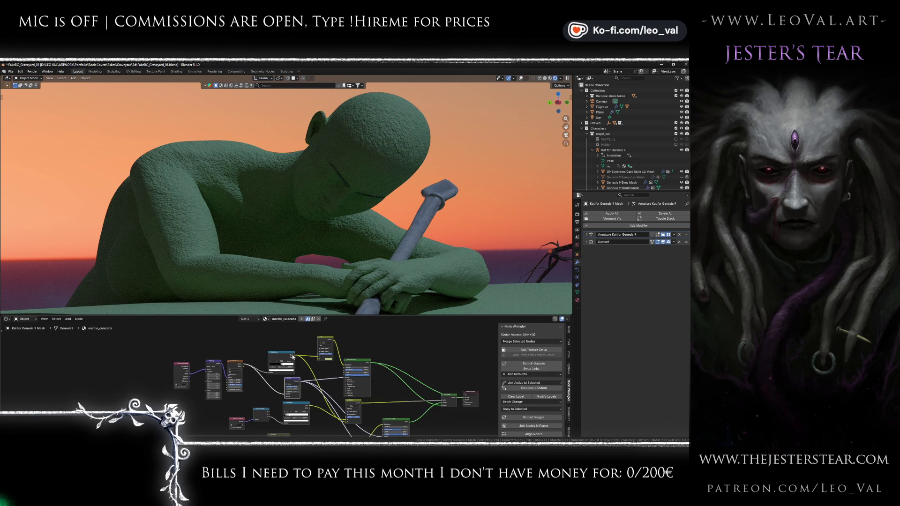
pyautogui.moveTo(277, 364); pyautogui.dragTo(336, 396)
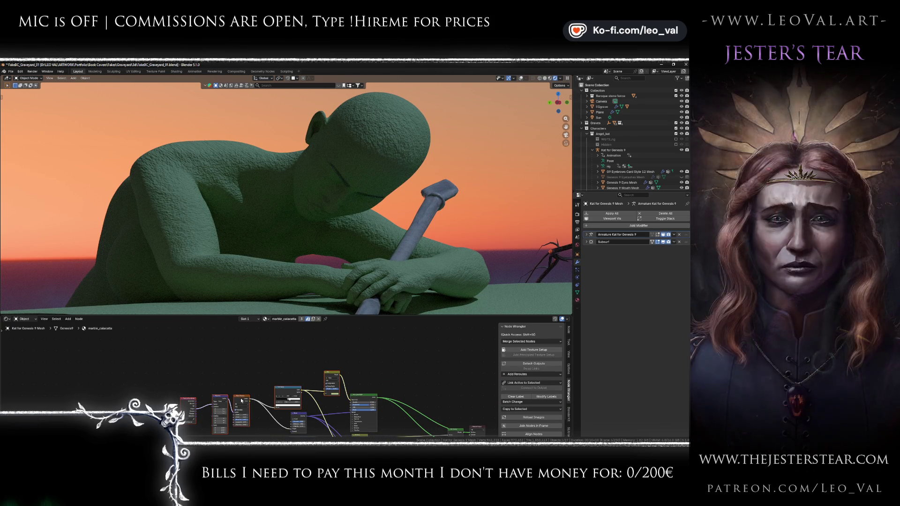
pyautogui.press('g')
pyautogui.click(298, 405)
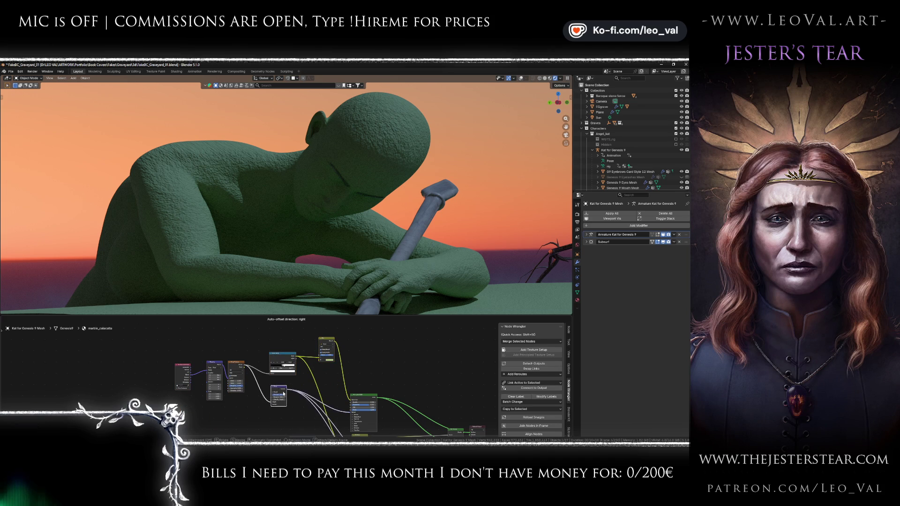
# Step: Expand Subsurface on the Principled BSDF and set Weight 1.0 and Scale 0.01 m
pyautogui.scroll(3, 294, 389)
pyautogui.scroll(4, 290, 376)
pyautogui.scroll(1, 291, 374)
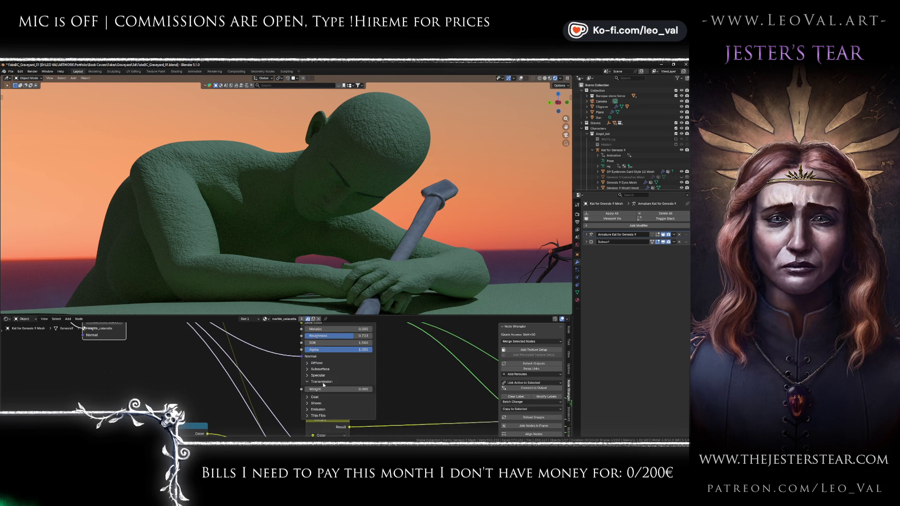
pyautogui.click(322, 368)
pyautogui.moveTo(329, 384); pyautogui.dragTo(373, 384)
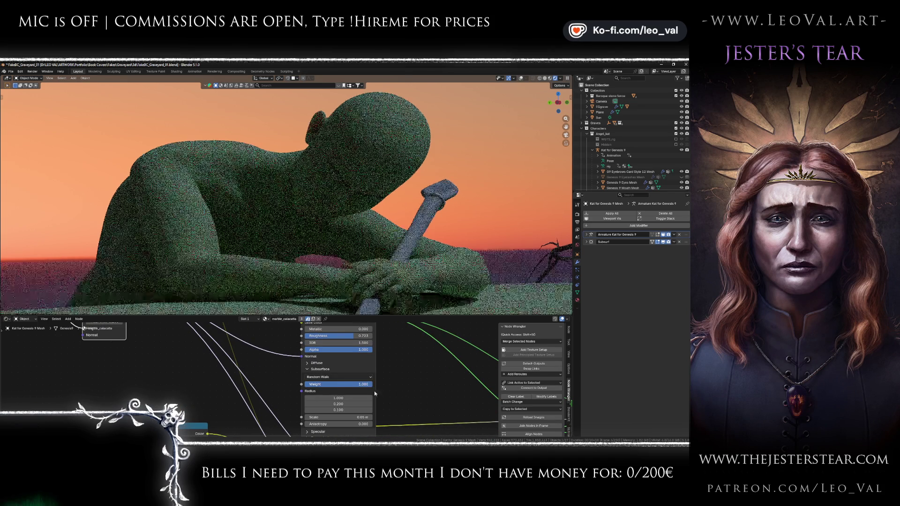
pyautogui.click(313, 416)
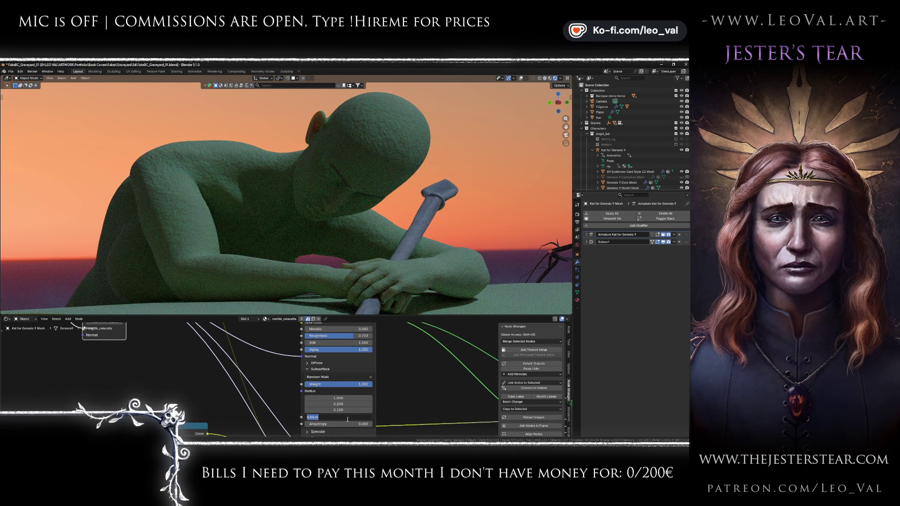
pyautogui.press('Return')
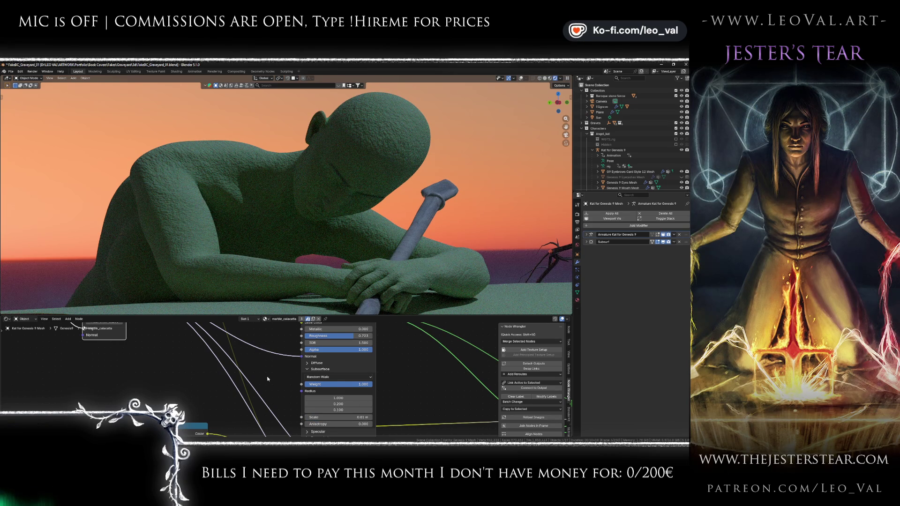
pyautogui.scroll(-2, 269, 370)
pyautogui.scroll(-2, 270, 365)
pyautogui.scroll(-1, 302, 360)
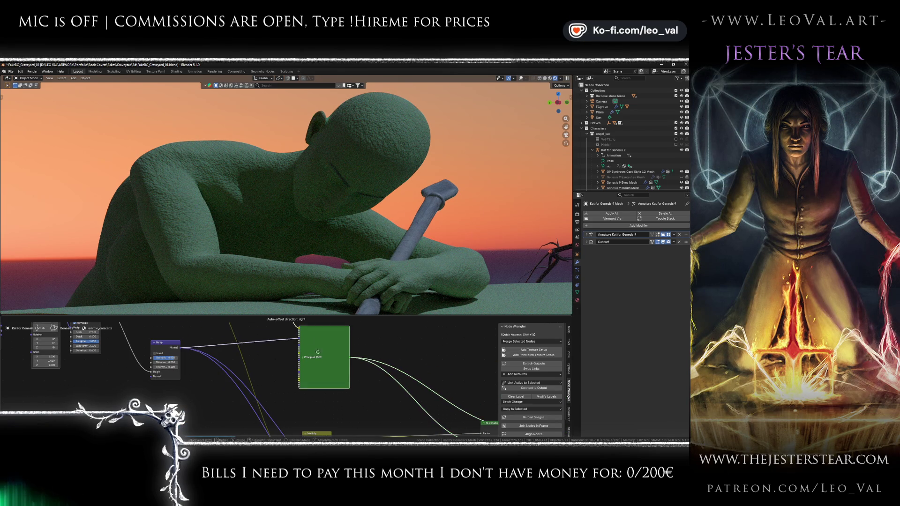
# Step: Duplicate the Texture Coordinate, Mapping and Noise Texture nodes, giving the copy a different noise dimension
pyautogui.scroll(-2, 265, 381)
pyautogui.hscroll(-3, 274, 376)
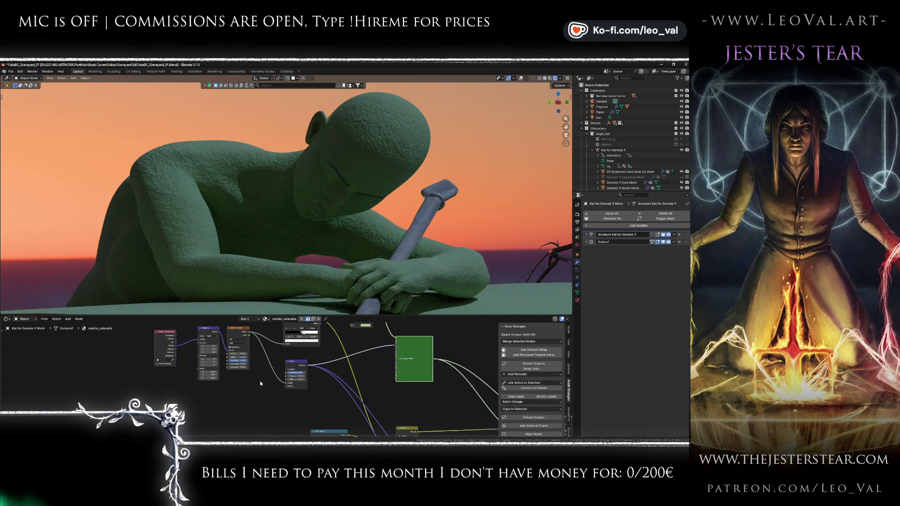
pyautogui.moveTo(123, 386); pyautogui.dragTo(233, 327)
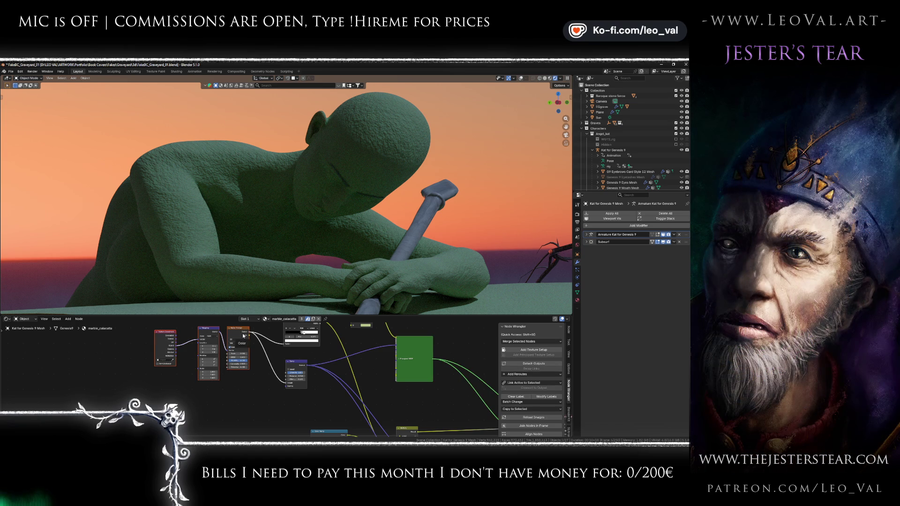
pyautogui.hotkey('shift', 'd')
pyautogui.click(242, 396)
pyautogui.click(237, 399)
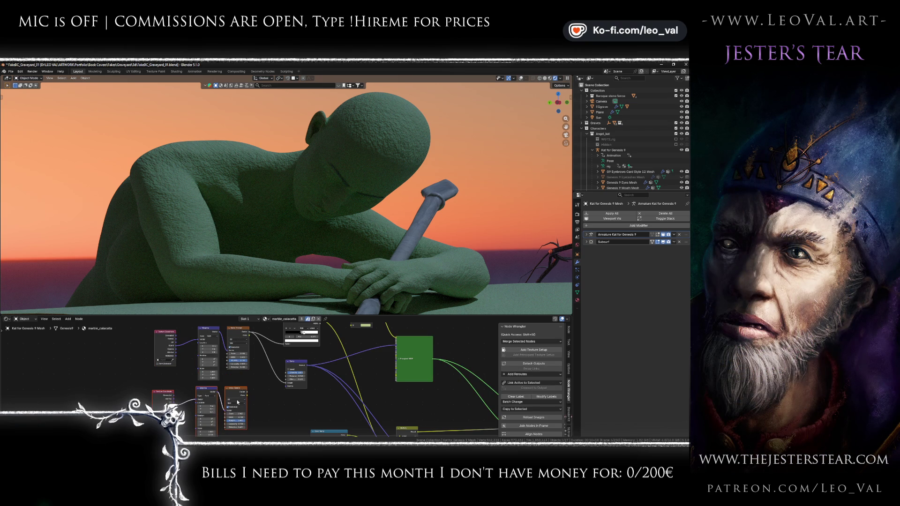
pyautogui.click(237, 419)
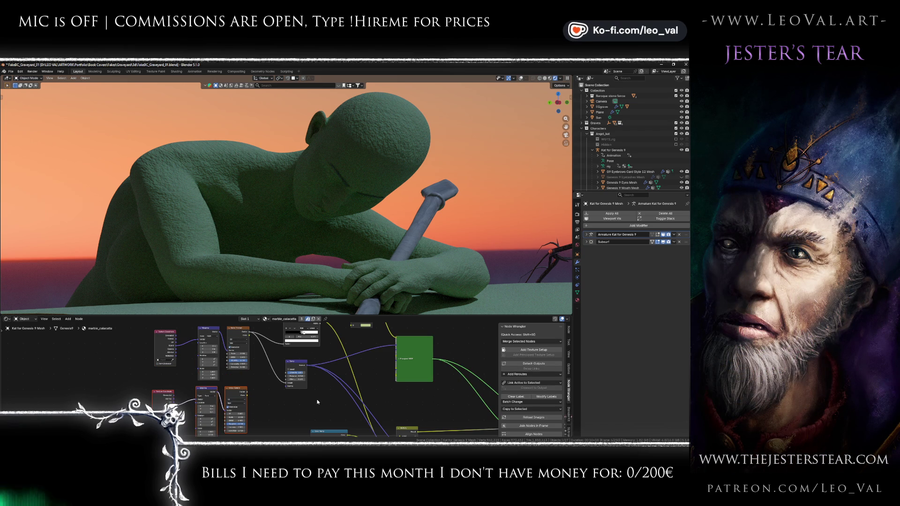
# Step: Duplicate the Bump node, then undo back to the earlier node arrangement
pyautogui.click(296, 364)
pyautogui.hotkey('shift', 'd')
pyautogui.click(305, 399)
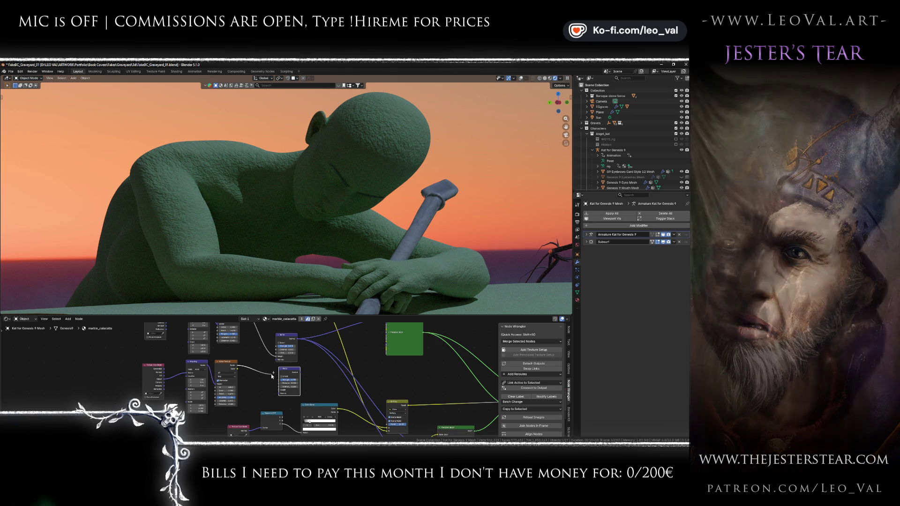
pyautogui.scroll(-2, 246, 356)
pyautogui.scroll(-1, 246, 355)
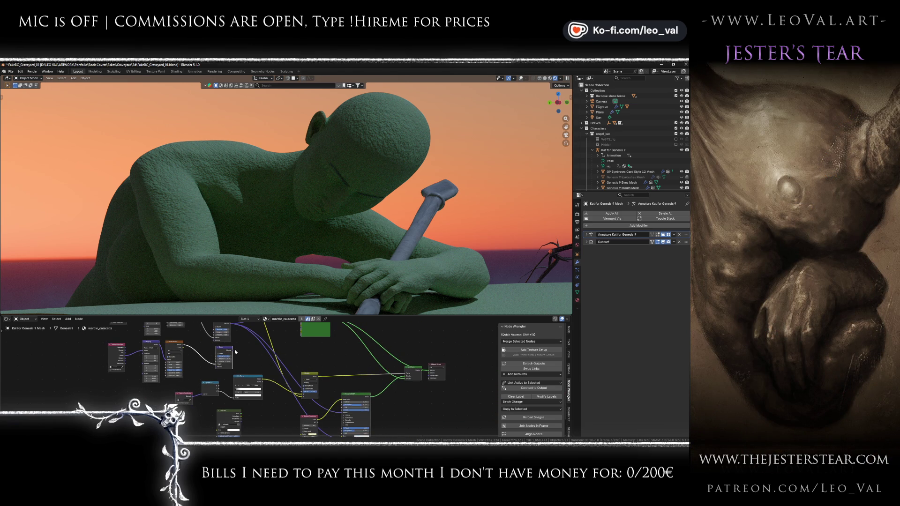
pyautogui.scroll(-2, 245, 359)
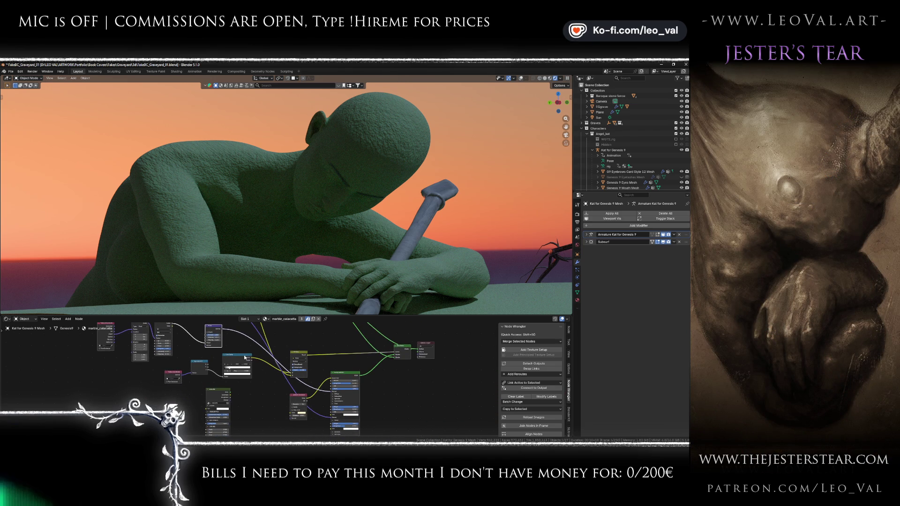
pyautogui.hotkey('ctrl', 'z')
pyautogui.moveTo(423, 421); pyautogui.dragTo(327, 387)
# Step: Preview the Mix Shader stone material on the statue and revert to the 4D noise setup
pyautogui.keyDown('ctrl'); pyautogui.keyDown('shift'); pyautogui.click(327, 387); pyautogui.keyUp('shift'); pyautogui.keyUp('ctrl')
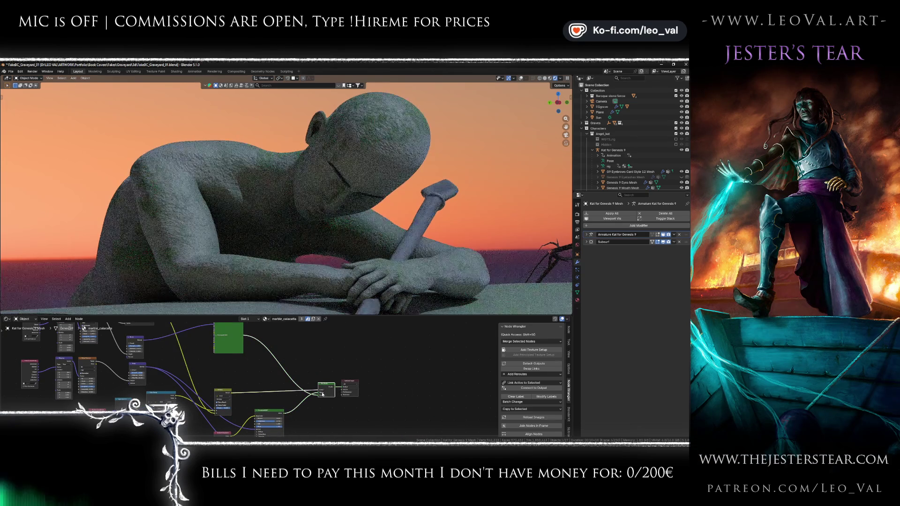
pyautogui.scroll(5, 296, 405)
pyautogui.scroll(2, 318, 391)
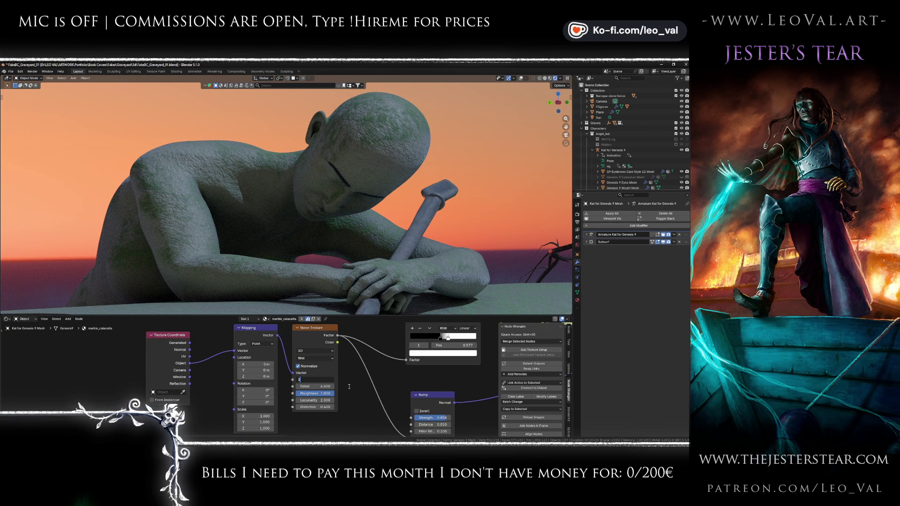
pyautogui.moveTo(323, 380); pyautogui.dragTo(349, 390)
pyautogui.scroll(-1, 350, 389)
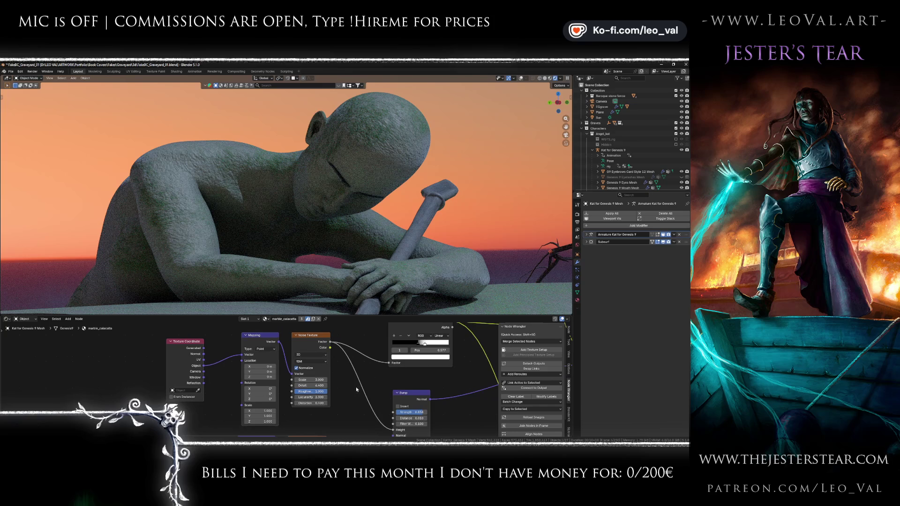
pyautogui.click(309, 385)
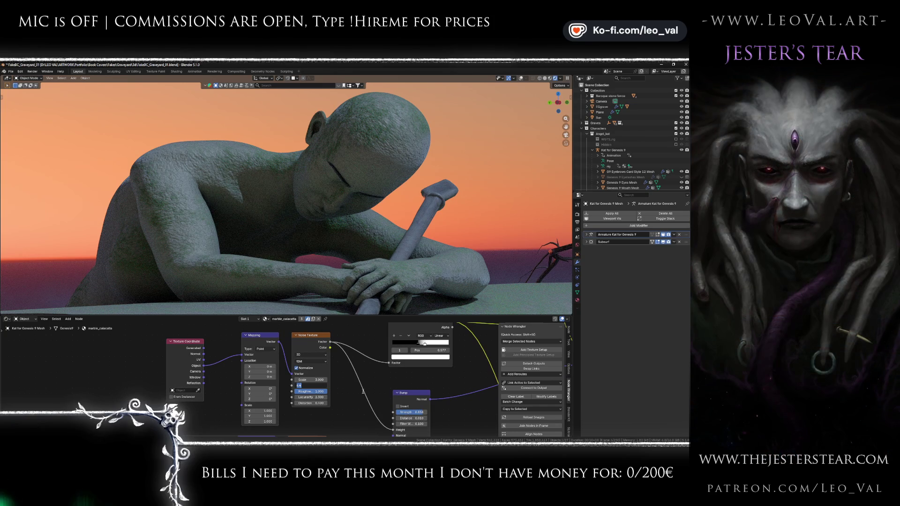
pyautogui.press('Escape')
pyautogui.hotkey('ctrl', 'z')
pyautogui.hotkey('ctrl', 'z')
pyautogui.hotkey('ctrl', 'z')
# Step: Tune the Noise Texture to Scale 6, Detail 4 and W 4.9
pyautogui.moveTo(319, 374); pyautogui.dragTo(318, 376)
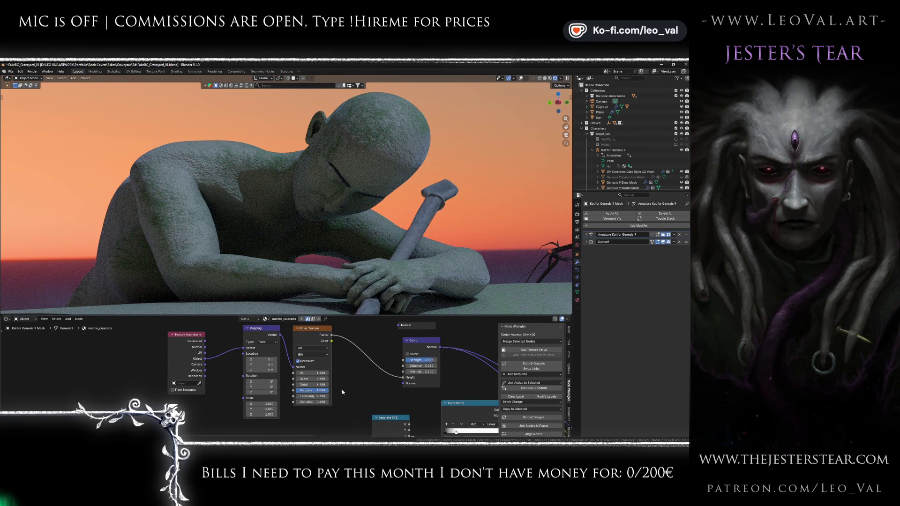
pyautogui.moveTo(312, 379); pyautogui.dragTo(348, 383)
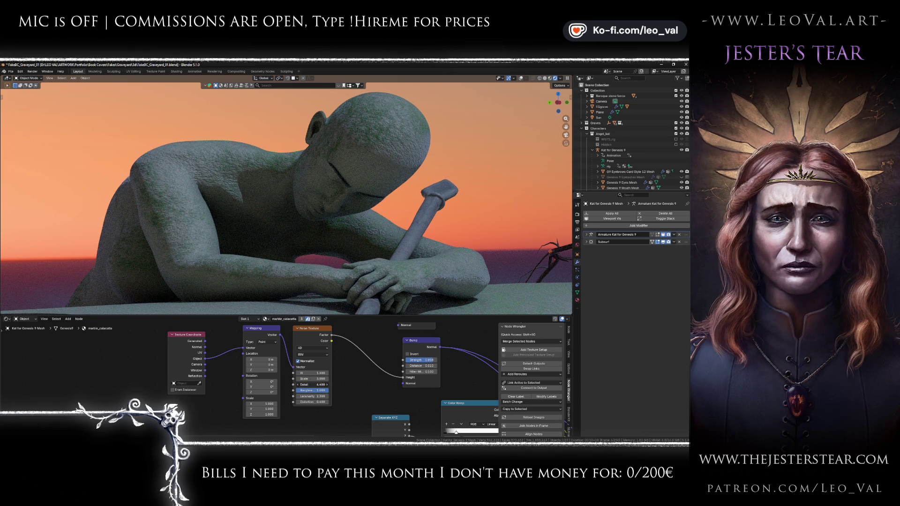
pyautogui.moveTo(312, 385)
pyautogui.mouseDown()
pyautogui.moveTo(303, 384)
pyautogui.moveTo(311, 384)
pyautogui.mouseUp()
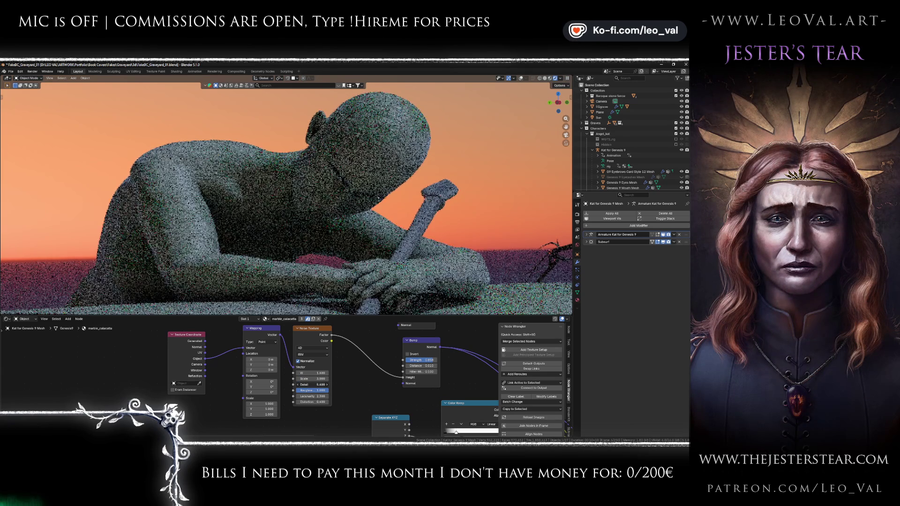
pyautogui.press('Return')
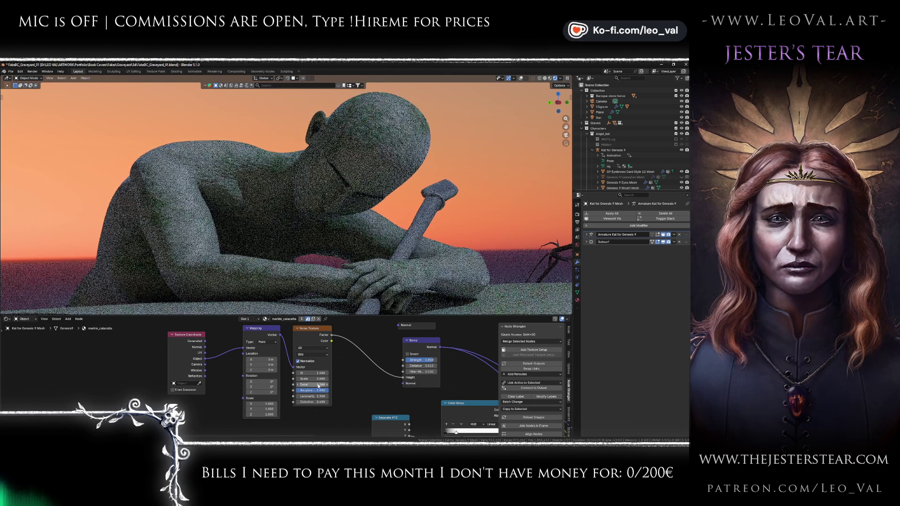
pyautogui.write('4')
pyautogui.press('Return')
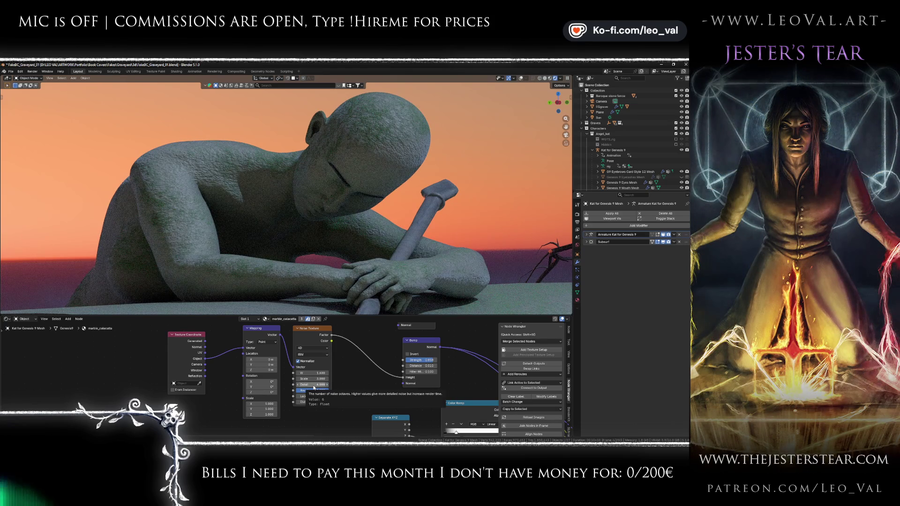
pyautogui.press('Return')
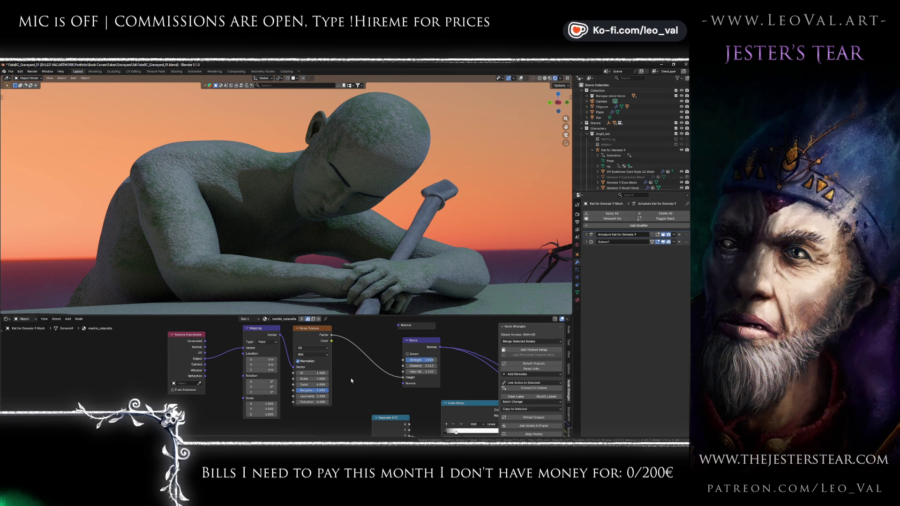
pyautogui.moveTo(351, 378)
pyautogui.mouseDown()
pyautogui.moveTo(302, 382)
pyautogui.moveTo(319, 377)
pyautogui.mouseUp()
pyautogui.moveTo(375, 372)
pyautogui.mouseDown()
pyautogui.moveTo(315, 392)
pyautogui.moveTo(337, 385)
pyautogui.mouseUp()
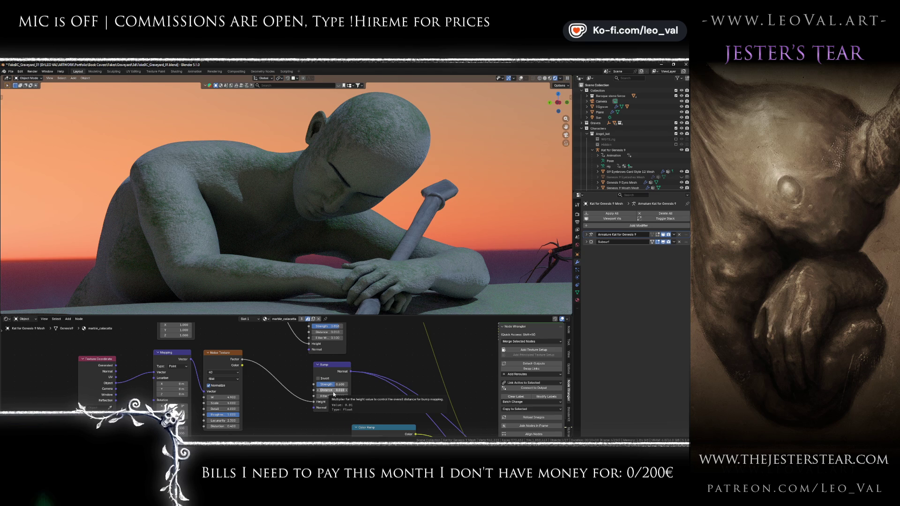
# Step: Set Bump Strength to 1.0, reposition the Bump node and raise noise Scale to 4.6
pyautogui.scroll(3, 283, 409)
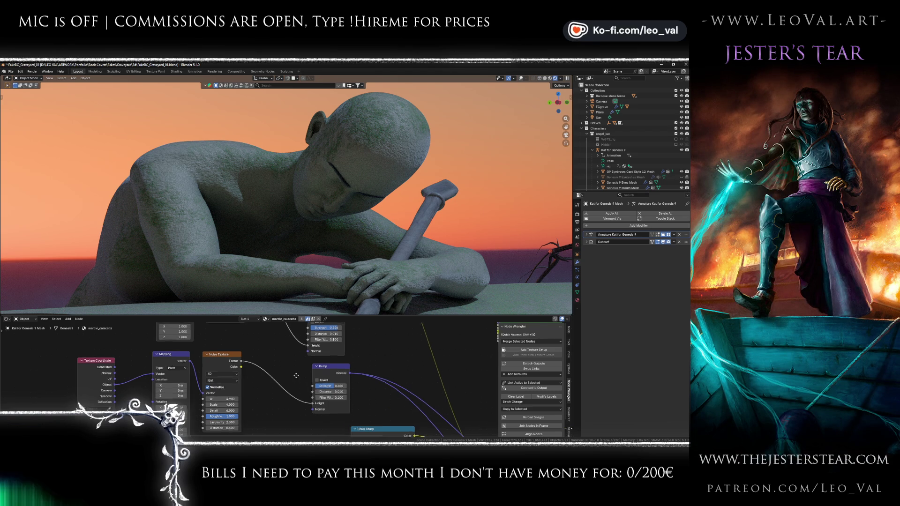
pyautogui.scroll(3, 257, 403)
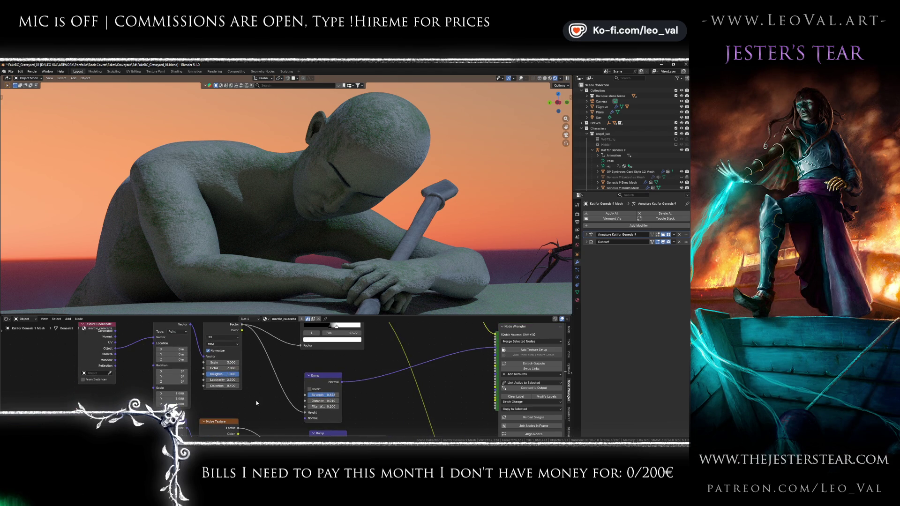
pyautogui.press('BackSpace')
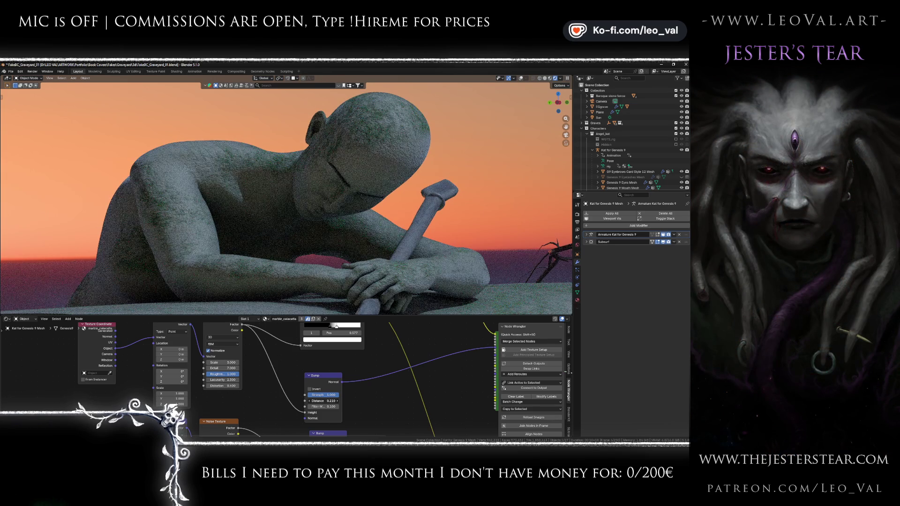
pyautogui.moveTo(316, 378); pyautogui.dragTo(309, 359)
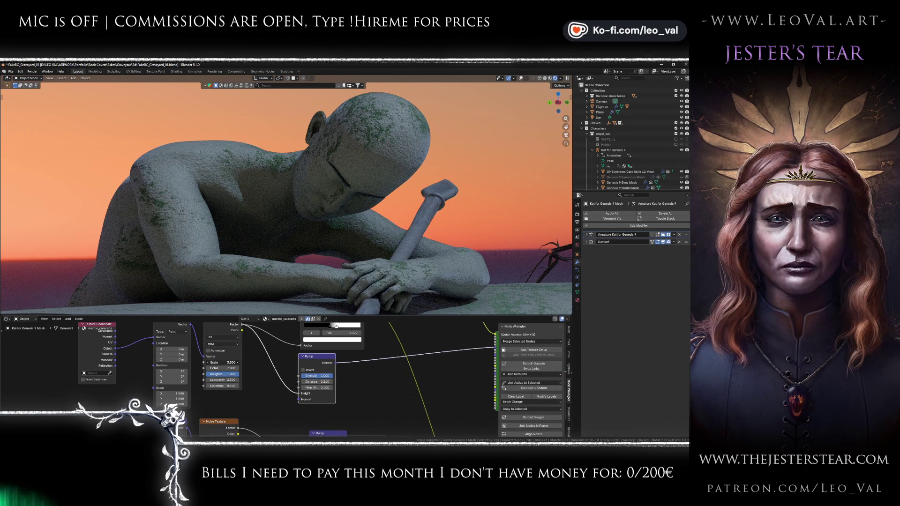
pyautogui.moveTo(223, 363)
pyautogui.mouseDown()
pyautogui.moveTo(236, 363)
pyautogui.moveTo(220, 363)
pyautogui.mouseUp()
# Step: Adjust the colour ramp stops: dark stop to 0.264, second stop to 0.468
pyautogui.moveTo(295, 349)
pyautogui.mouseDown()
pyautogui.moveTo(276, 348)
pyautogui.moveTo(289, 352)
pyautogui.mouseUp()
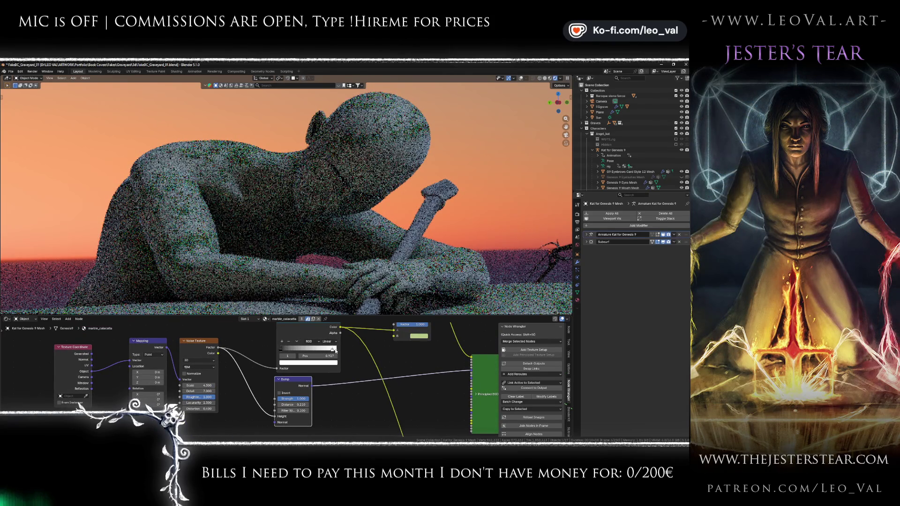
pyautogui.moveTo(295, 351); pyautogui.dragTo(290, 351)
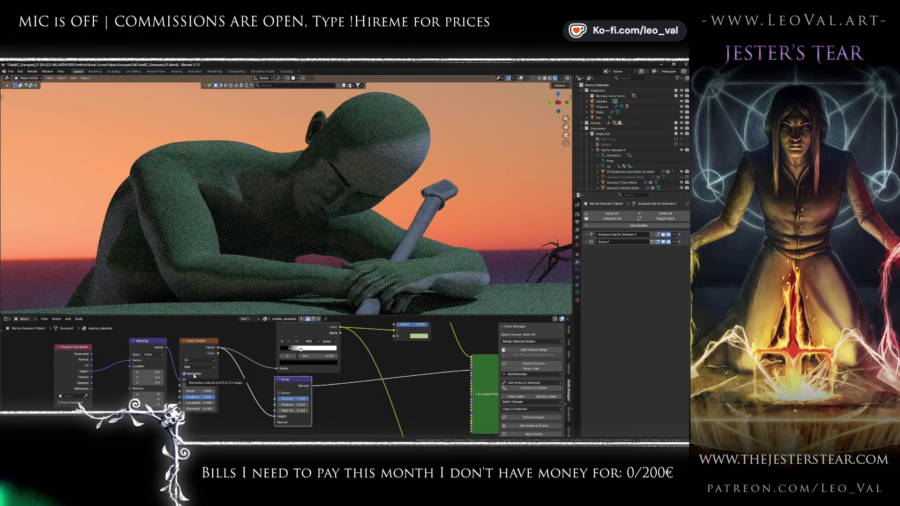
pyautogui.moveTo(290, 351)
pyautogui.mouseDown()
pyautogui.moveTo(318, 351)
pyautogui.moveTo(304, 353)
pyautogui.mouseUp()
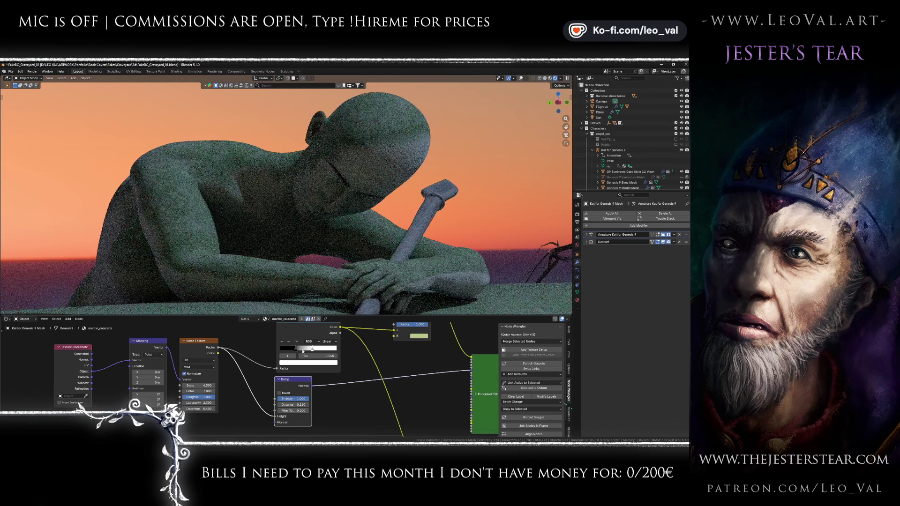
pyautogui.moveTo(311, 351)
pyautogui.mouseDown()
pyautogui.moveTo(322, 350)
pyautogui.moveTo(308, 350)
pyautogui.mouseUp()
pyautogui.scroll(-3, 334, 363)
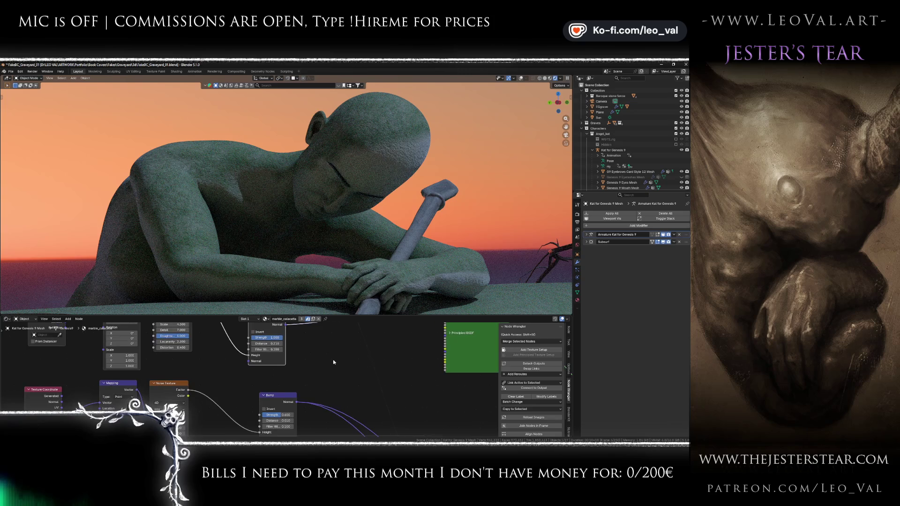
# Step: Move a ramp stop to about 0.415 and nudge the Color Ramp node
pyautogui.scroll(5, 334, 362)
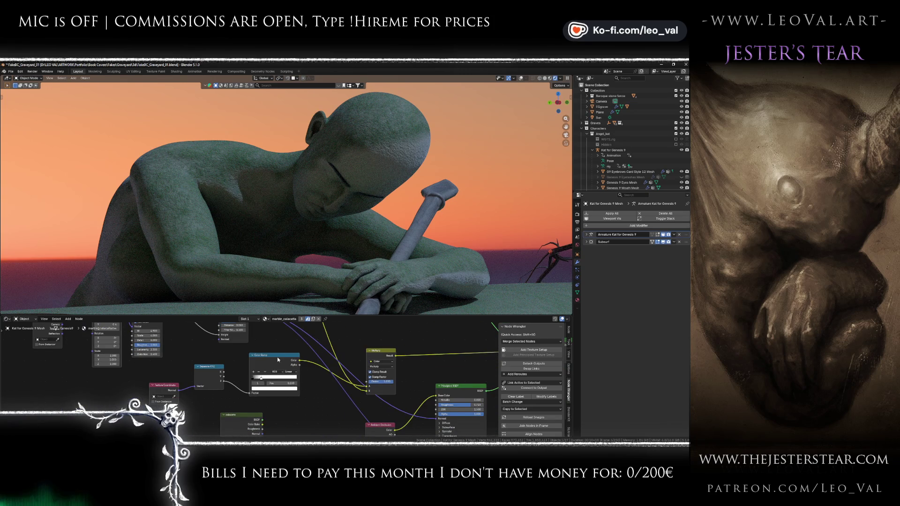
pyautogui.moveTo(262, 380); pyautogui.dragTo(271, 379)
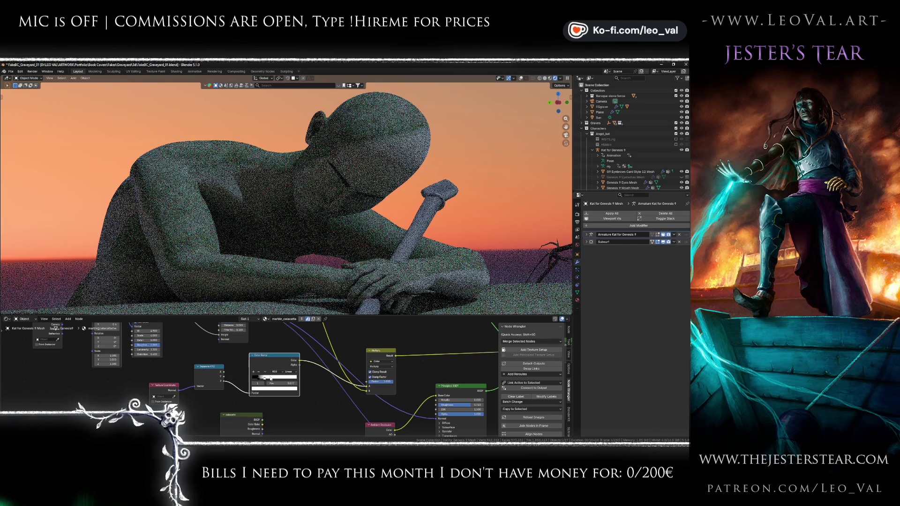
pyautogui.moveTo(271, 357); pyautogui.dragTo(272, 356)
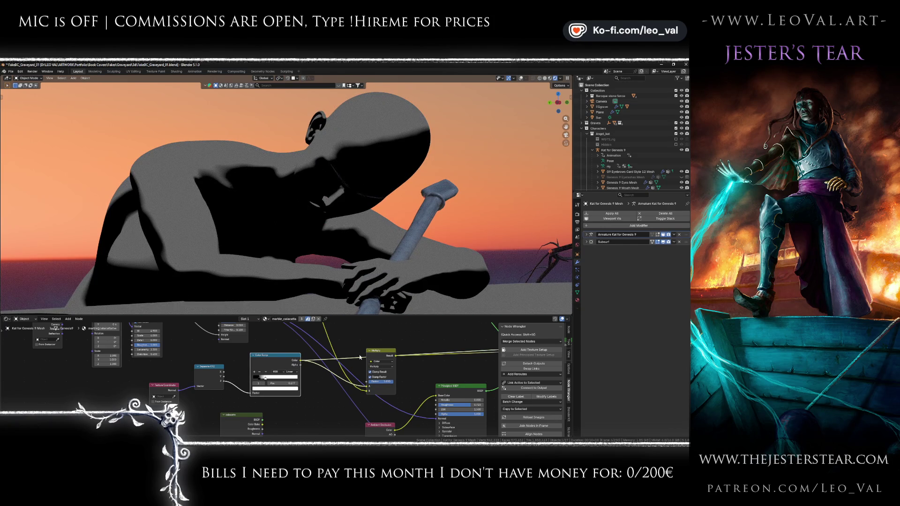
pyautogui.press('Home')
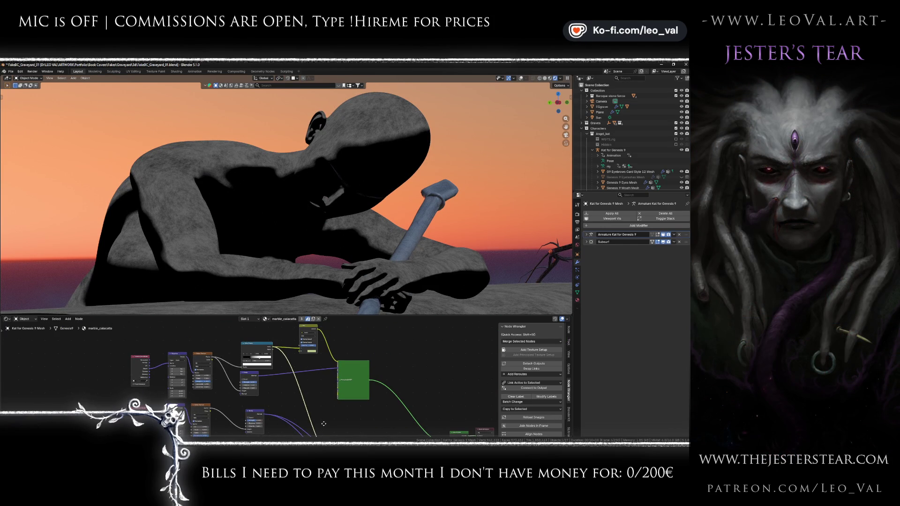
# Step: Try moving the texture coordinate, mapping and ramp nodes down-left, then undo those moves
pyautogui.moveTo(324, 424); pyautogui.dragTo(301, 362)
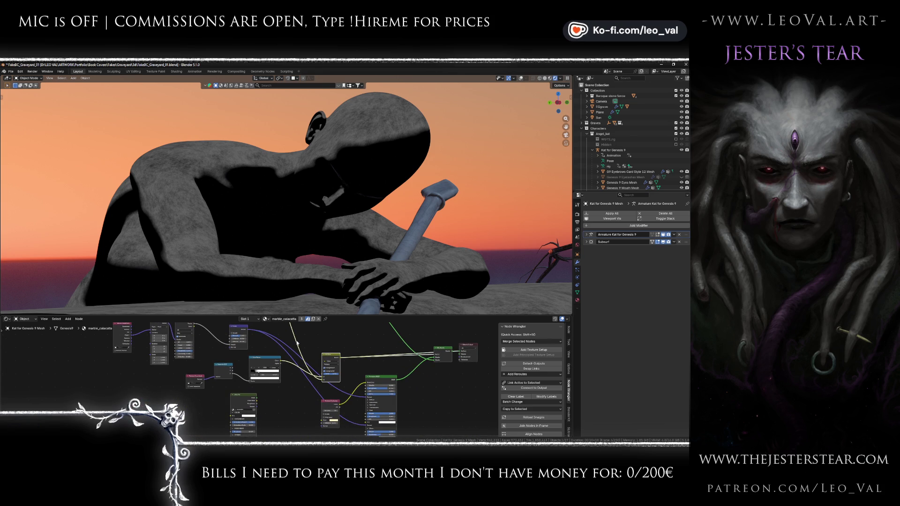
pyautogui.moveTo(195, 380); pyautogui.dragTo(200, 374)
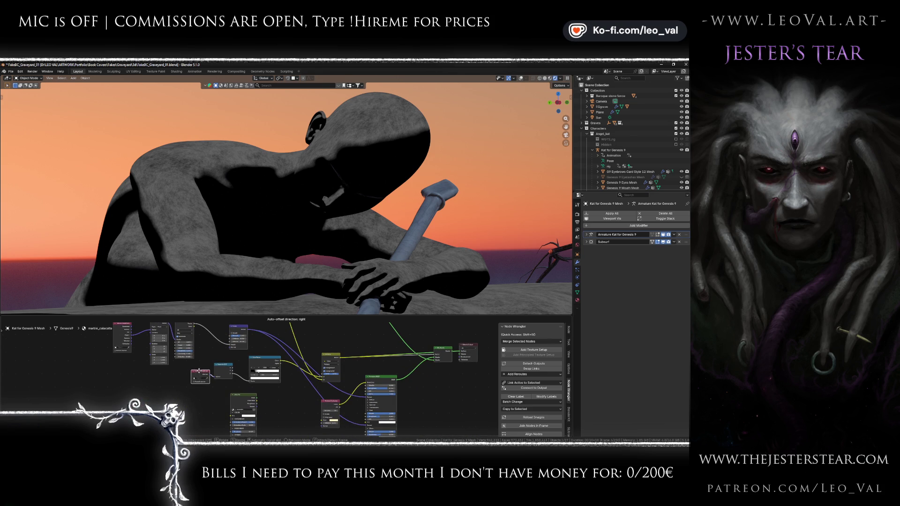
pyautogui.keyDown('shift'); pyautogui.click(224, 370); pyautogui.keyUp('shift')
pyautogui.keyDown('shift'); pyautogui.click(261, 370); pyautogui.keyUp('shift')
pyautogui.moveTo(261, 370); pyautogui.dragTo(177, 387)
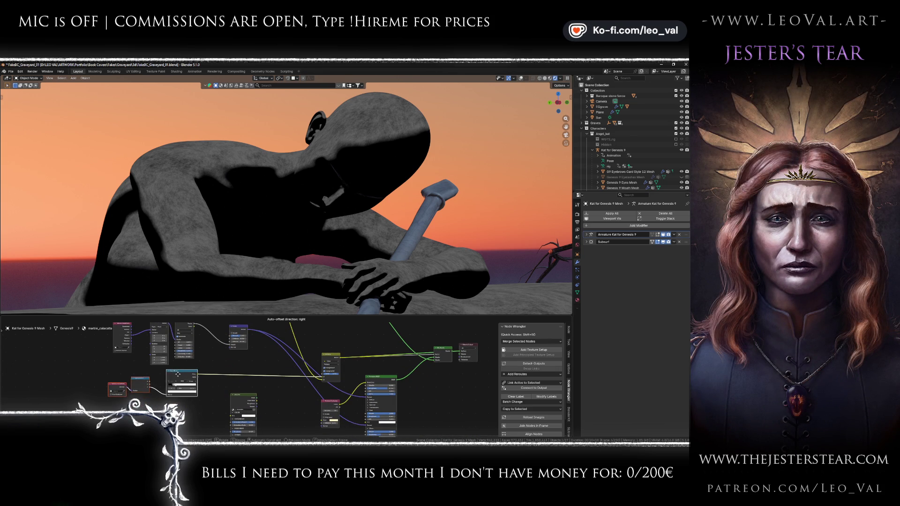
pyautogui.scroll(4, 288, 350)
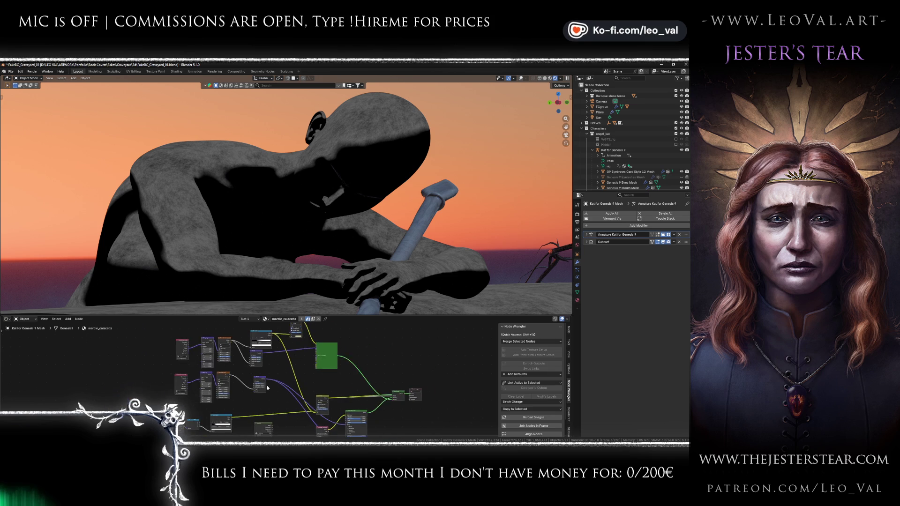
pyautogui.moveTo(288, 350)
pyautogui.mouseDown()
pyautogui.moveTo(413, 330)
pyautogui.moveTo(335, 337)
pyautogui.mouseUp()
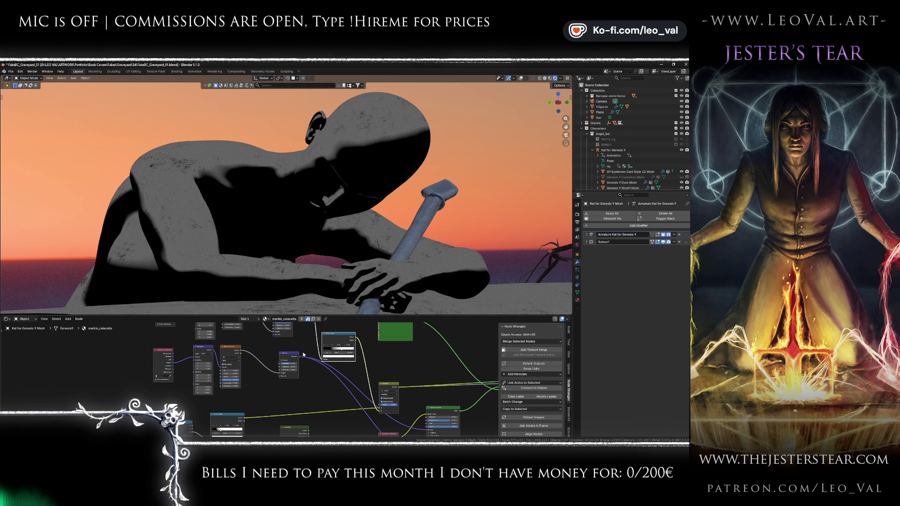
pyautogui.hotkey('ctrl', 'z')
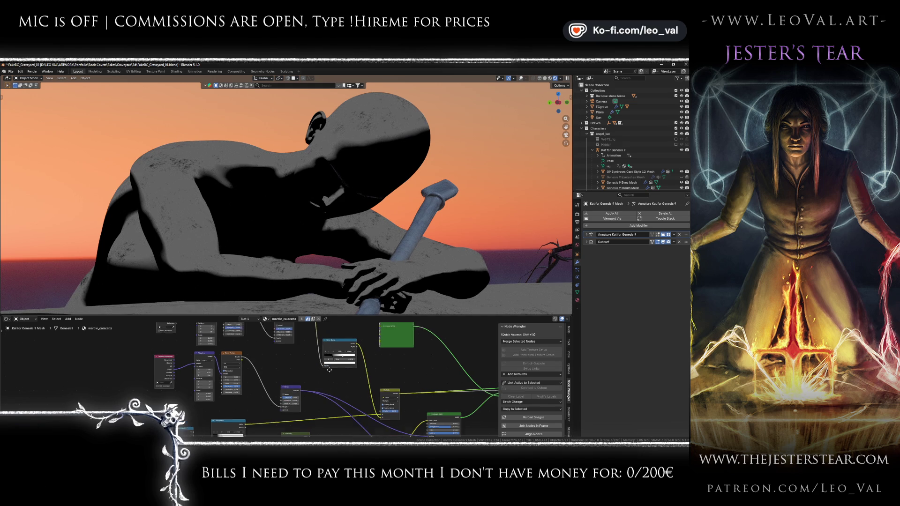
pyautogui.hotkey('ctrl', 'z')
# Step: Preview the Noise Texture output on the statue and shift the Color Ramp node left
pyautogui.moveTo(255, 406); pyautogui.dragTo(289, 406)
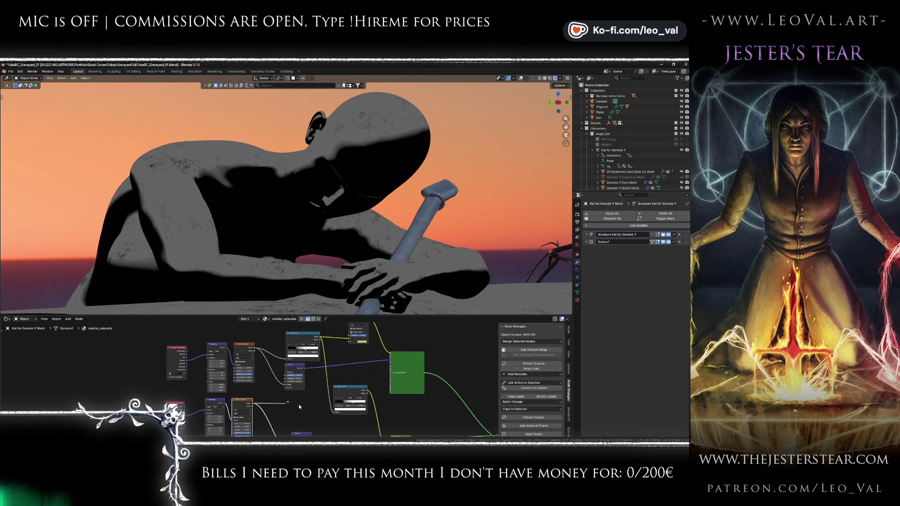
pyautogui.moveTo(341, 413)
pyautogui.mouseDown()
pyautogui.moveTo(309, 375)
pyautogui.moveTo(327, 353)
pyautogui.moveTo(358, 398)
pyautogui.mouseUp()
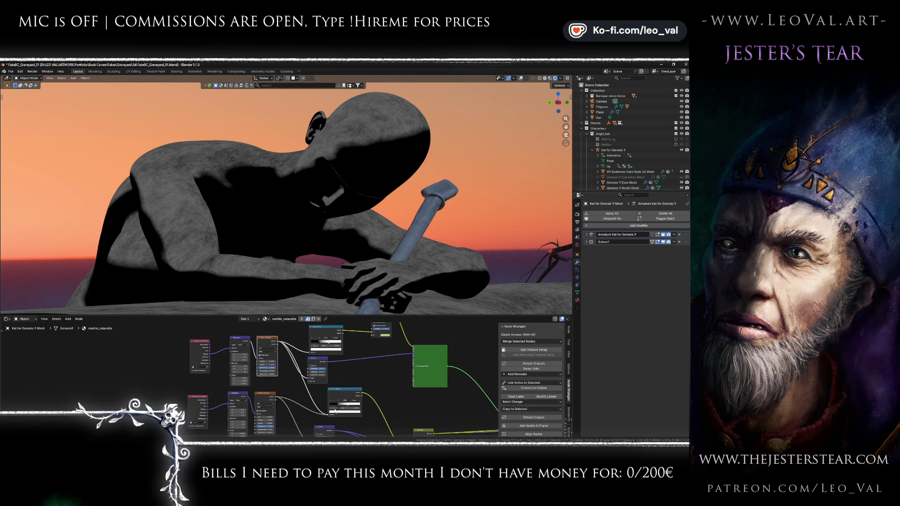
pyautogui.moveTo(333, 416); pyautogui.dragTo(316, 420)
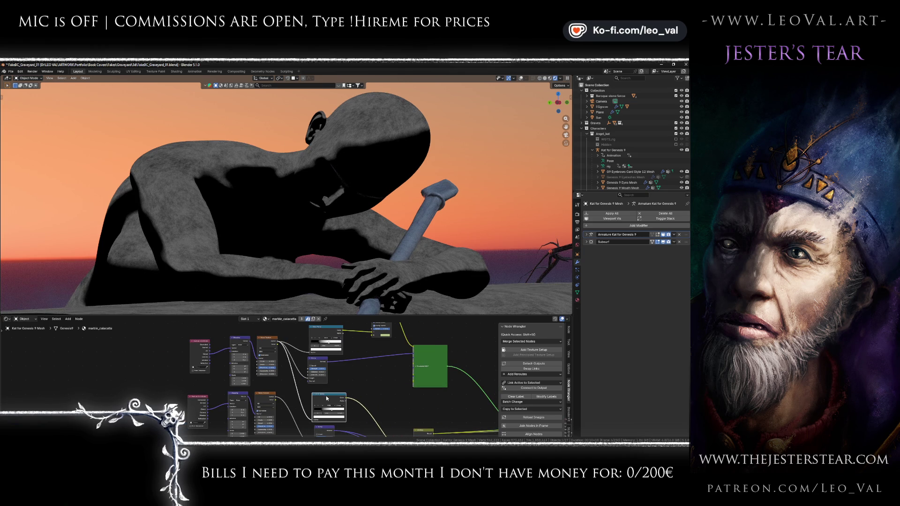
pyautogui.scroll(3, 327, 398)
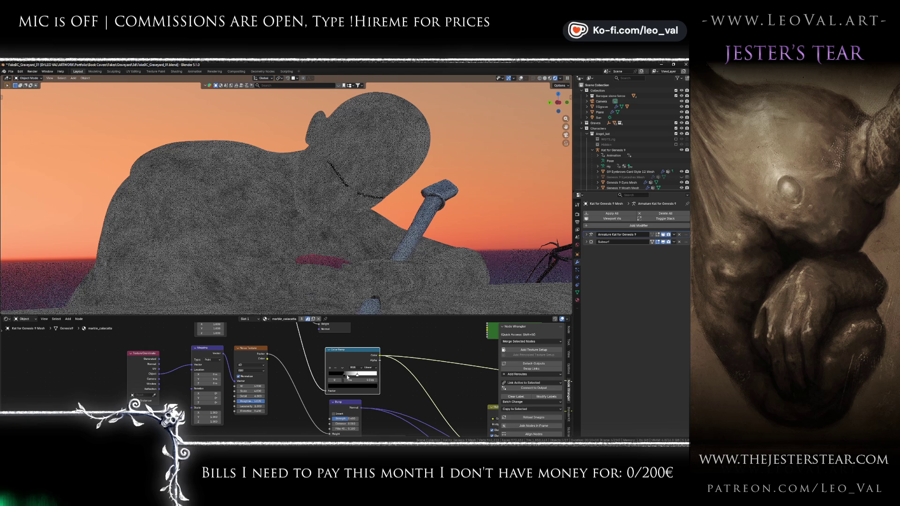
# Step: Stretch the ramp for a gradual blend and preview the Noise Texture factor on the statue
pyautogui.moveTo(347, 377)
pyautogui.mouseDown()
pyautogui.moveTo(386, 379)
pyautogui.moveTo(308, 374)
pyautogui.moveTo(348, 378)
pyautogui.mouseUp()
pyautogui.scroll(3, 341, 333)
pyautogui.moveTo(273, 418); pyautogui.dragTo(312, 369)
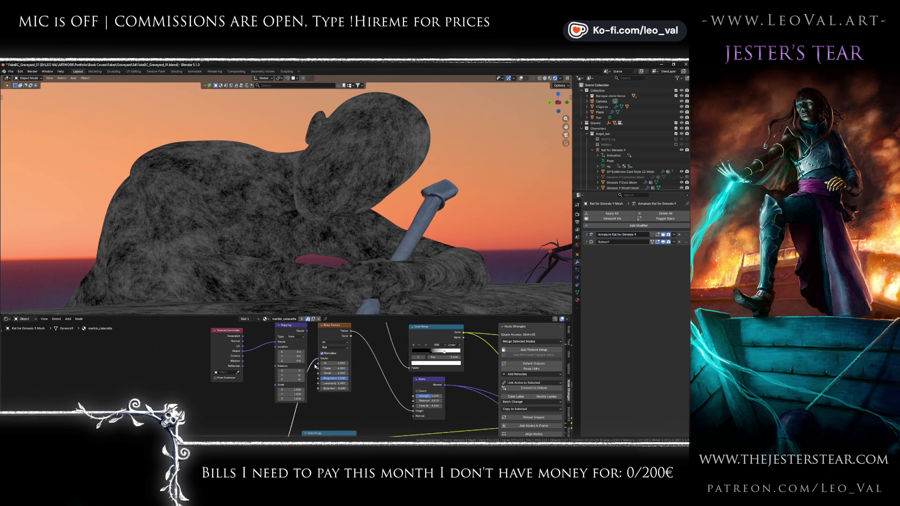
pyautogui.keyDown('ctrl'); pyautogui.keyDown('shift'); pyautogui.click(335, 333); pyautogui.keyUp('shift'); pyautogui.keyUp('ctrl')
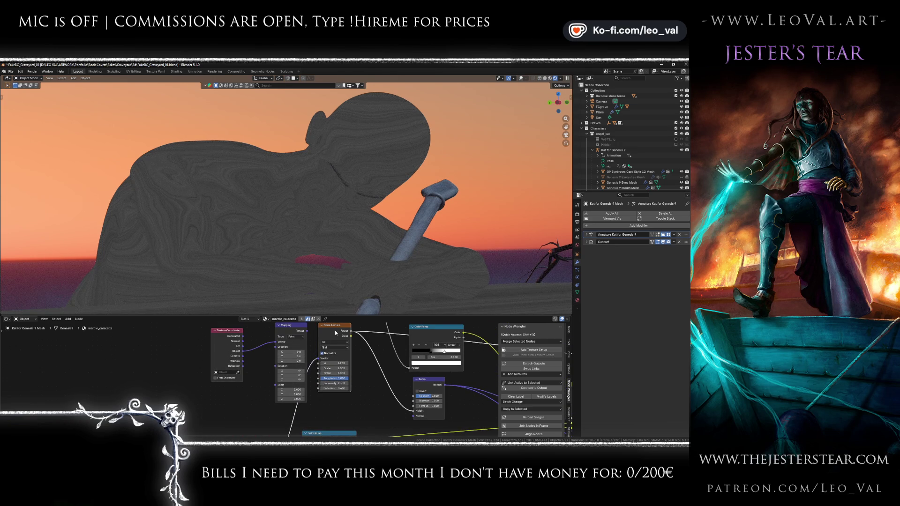
pyautogui.hscroll(-1, 328, 337)
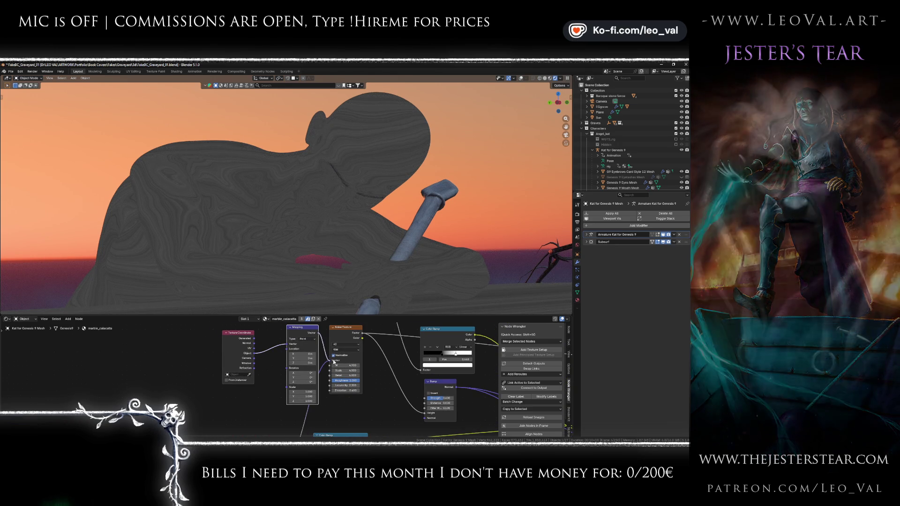
pyautogui.moveTo(378, 382)
pyautogui.mouseDown()
pyautogui.moveTo(362, 341)
pyautogui.moveTo(351, 394)
pyautogui.moveTo(261, 400)
pyautogui.moveTo(273, 425)
pyautogui.mouseUp()
pyautogui.scroll(-2, 276, 395)
pyautogui.moveTo(357, 364)
pyautogui.mouseDown()
pyautogui.moveTo(392, 399)
pyautogui.moveTo(364, 360)
pyautogui.mouseUp()
# Step: Set the marble Color Ramp stops to black at 0.575 and white at 0.756
pyautogui.moveTo(307, 361); pyautogui.dragTo(316, 360)
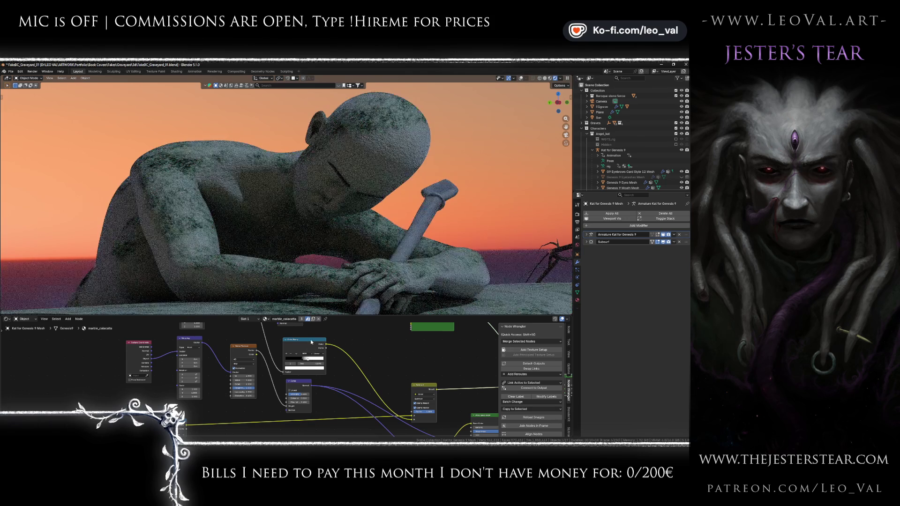
pyautogui.click(312, 345)
pyautogui.moveTo(314, 361); pyautogui.dragTo(310, 361)
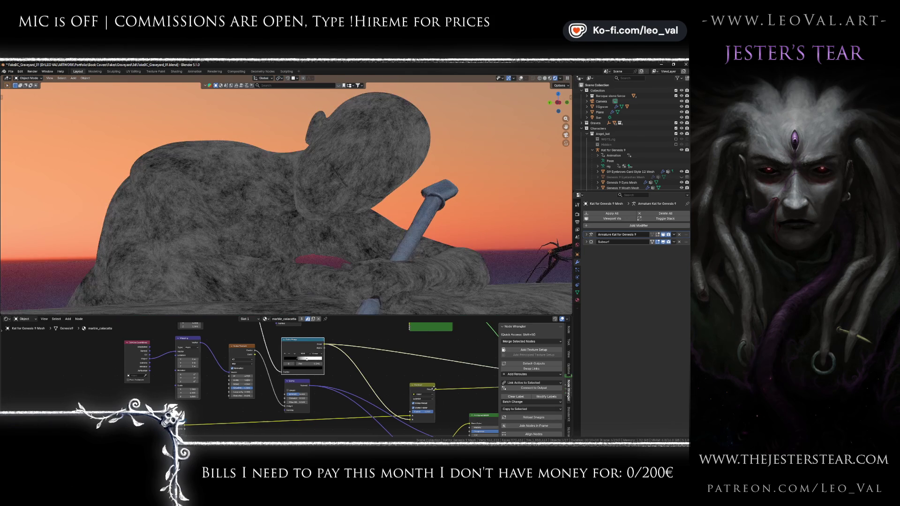
pyautogui.moveTo(469, 375); pyautogui.dragTo(266, 343)
pyautogui.scroll(4, 353, 352)
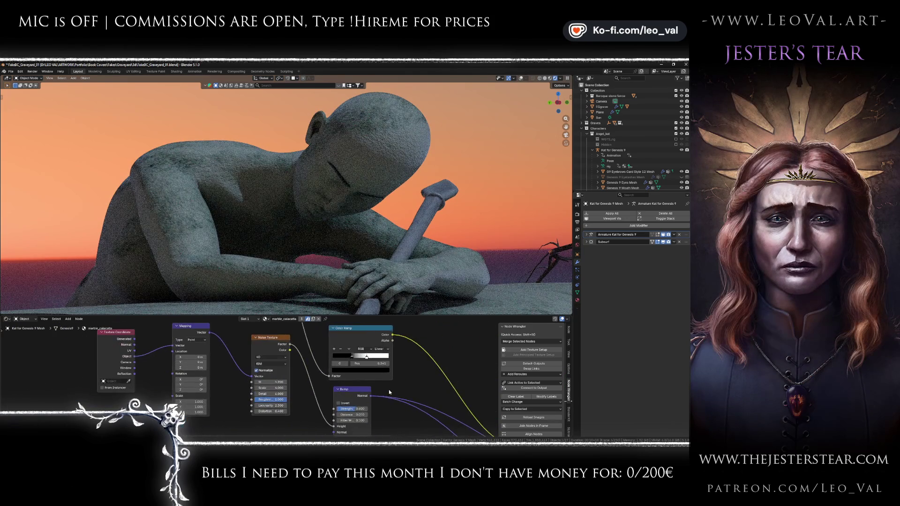
pyautogui.moveTo(353, 358)
pyautogui.mouseDown()
pyautogui.moveTo(345, 357)
pyautogui.moveTo(391, 359)
pyautogui.mouseUp()
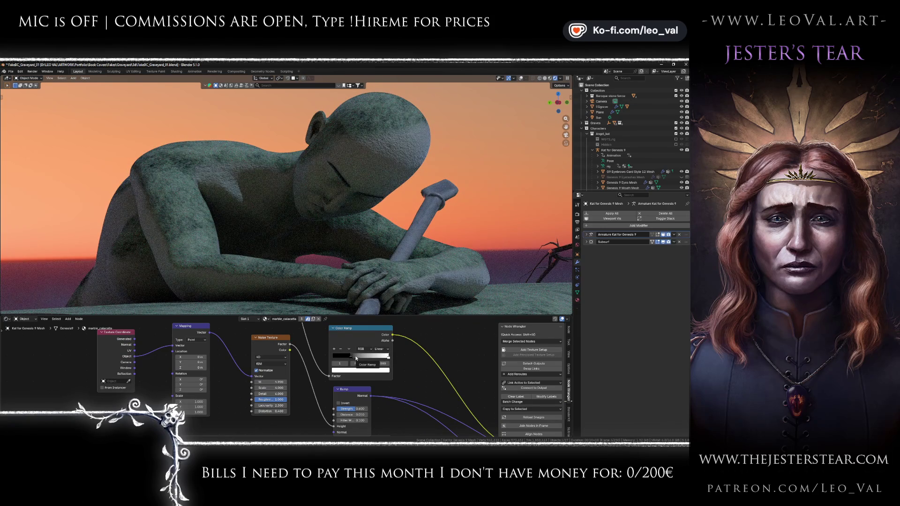
pyautogui.moveTo(356, 358)
pyautogui.mouseDown()
pyautogui.moveTo(364, 356)
pyautogui.moveTo(340, 355)
pyautogui.moveTo(384, 358)
pyautogui.mouseUp()
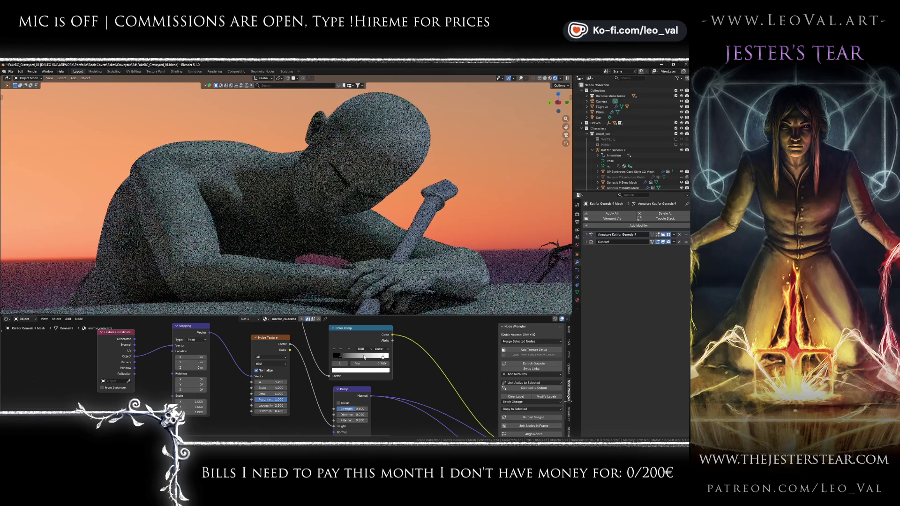
pyautogui.moveTo(383, 356); pyautogui.dragTo(375, 358)
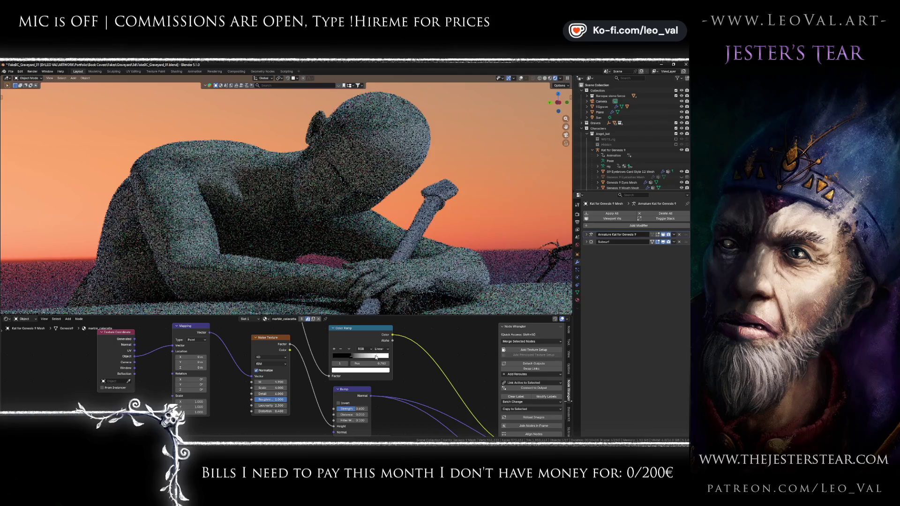
pyautogui.moveTo(351, 358)
pyautogui.mouseDown()
pyautogui.moveTo(366, 359)
pyautogui.moveTo(357, 358)
pyautogui.mouseUp()
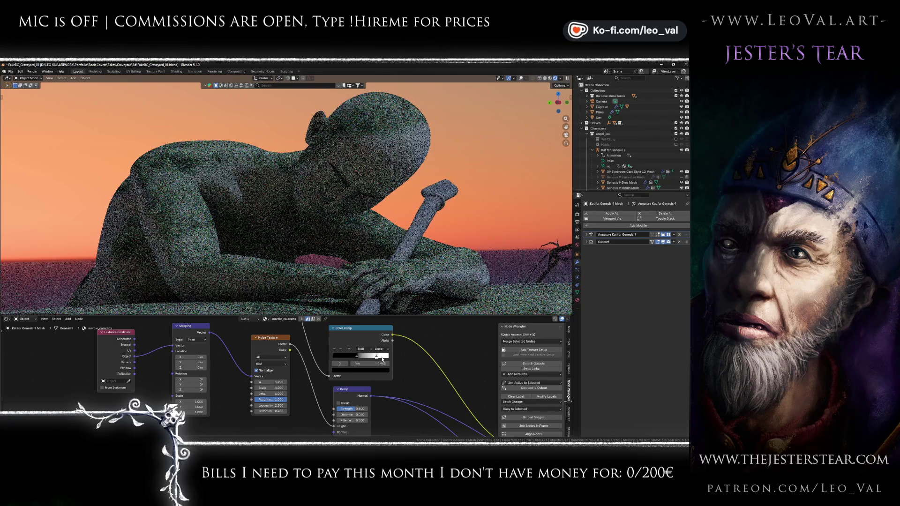
pyautogui.moveTo(374, 400); pyautogui.dragTo(391, 330)
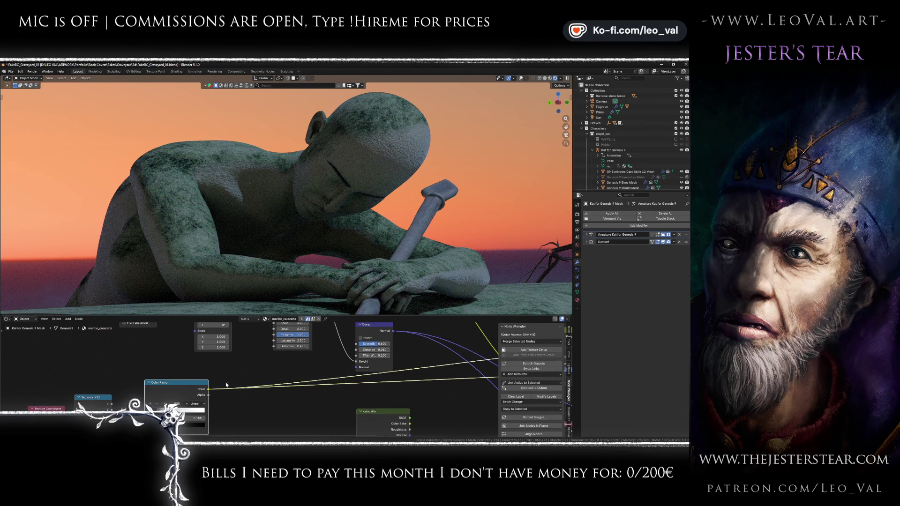
# Step: Narrow the height gradient's colour ramp by moving its stop to 0.532
pyautogui.scroll(-2, 370, 343)
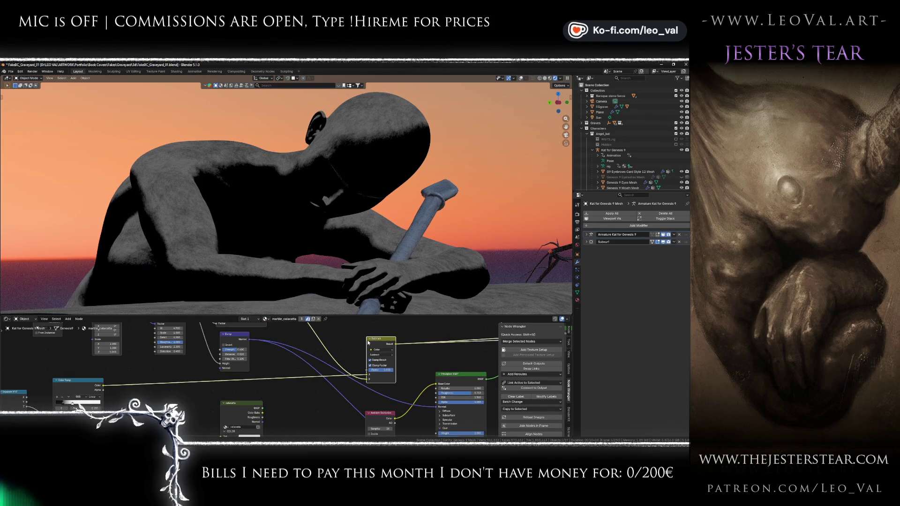
pyautogui.press('KP_Decimal')
pyautogui.moveTo(261, 372); pyautogui.dragTo(241, 371)
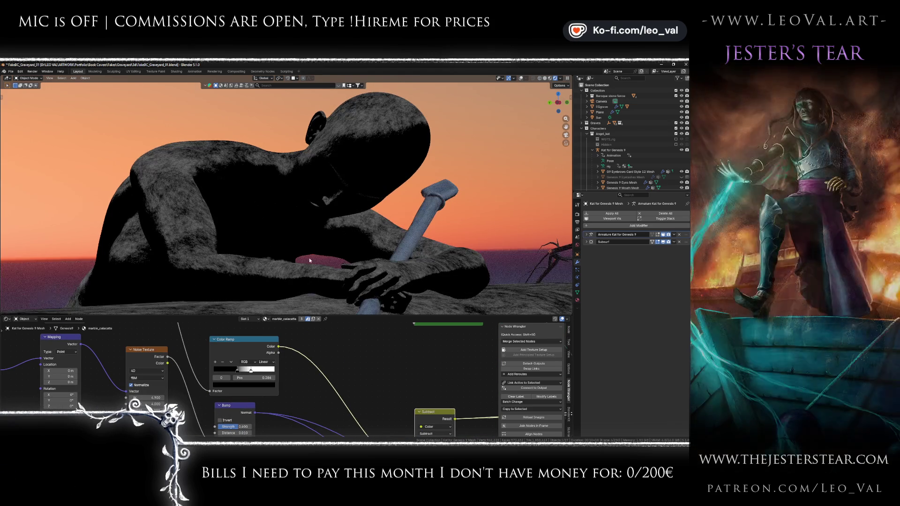
pyautogui.scroll(-5, 309, 258)
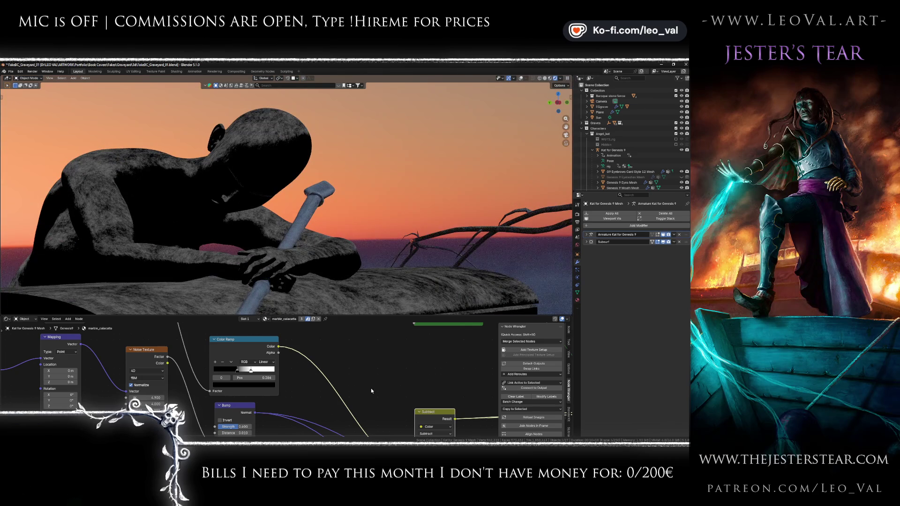
pyautogui.scroll(-4, 351, 373)
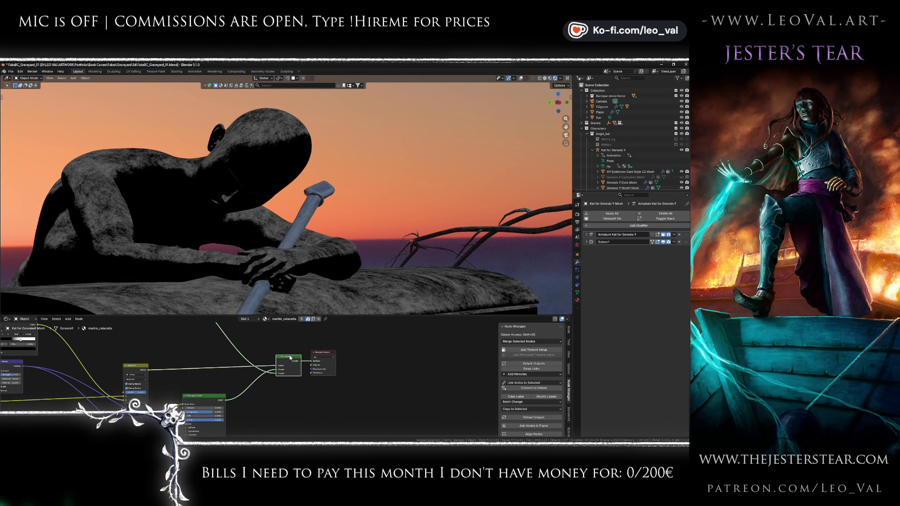
pyautogui.scroll(-3, 273, 364)
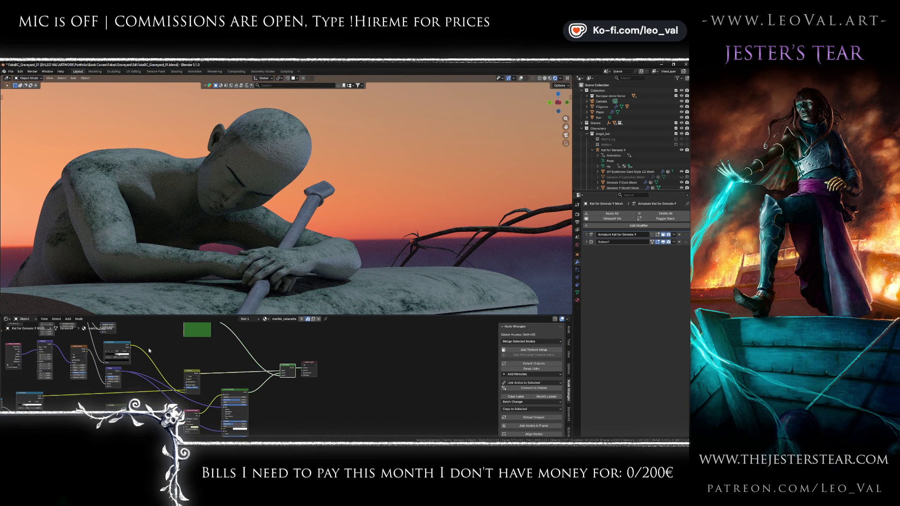
pyautogui.press('Home')
# Step: Give the height ramp Ease interpolation with black stop at 0, then preview the full material
pyautogui.keyDown('ctrl'); pyautogui.keyDown('shift'); pyautogui.click(126, 379); pyautogui.keyUp('shift'); pyautogui.keyUp('ctrl')
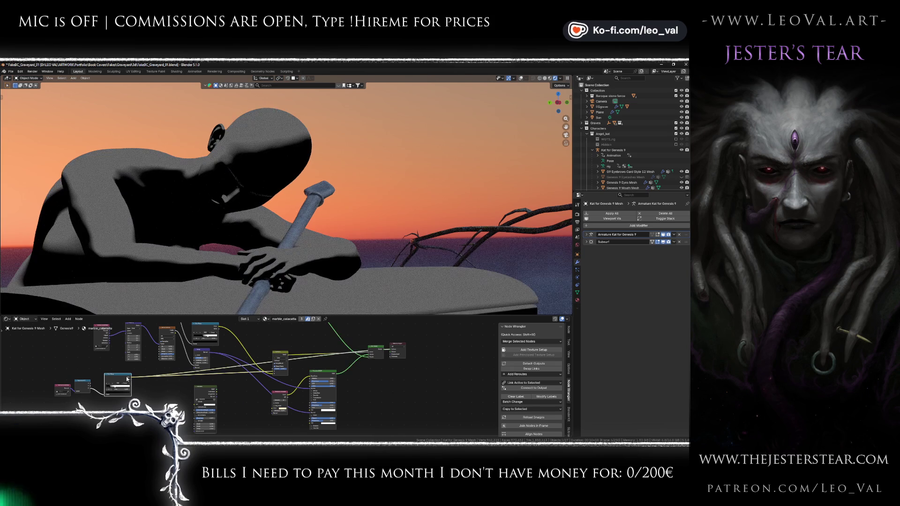
pyautogui.scroll(5, 272, 370)
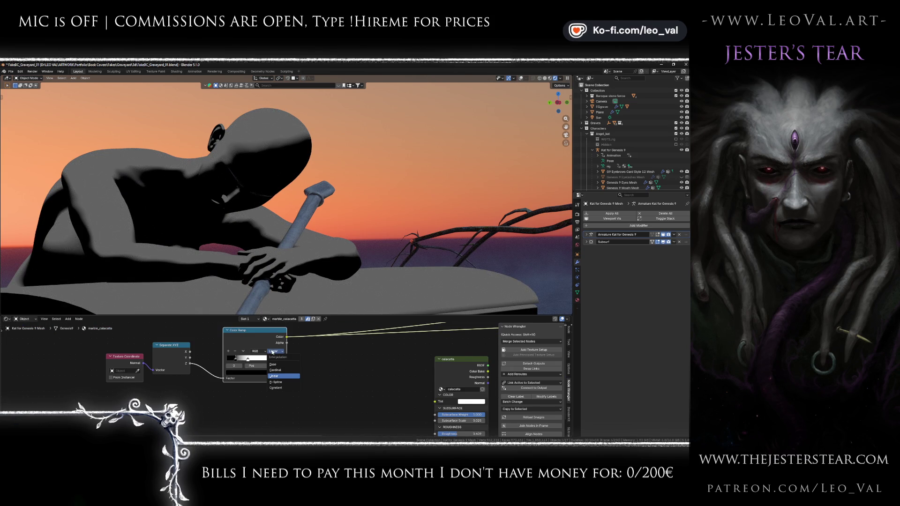
pyautogui.click(280, 365)
pyautogui.moveTo(235, 360)
pyautogui.mouseDown()
pyautogui.moveTo(227, 359)
pyautogui.moveTo(270, 358)
pyautogui.mouseUp()
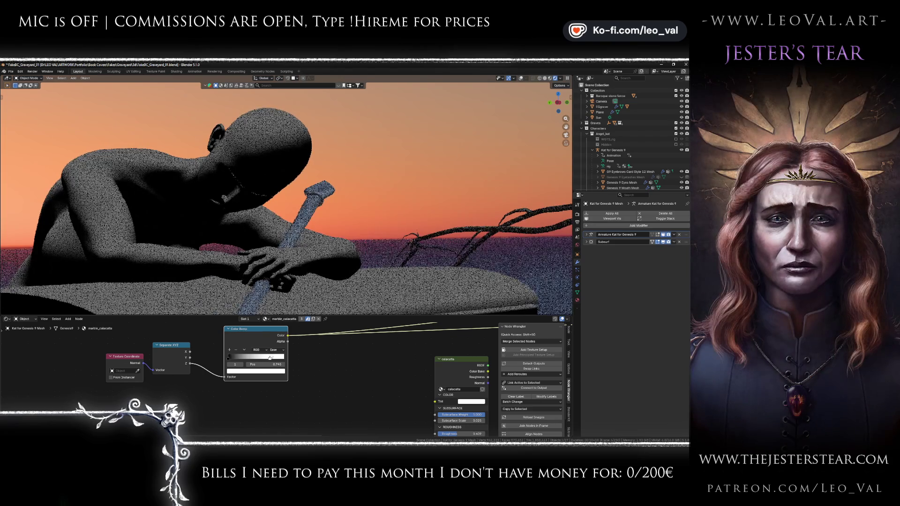
pyautogui.press('Home')
pyautogui.keyDown('ctrl'); pyautogui.keyDown('shift'); pyautogui.click(358, 347); pyautogui.keyUp('shift'); pyautogui.keyUp('ctrl')
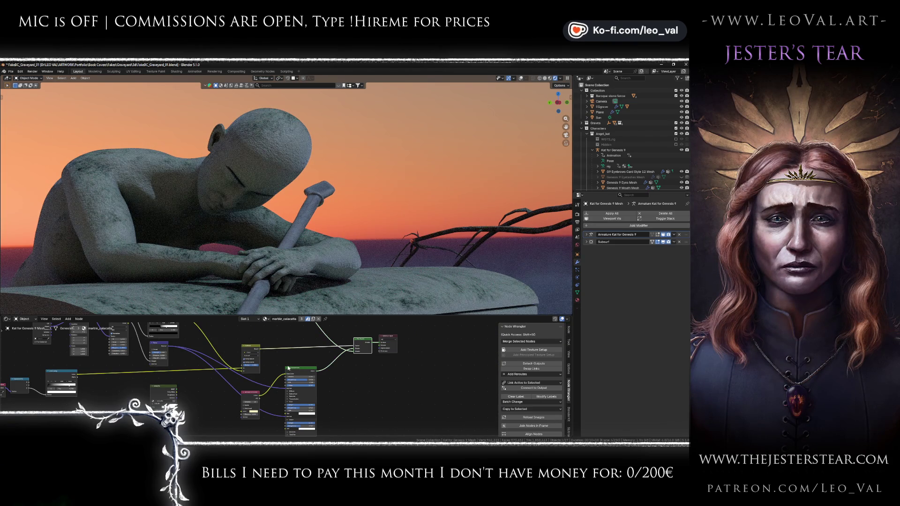
pyautogui.scroll(3, 191, 356)
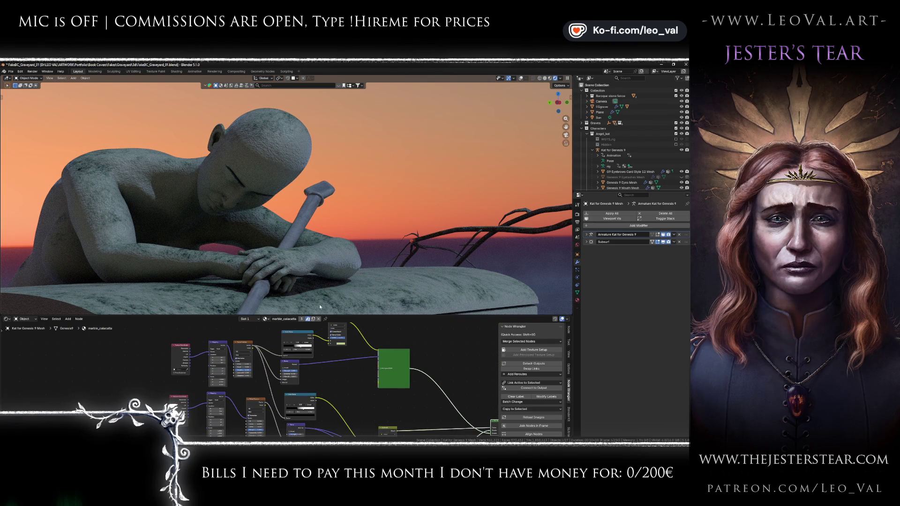
# Step: Preview the Color mix on the statue and set the ramp to Ease with the black stop at 0
pyautogui.scroll(1, 312, 343)
pyautogui.scroll(1, 315, 345)
pyautogui.scroll(1, 303, 411)
pyautogui.scroll(1, 369, 351)
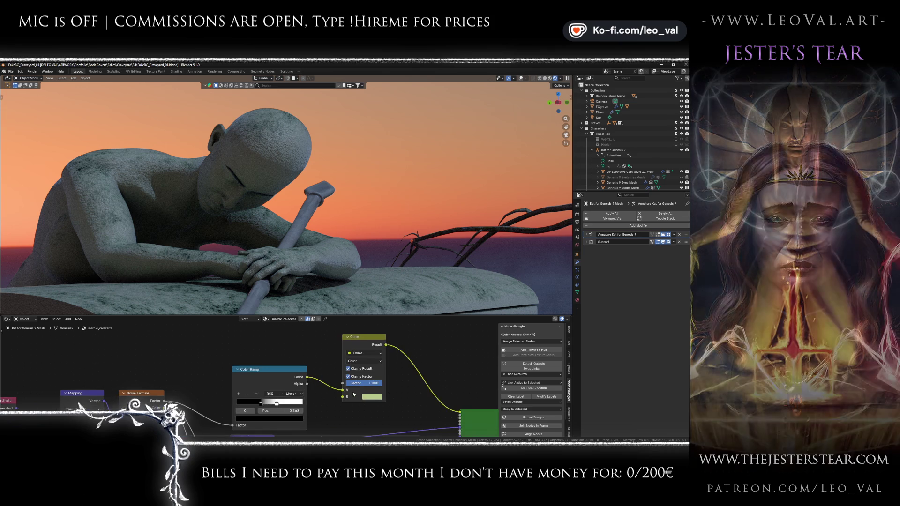
pyautogui.keyDown('ctrl'); pyautogui.keyDown('shift'); pyautogui.click(365, 340); pyautogui.keyUp('shift'); pyautogui.keyUp('ctrl')
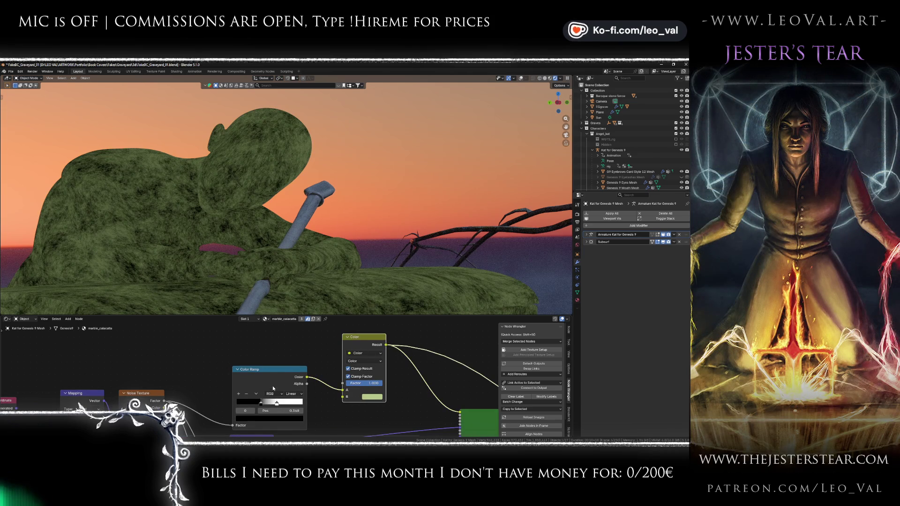
pyautogui.moveTo(277, 391); pyautogui.dragTo(288, 380)
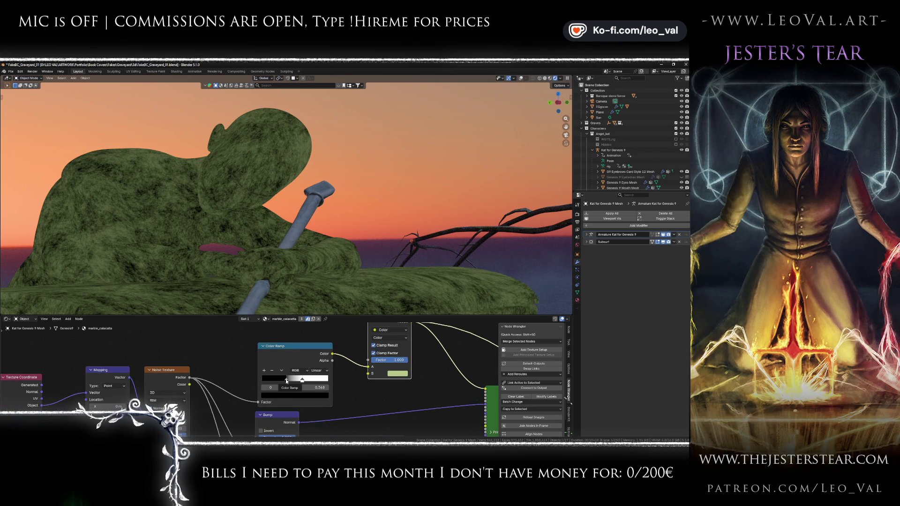
pyautogui.click(321, 372)
pyautogui.click(322, 385)
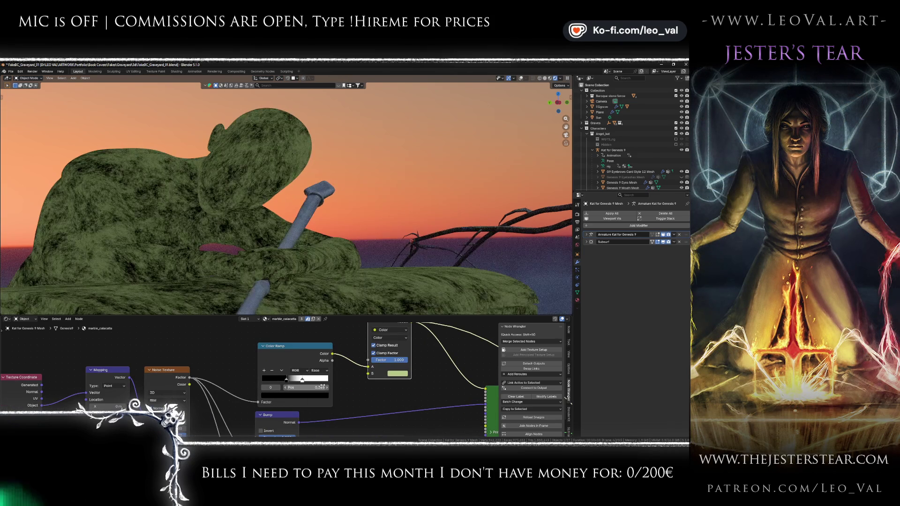
pyautogui.moveTo(302, 380)
pyautogui.mouseDown()
pyautogui.moveTo(314, 380)
pyautogui.moveTo(256, 382)
pyautogui.mouseUp()
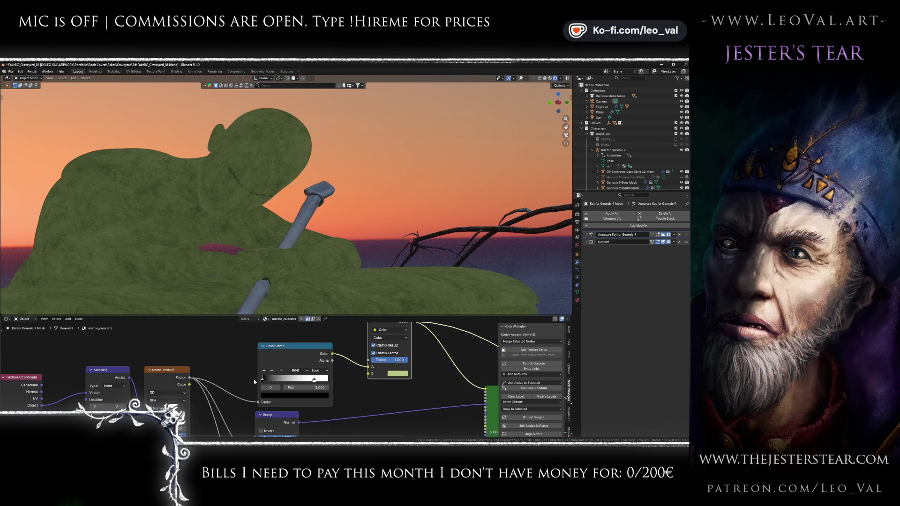
# Step: Switch the statue material from green to grey stone and view the scene through the camera
pyautogui.hscroll(5, 353, 389)
pyautogui.scroll(-3, 353, 388)
pyautogui.hscroll(5, 282, 375)
pyautogui.moveTo(219, 363); pyautogui.dragTo(371, 329)
pyautogui.scroll(-1, 371, 329)
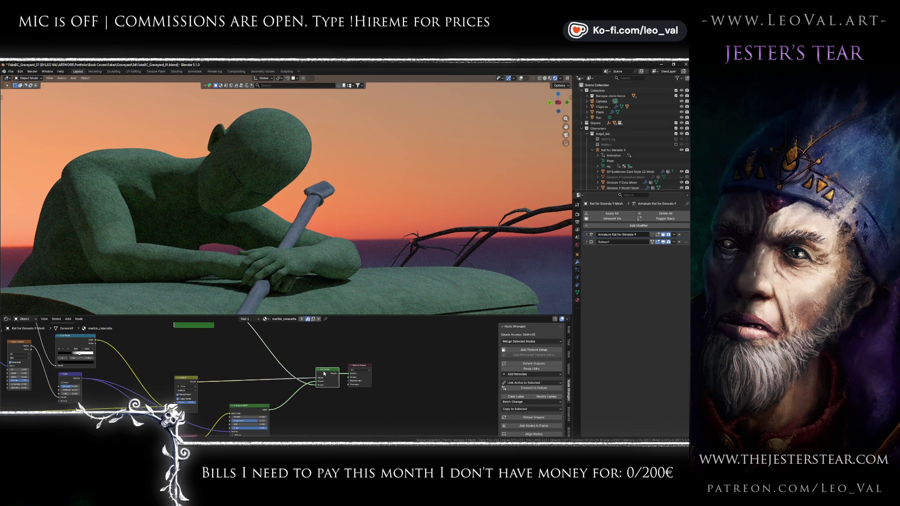
pyautogui.keyDown('ctrl'); pyautogui.keyDown('shift'); pyautogui.click(324, 374); pyautogui.keyUp('shift'); pyautogui.keyUp('ctrl')
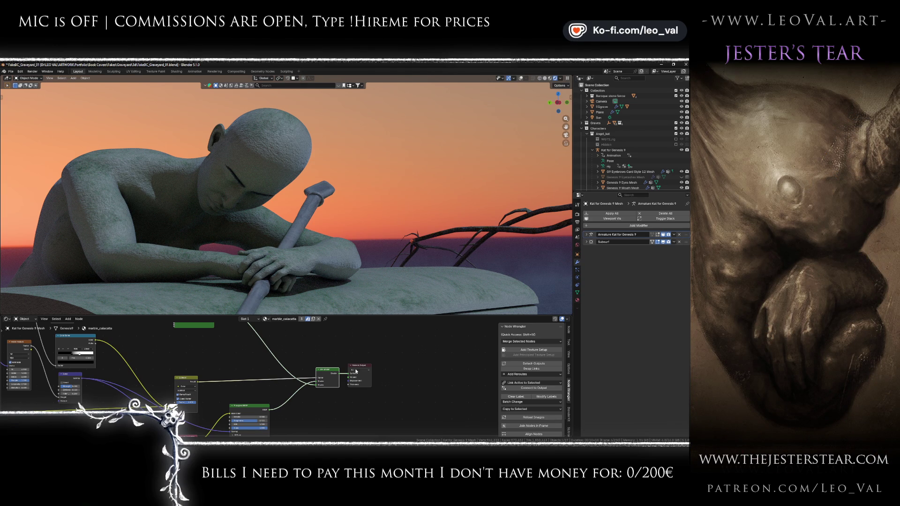
pyautogui.press('KP_0')
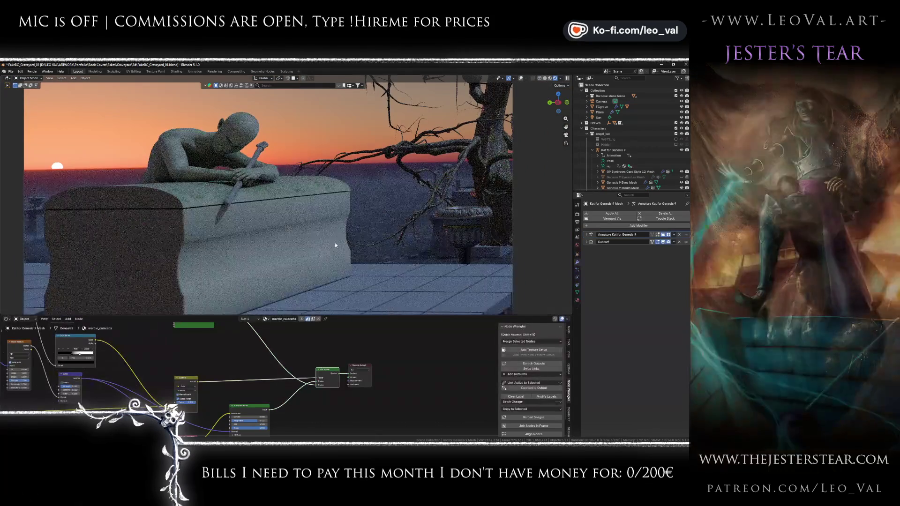
# Step: Save FakeBC_Graveyard_01.blend and render the sunset graveyard from the recentred camera framing
pyautogui.press('KP_0')
pyautogui.scroll(-2, 339, 237)
pyautogui.hotkey('ctrl', 's')
pyautogui.moveTo(336, 235); pyautogui.dragTo(338, 257)
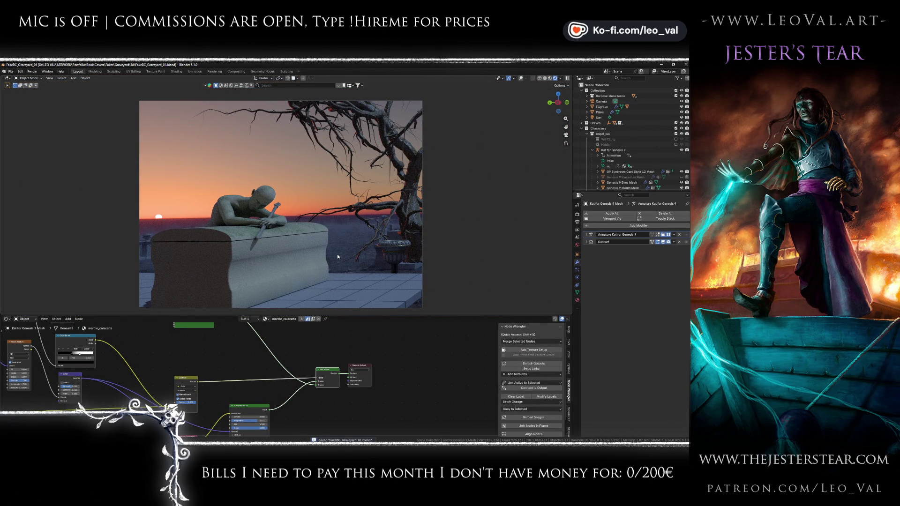
pyautogui.press('F12')
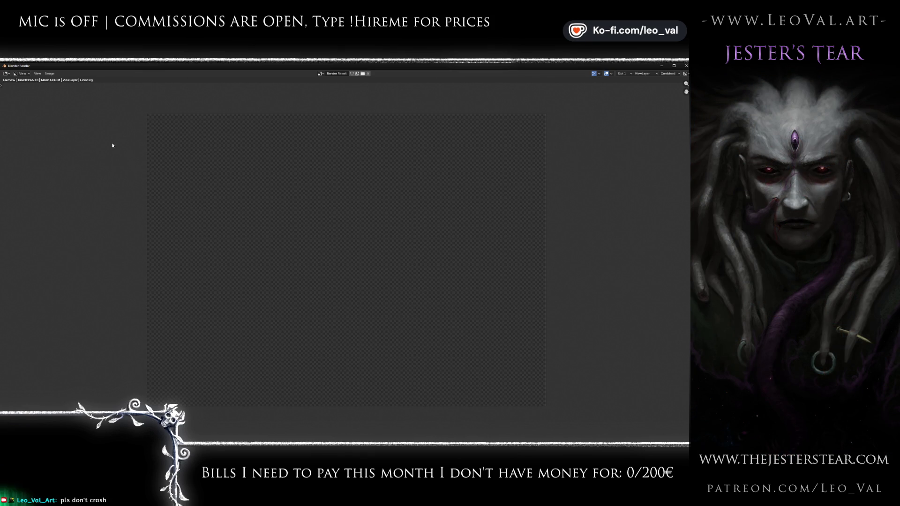
# Step: Use the render result's Image menu, then close the Blender Render window
pyautogui.click(50, 73)
pyautogui.click(67, 126)
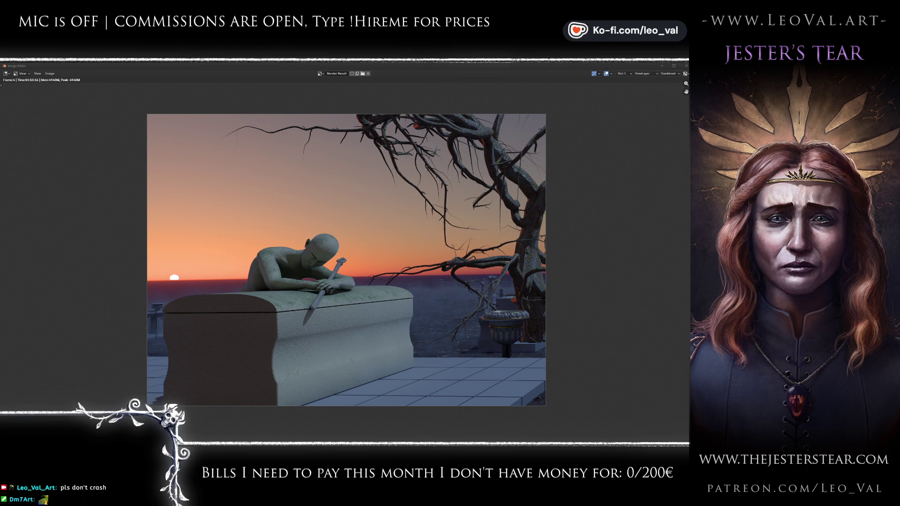
pyautogui.hotkey('alt', 'Tab')
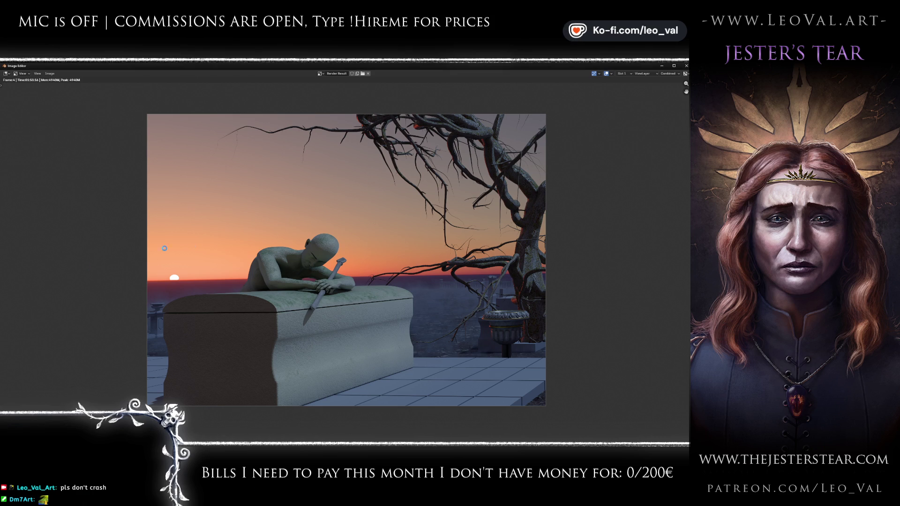
pyautogui.click(686, 65)
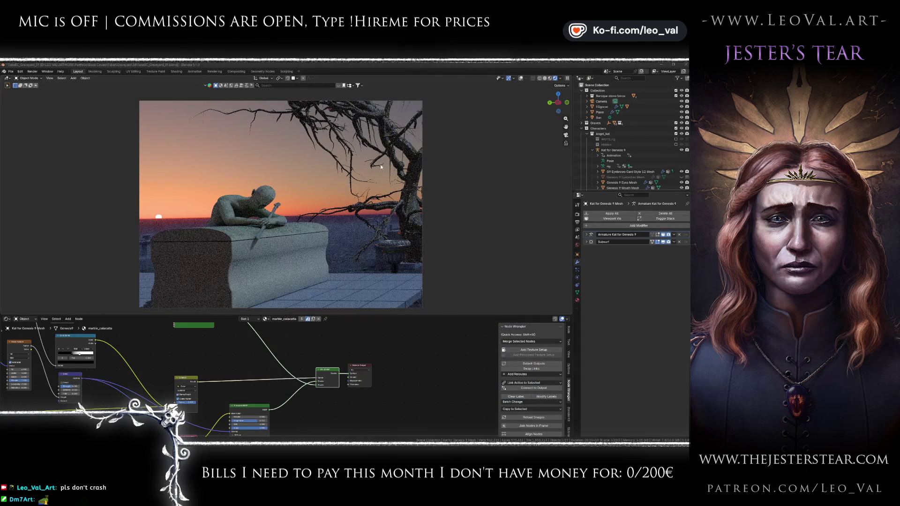
# Step: Save the blend file and switch the viewport to plain Solid grey shading
pyautogui.click(393, 67)
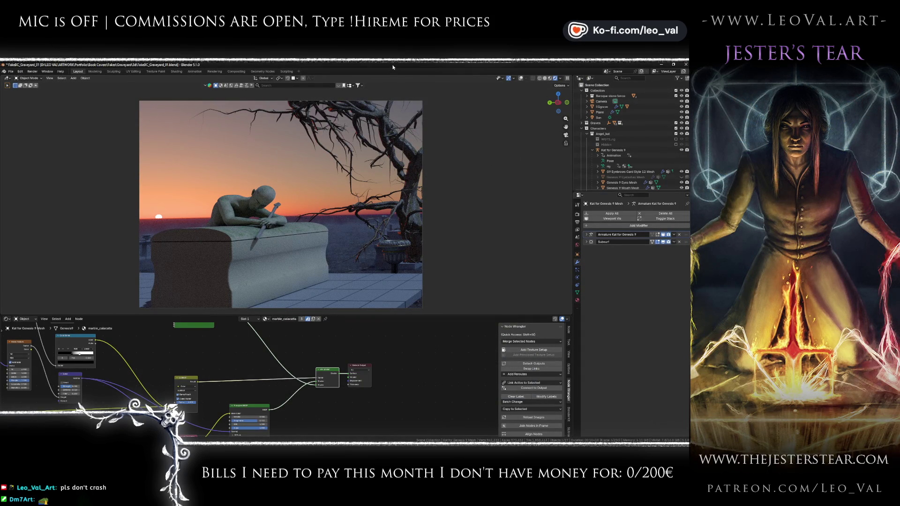
pyautogui.hotkey('ctrl', 's')
pyautogui.click(545, 80)
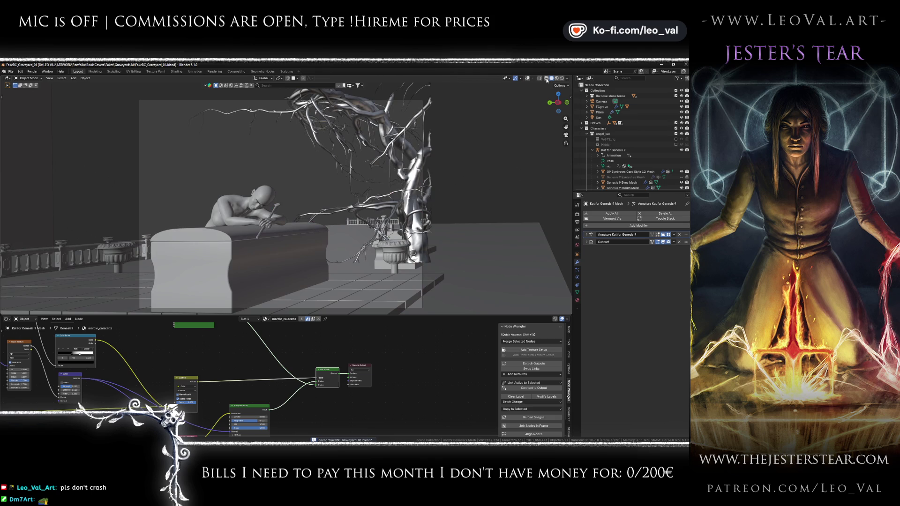
pyautogui.click(20, 71)
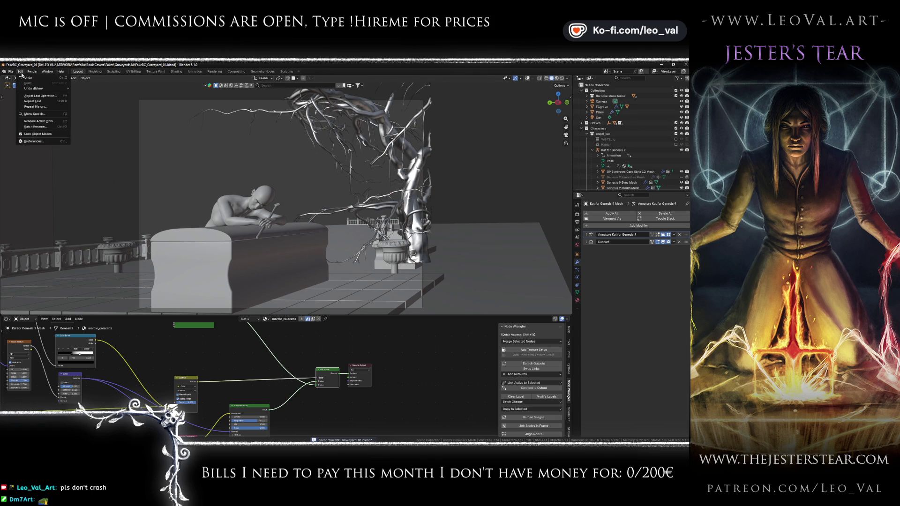
# Step: Turn on viewport overlays, hide the armature bones and add a wireframe over every mesh
pyautogui.click(529, 79)
pyautogui.click(529, 79)
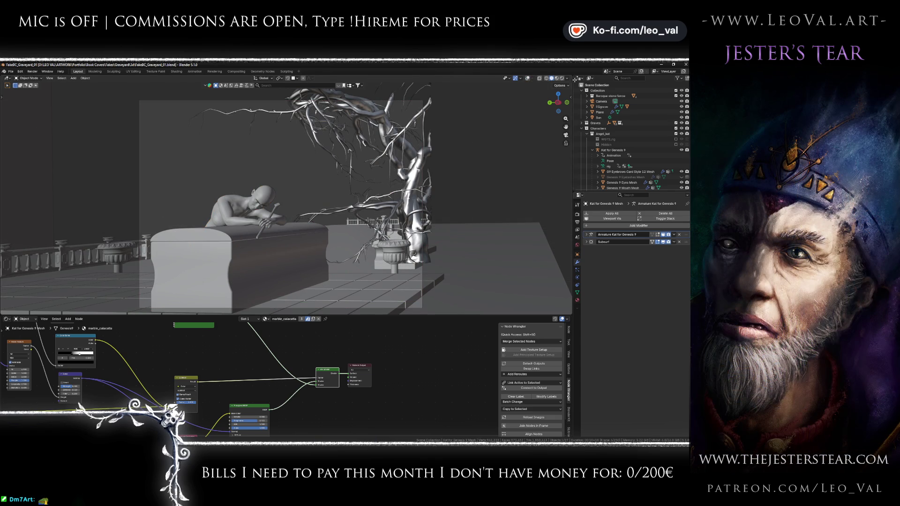
pyautogui.click(528, 78)
pyautogui.click(533, 78)
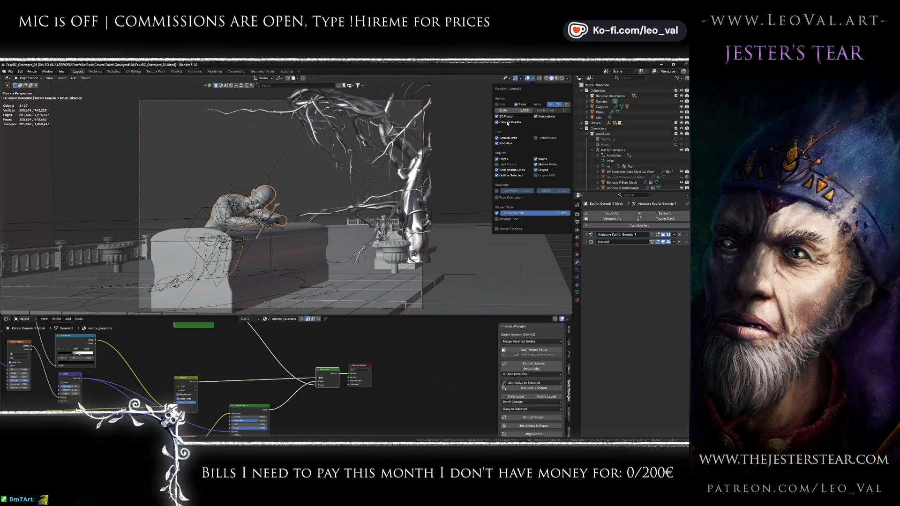
pyautogui.click(543, 160)
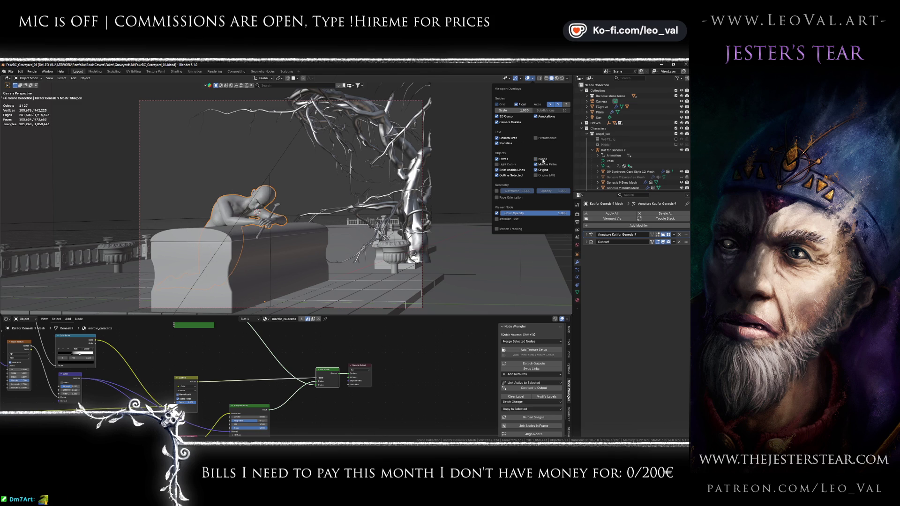
pyautogui.click(497, 191)
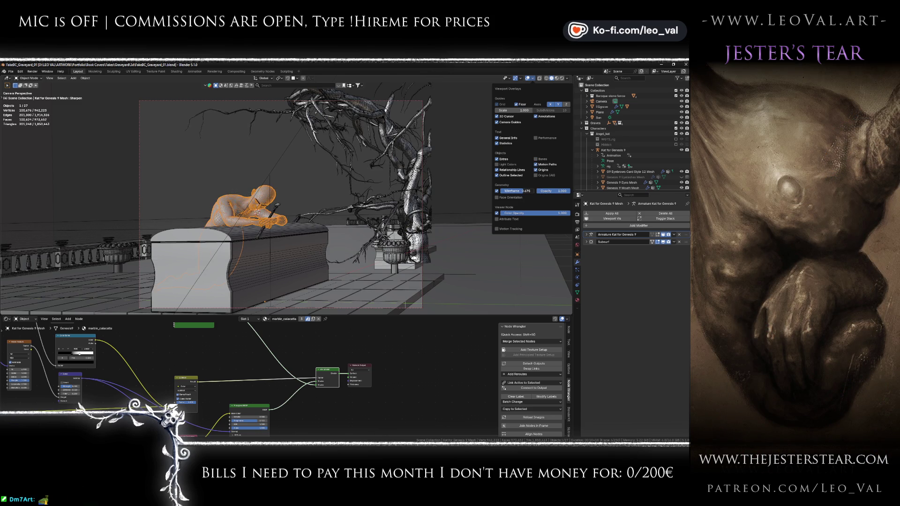
pyautogui.click(471, 206)
pyautogui.moveTo(318, 204); pyautogui.dragTo(331, 196)
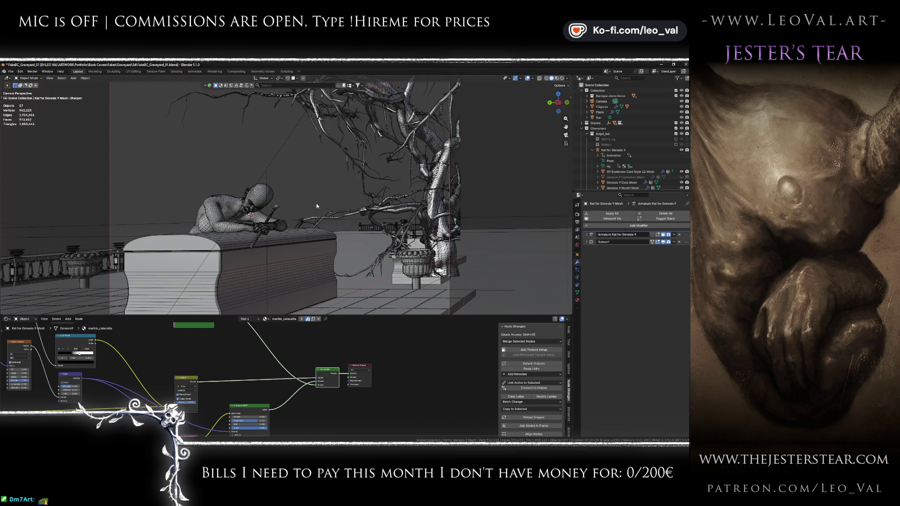
pyautogui.press('KP_0')
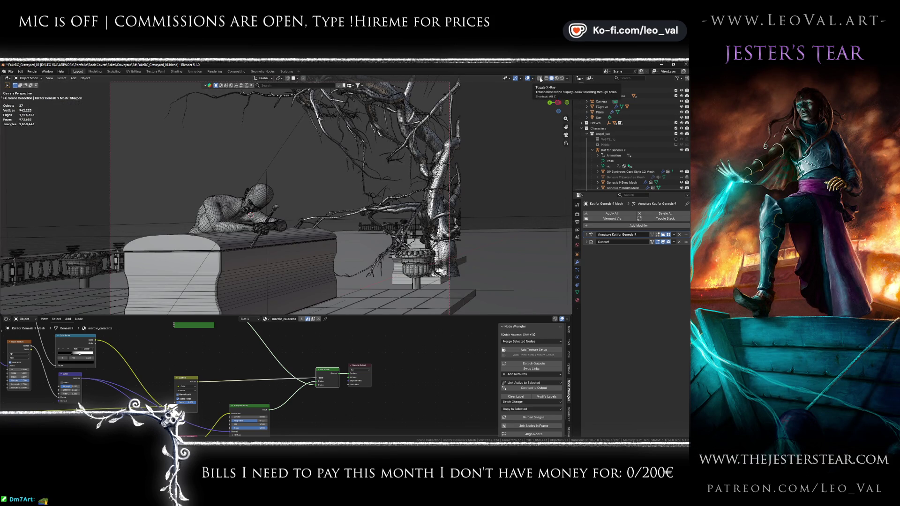
# Step: Hide statistics, text info, 3D cursor, camera guides, motion paths, origins and extras overlays
pyautogui.click(566, 79)
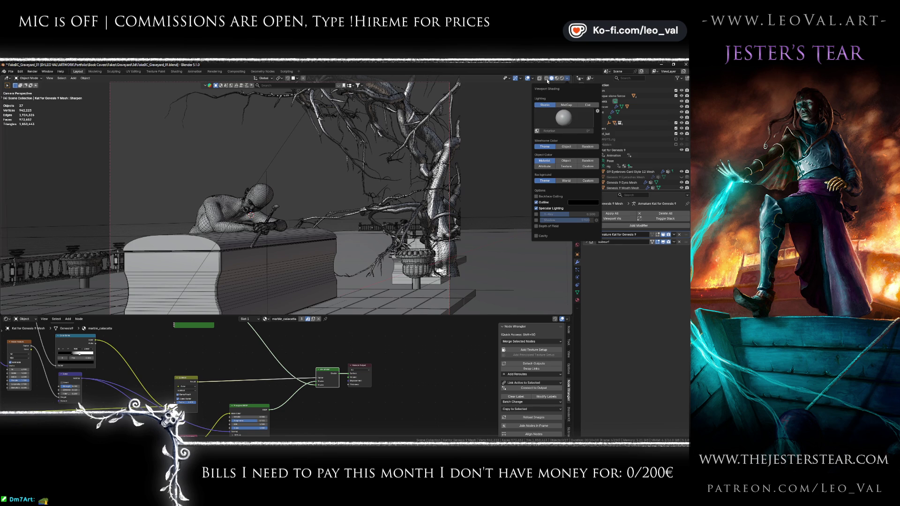
pyautogui.click(554, 80)
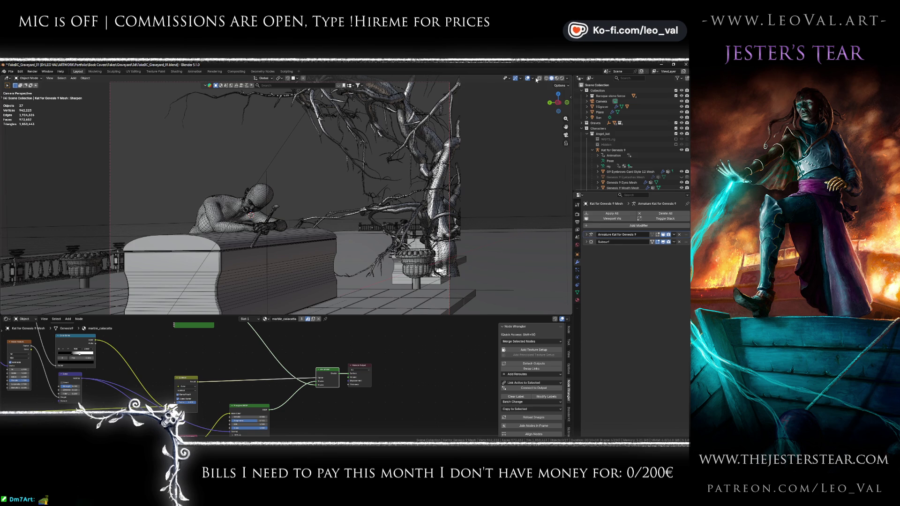
pyautogui.click(535, 79)
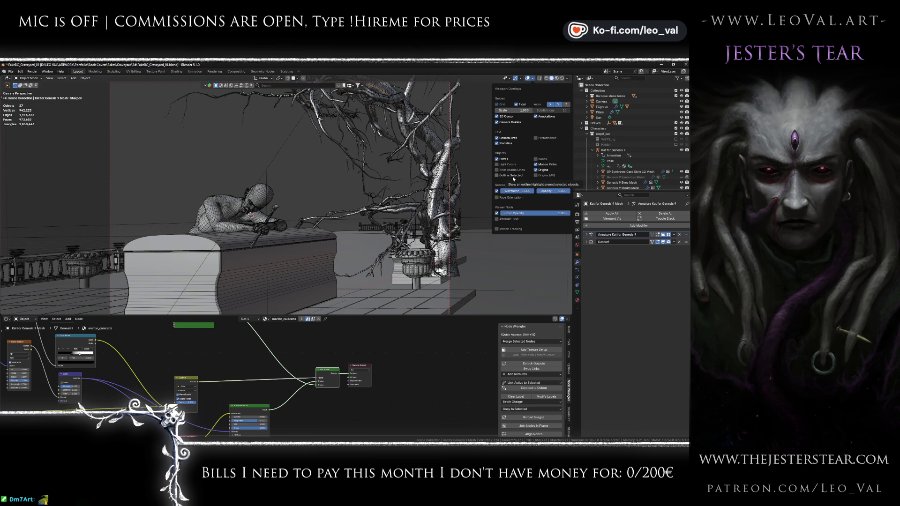
pyautogui.moveTo(497, 143); pyautogui.dragTo(498, 117)
pyautogui.click(536, 116)
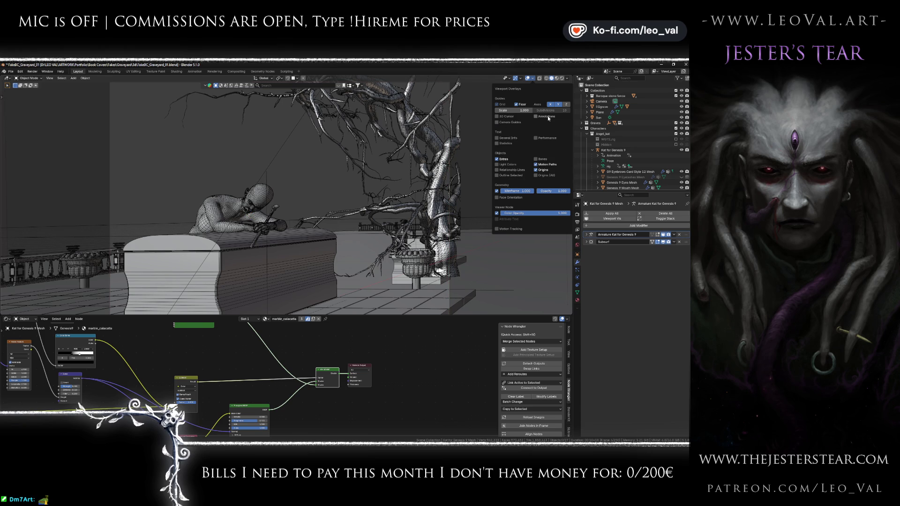
pyautogui.moveTo(536, 165); pyautogui.dragTo(533, 169)
pyautogui.click(497, 159)
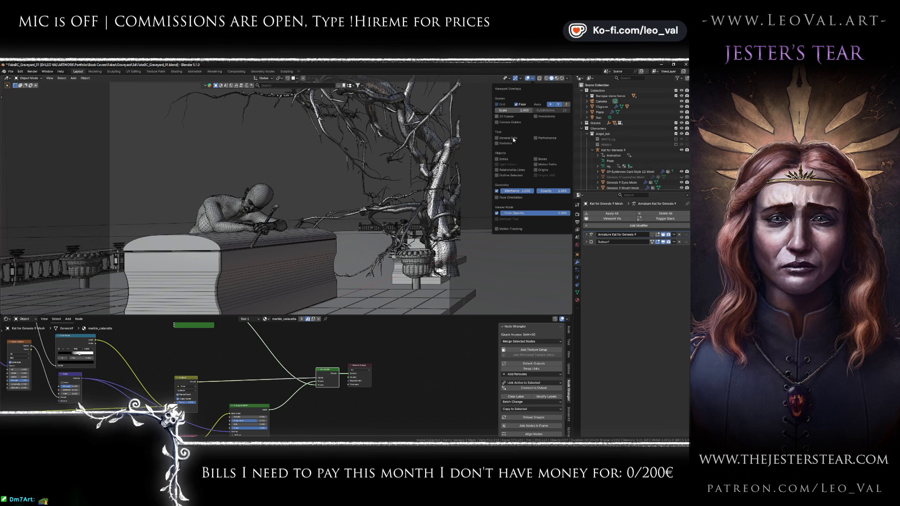
# Step: Fade the wireframe overlay to 0.571 opacity and frame the character
pyautogui.click(497, 214)
pyautogui.click(497, 213)
pyautogui.click(497, 190)
pyautogui.click(497, 190)
pyautogui.click(497, 191)
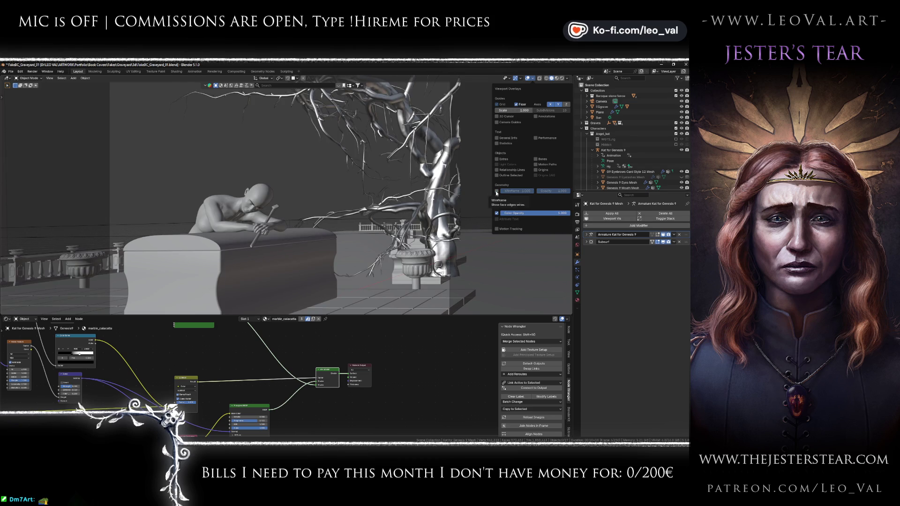
pyautogui.click(497, 191)
pyautogui.moveTo(553, 191)
pyautogui.mouseDown()
pyautogui.moveTo(516, 191)
pyautogui.moveTo(561, 190)
pyautogui.mouseUp()
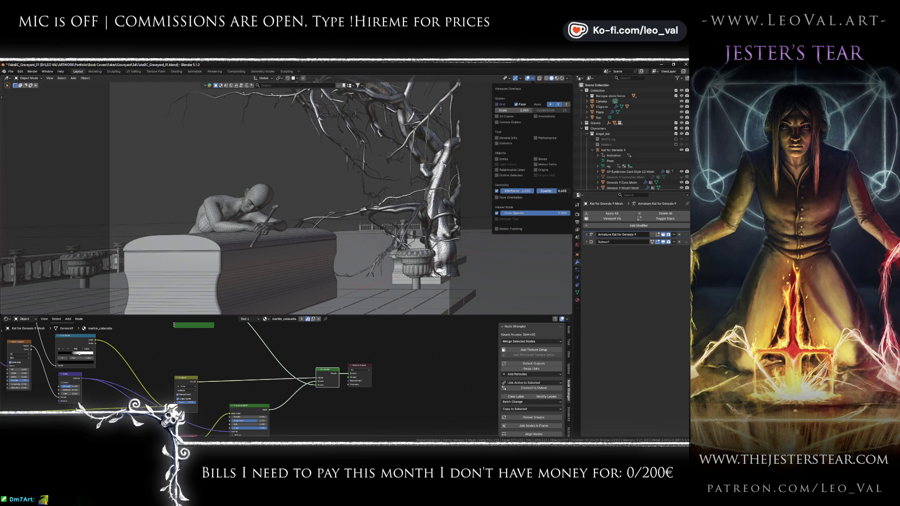
pyautogui.press('KP_Decimal')
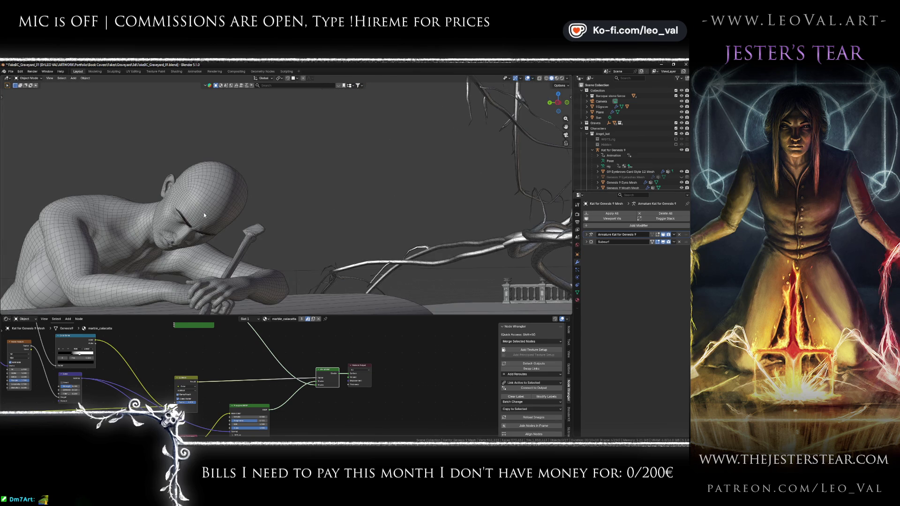
# Step: Zoom to the statue's head, take a Viewport Render Image, close it, and show Output properties
pyautogui.press('KP_Decimal')
pyautogui.press('F3')
pyautogui.press('Escape')
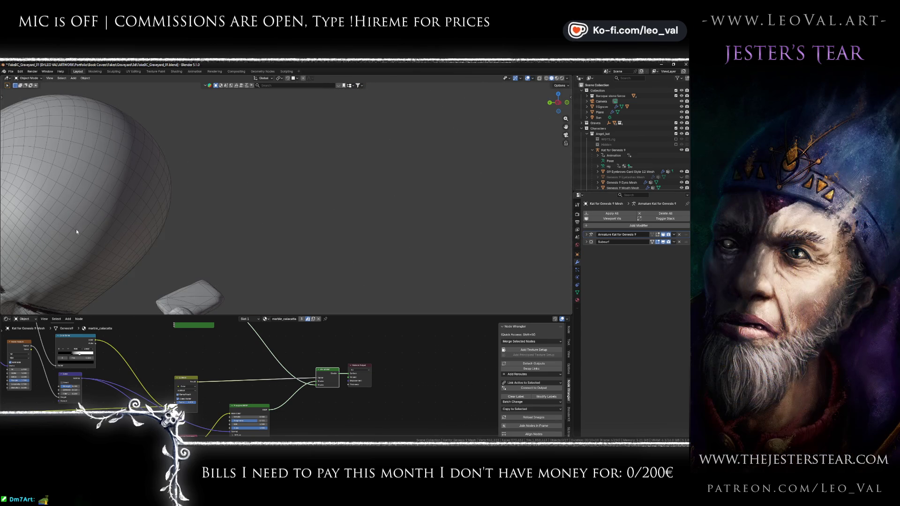
pyautogui.click(74, 78)
pyautogui.moveTo(52, 79)
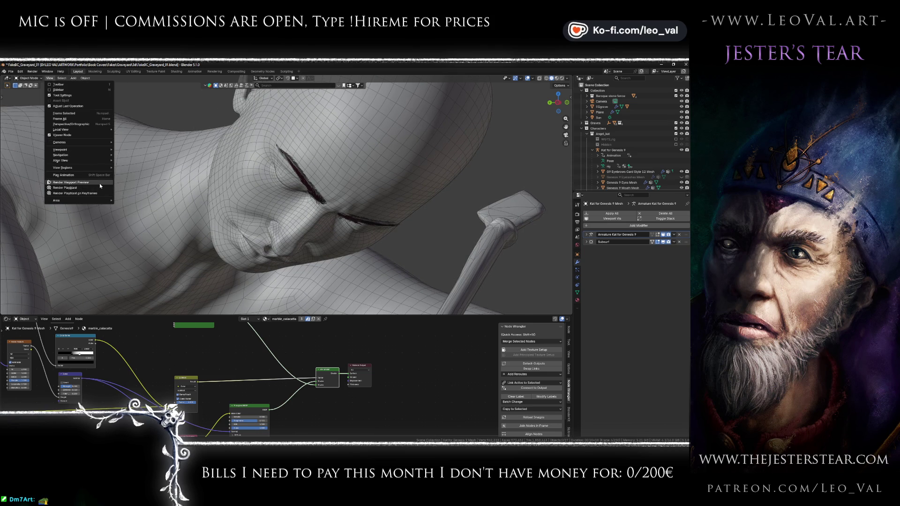
pyautogui.click(100, 184)
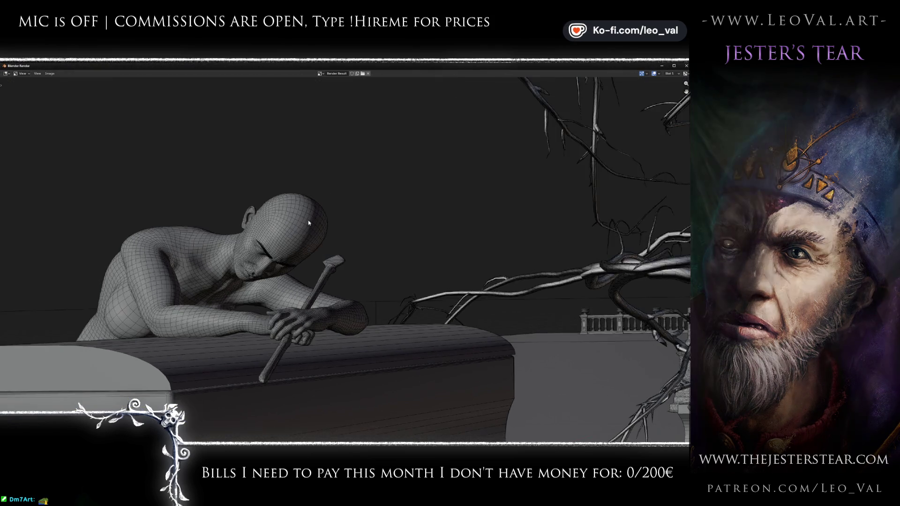
pyautogui.scroll(3, 308, 221)
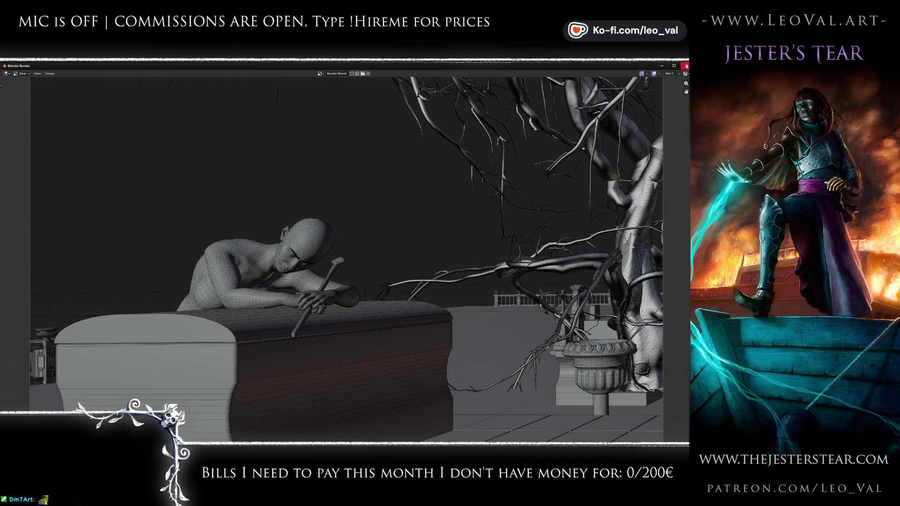
pyautogui.click(686, 66)
pyautogui.click(577, 222)
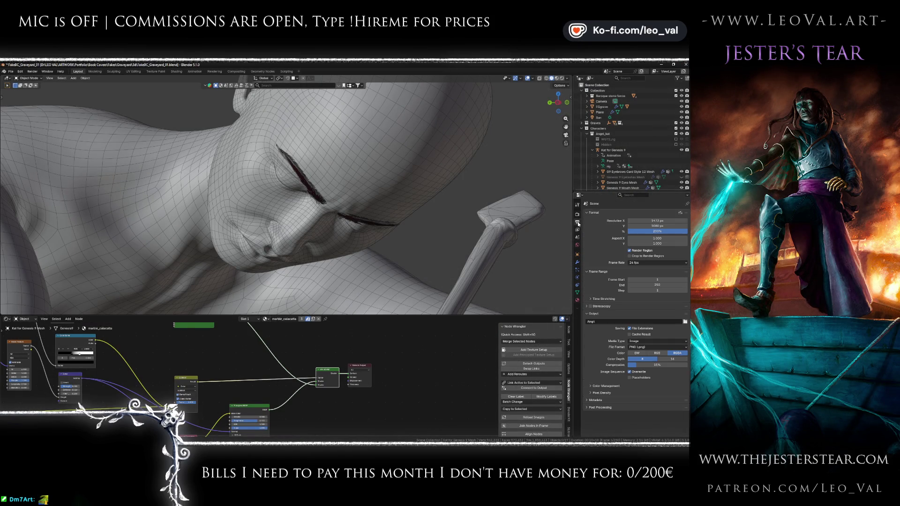
# Step: Set the render Resolution % to 400
pyautogui.click(652, 232)
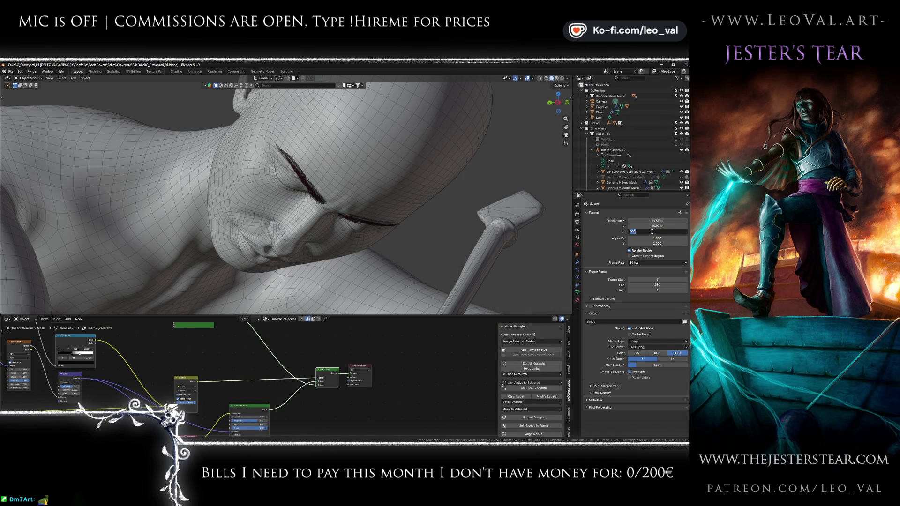
pyautogui.write('00')
pyautogui.press('Return')
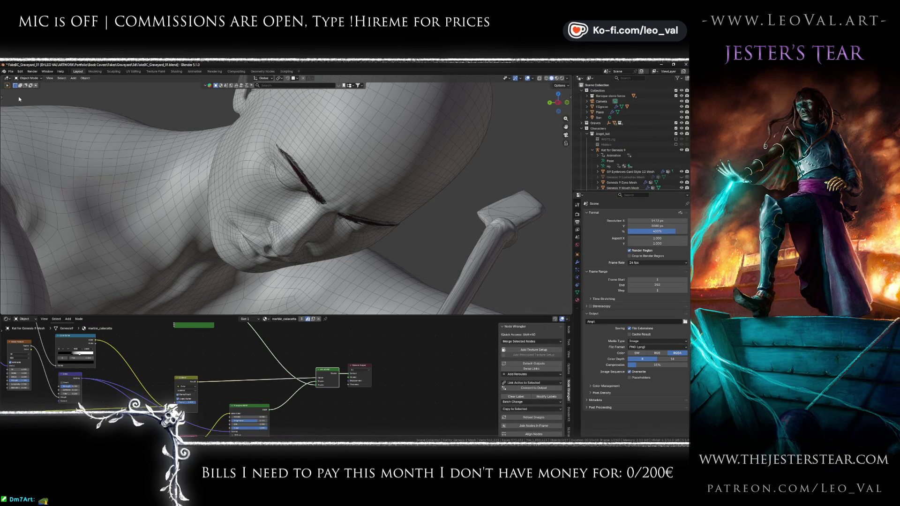
pyautogui.click(20, 72)
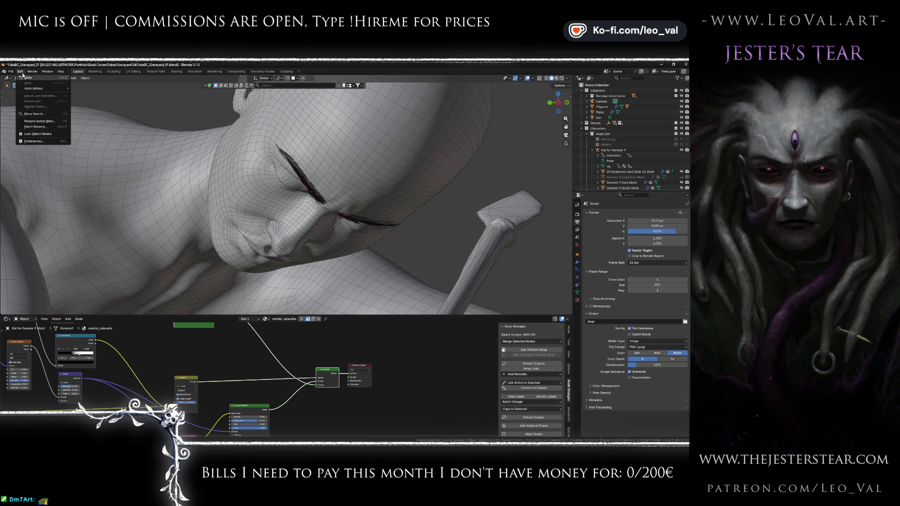
pyautogui.click(49, 78)
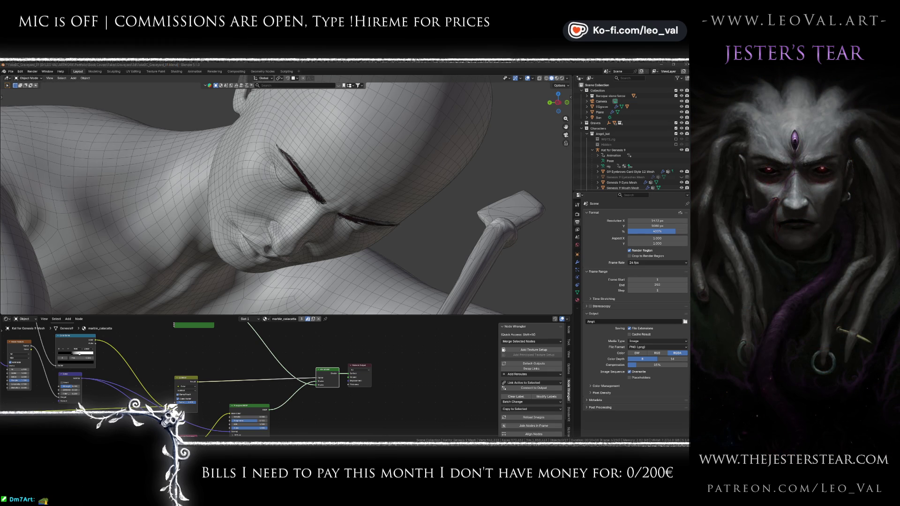
# Step: Render the camera view, maximize the render window, save the image via Image > Save, then close it
pyautogui.press('F12')
pyautogui.doubleClick(334, 64)
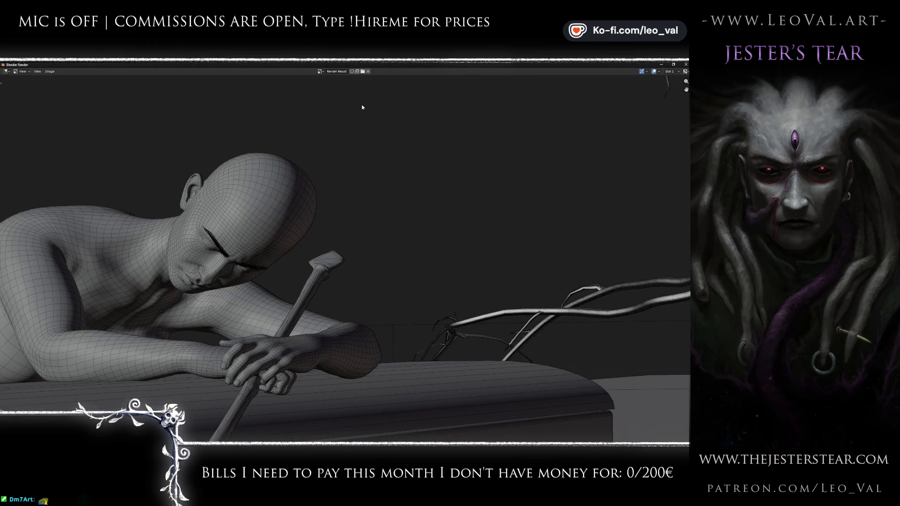
pyautogui.scroll(2, 169, 238)
pyautogui.scroll(2, 169, 238)
pyautogui.scroll(2, 275, 244)
pyautogui.scroll(2, 274, 244)
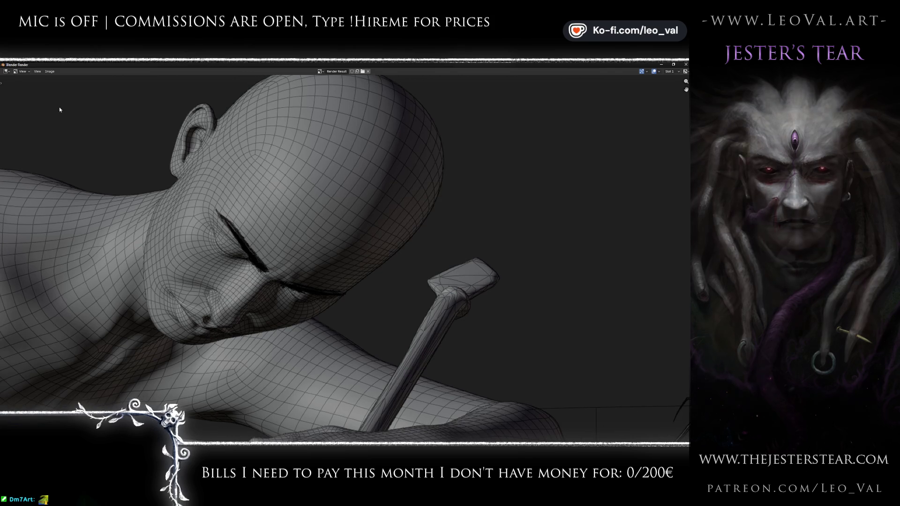
pyautogui.click(50, 71)
pyautogui.click(73, 118)
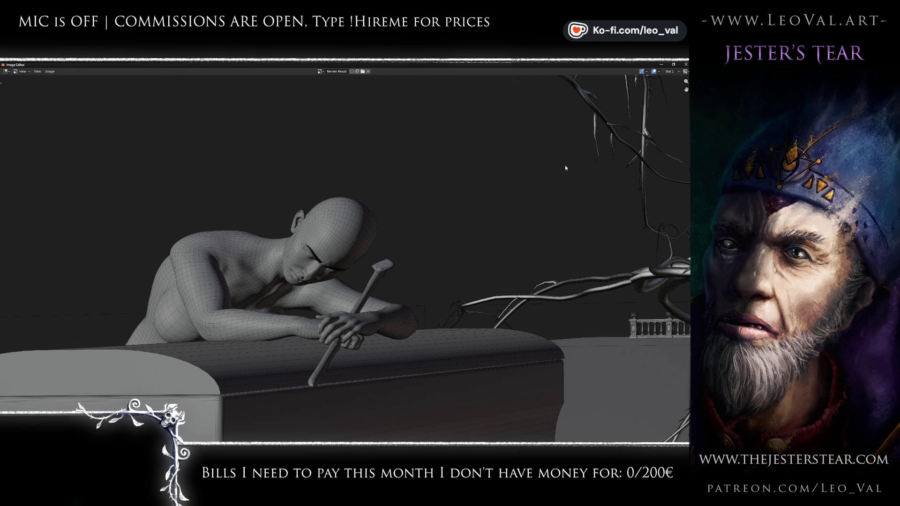
pyautogui.click(683, 65)
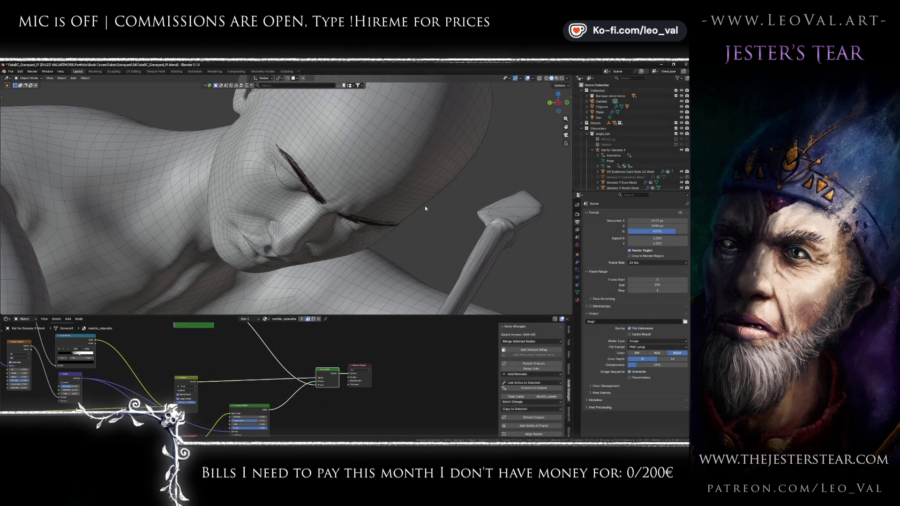
# Step: Switch the viewport to a darker, higher-contrast studio light and view the figure through the camera
pyautogui.click(566, 79)
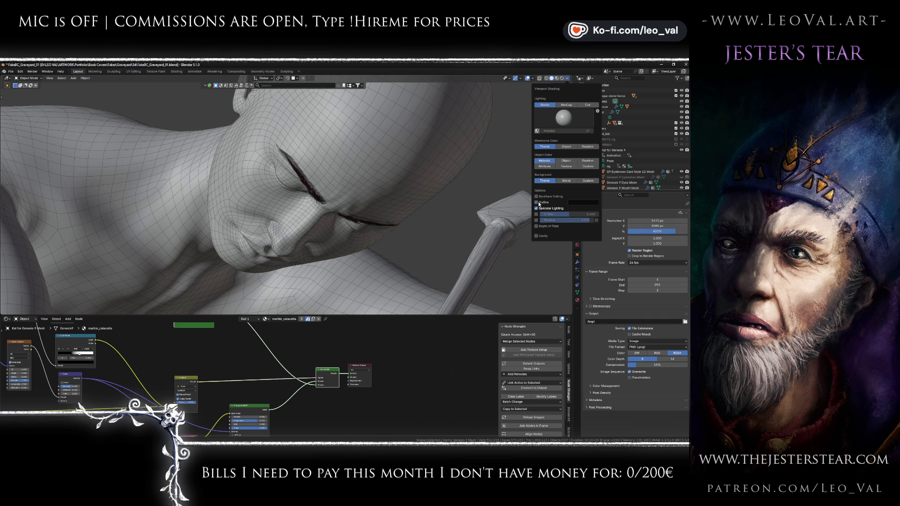
pyautogui.click(562, 122)
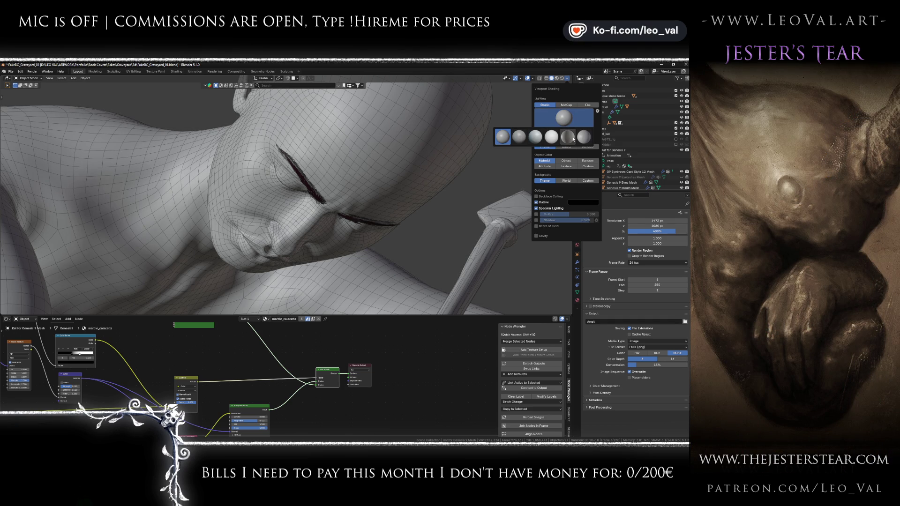
pyautogui.click(572, 138)
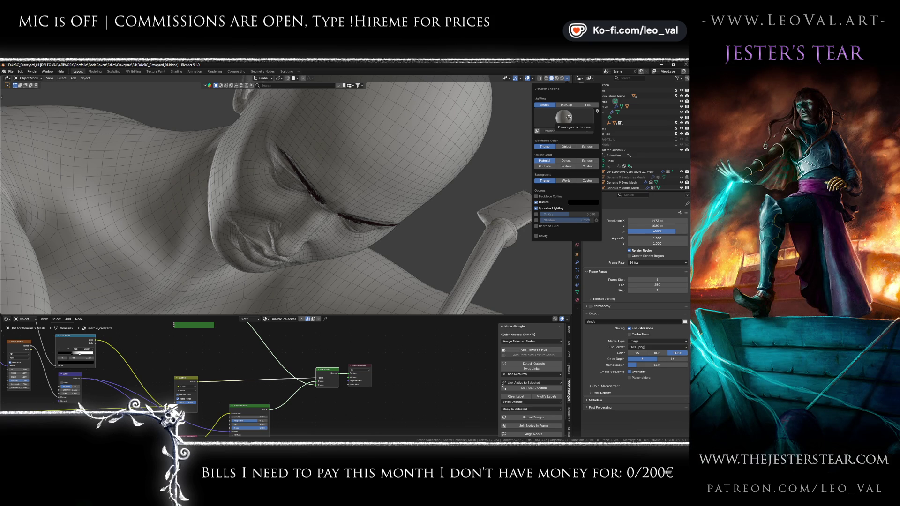
pyautogui.press('KP_0')
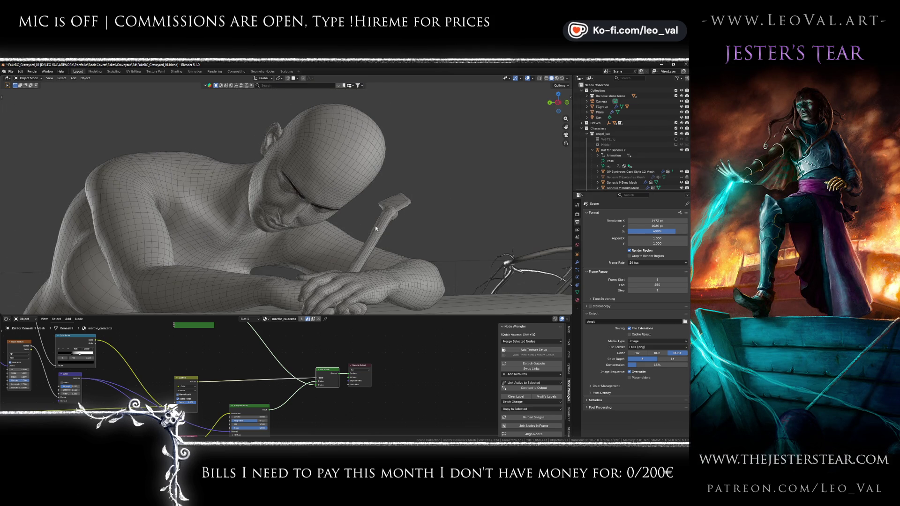
pyautogui.scroll(2, 375, 226)
# Step: Enable World Space Lighting, apply a different studio light and rotate it to about -53°
pyautogui.click(567, 78)
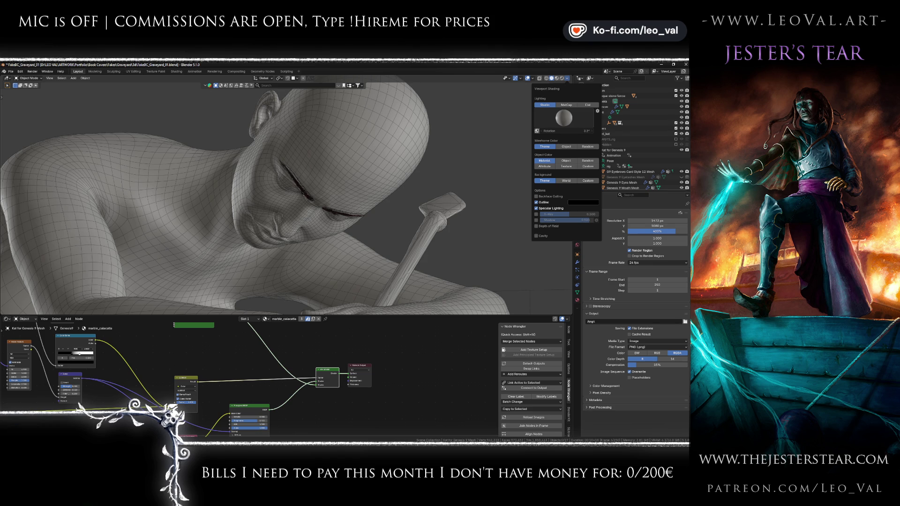
pyautogui.moveTo(558, 131); pyautogui.dragTo(570, 131)
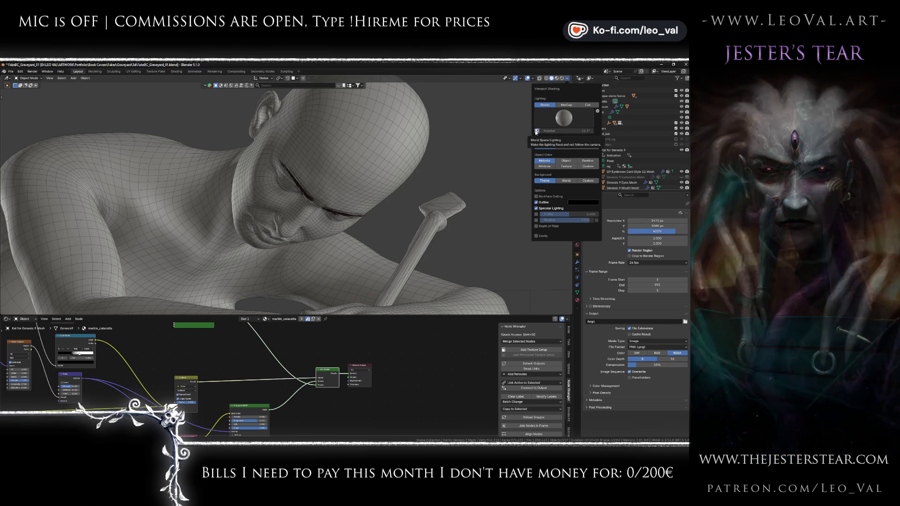
pyautogui.click(536, 131)
pyautogui.moveTo(565, 131)
pyautogui.mouseDown()
pyautogui.moveTo(584, 130)
pyautogui.moveTo(553, 131)
pyautogui.mouseUp()
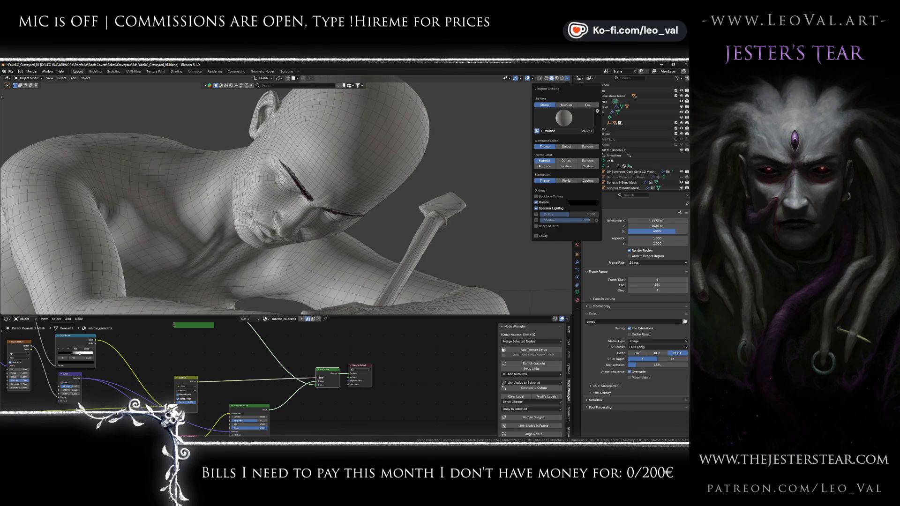
pyautogui.click(565, 118)
pyautogui.click(587, 139)
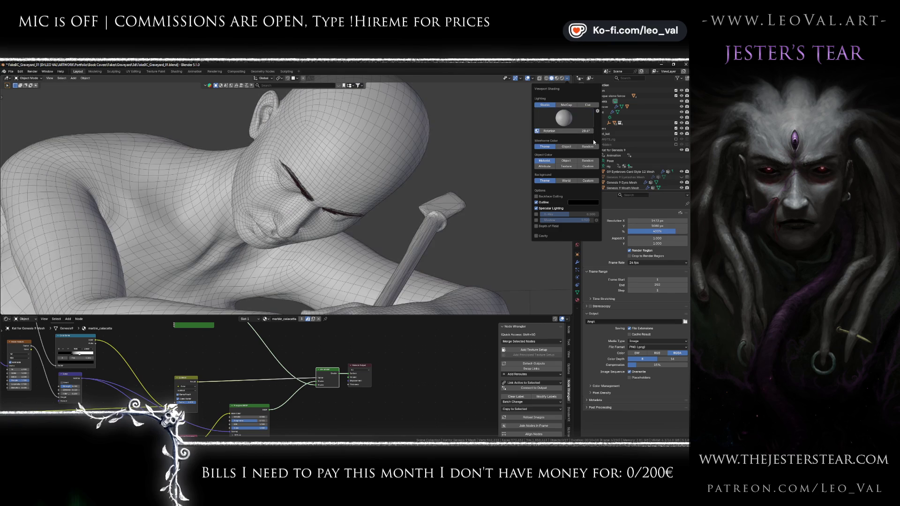
pyautogui.moveTo(565, 130)
pyautogui.mouseDown()
pyautogui.moveTo(520, 131)
pyautogui.moveTo(533, 131)
pyautogui.mouseUp()
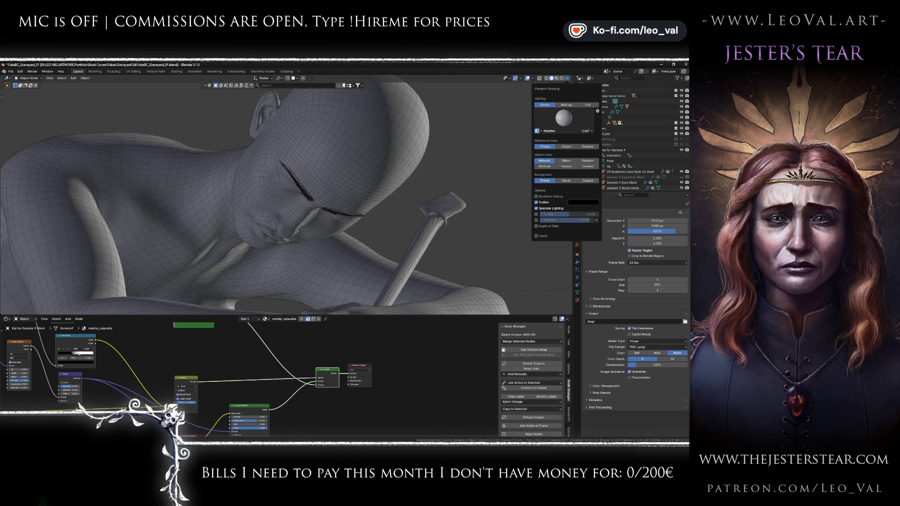
# Step: Choose a brighter studio light and rotate it to -180°
pyautogui.click(579, 115)
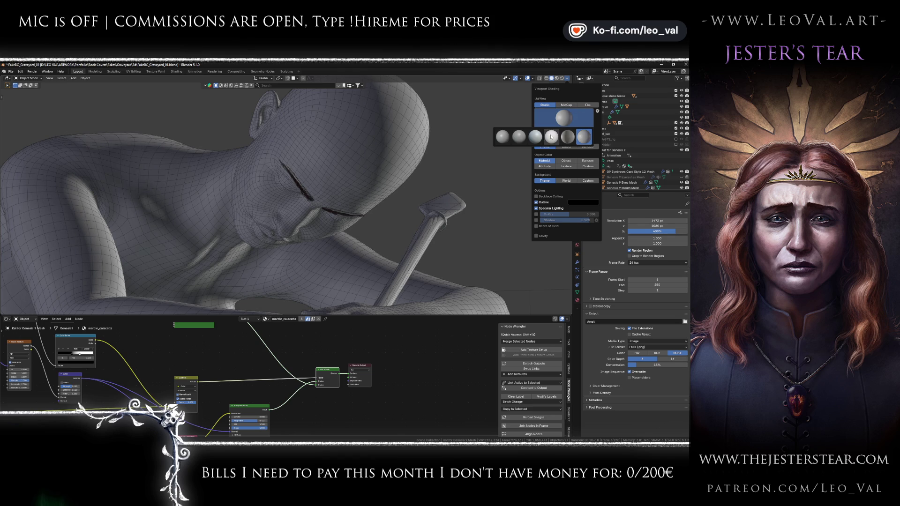
pyautogui.click(519, 137)
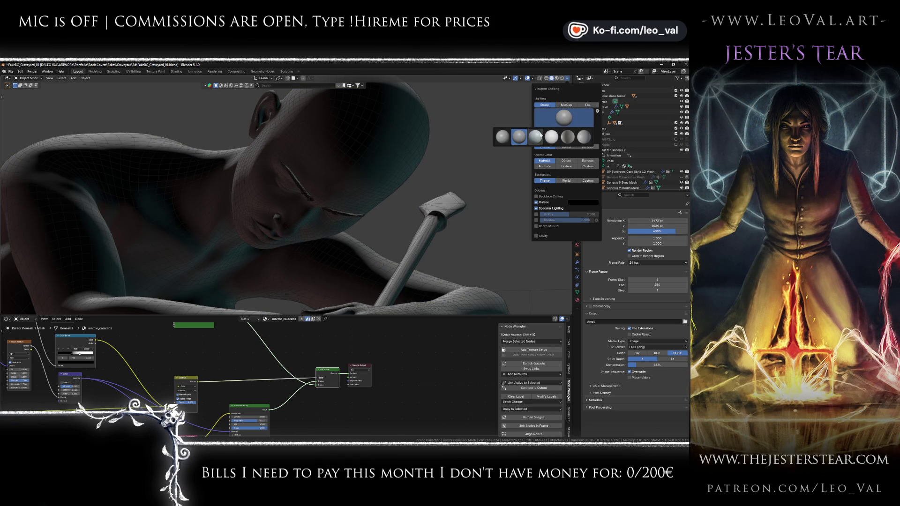
pyautogui.click(551, 136)
pyautogui.moveTo(553, 131)
pyautogui.mouseDown()
pyautogui.moveTo(539, 131)
pyautogui.moveTo(579, 131)
pyautogui.mouseUp()
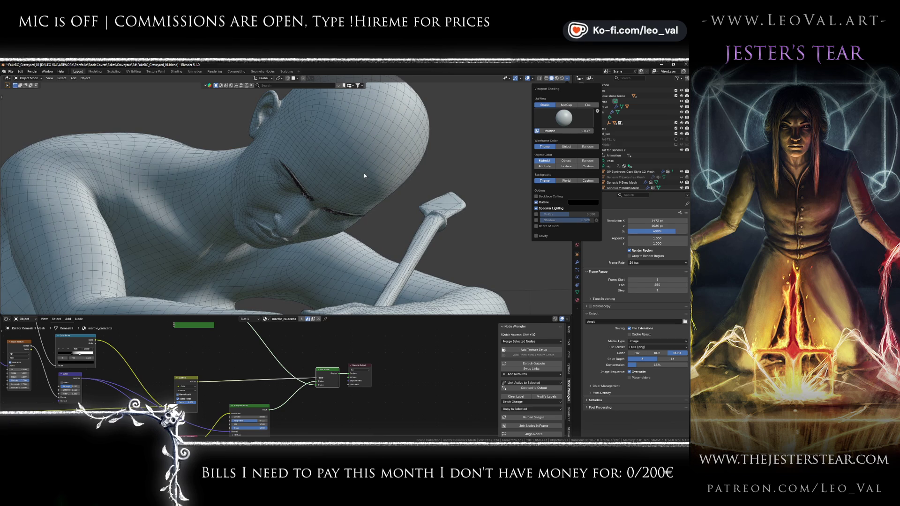
pyautogui.scroll(-4, 384, 163)
pyautogui.scroll(2, 384, 164)
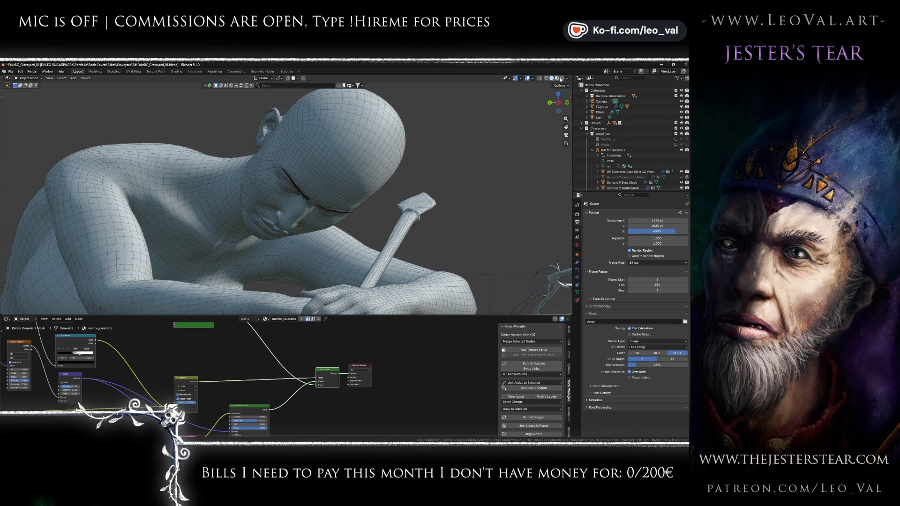
# Step: Rotate the studio light to about -24° and check the lit statue through the scene camera
pyautogui.click(567, 78)
pyautogui.moveTo(565, 131); pyautogui.dragTo(525, 131)
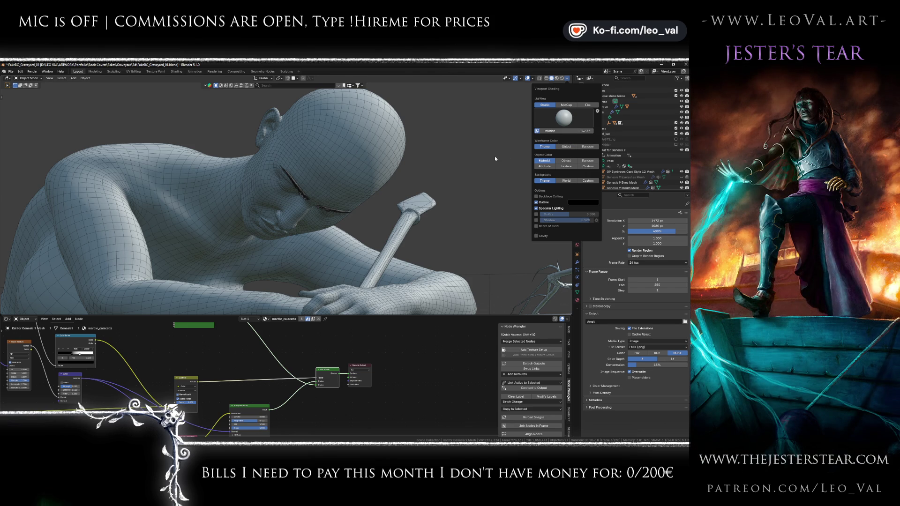
pyautogui.scroll(-3, 254, 146)
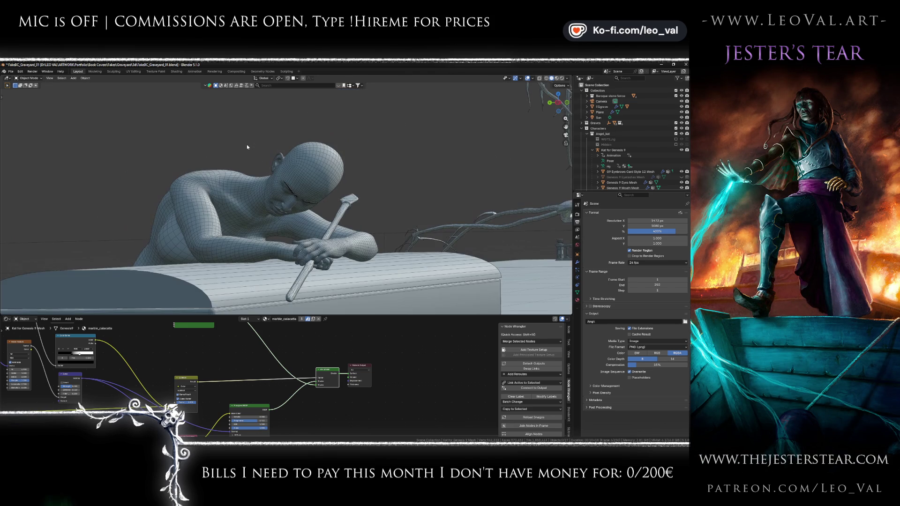
pyautogui.press('KP_0')
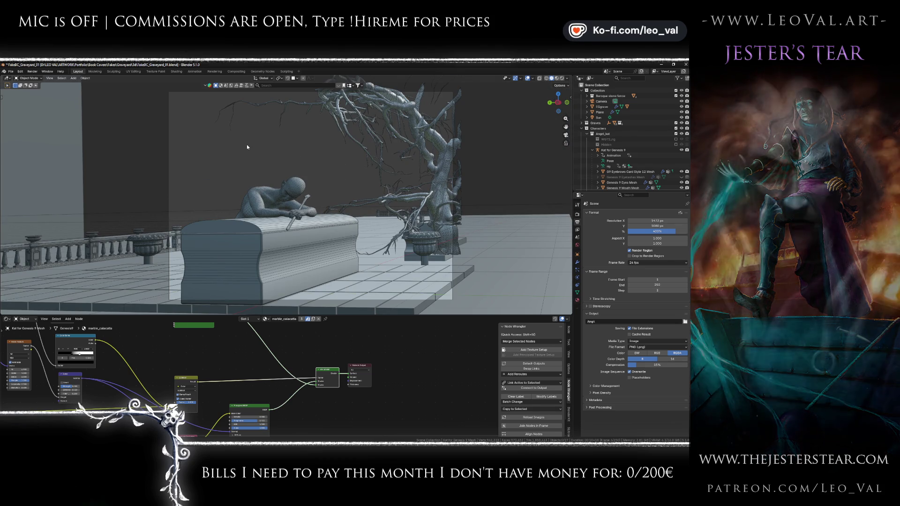
pyautogui.scroll(5, 247, 147)
pyautogui.scroll(3, 247, 147)
pyautogui.scroll(2, 247, 144)
pyautogui.scroll(-2, 247, 145)
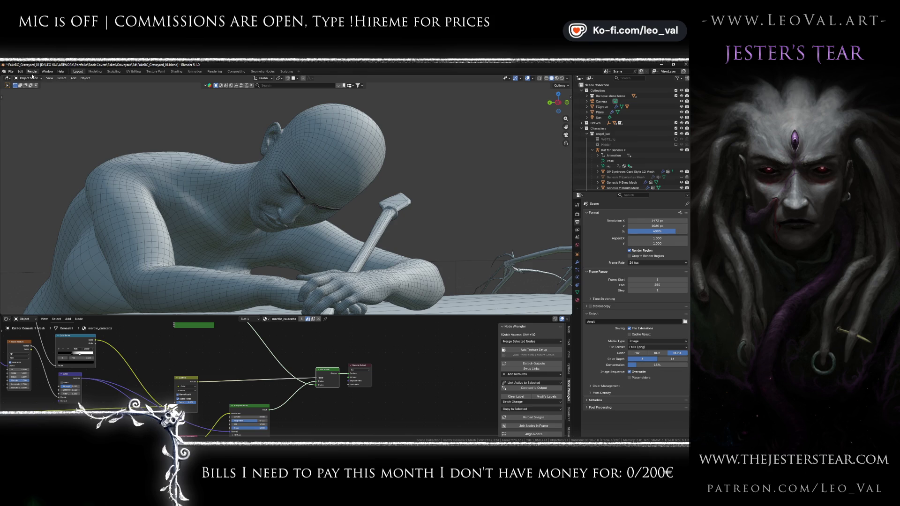
# Step: Render a viewport snapshot from the View menu, then save FakeBC_Graveyard_01.blend
pyautogui.click(50, 78)
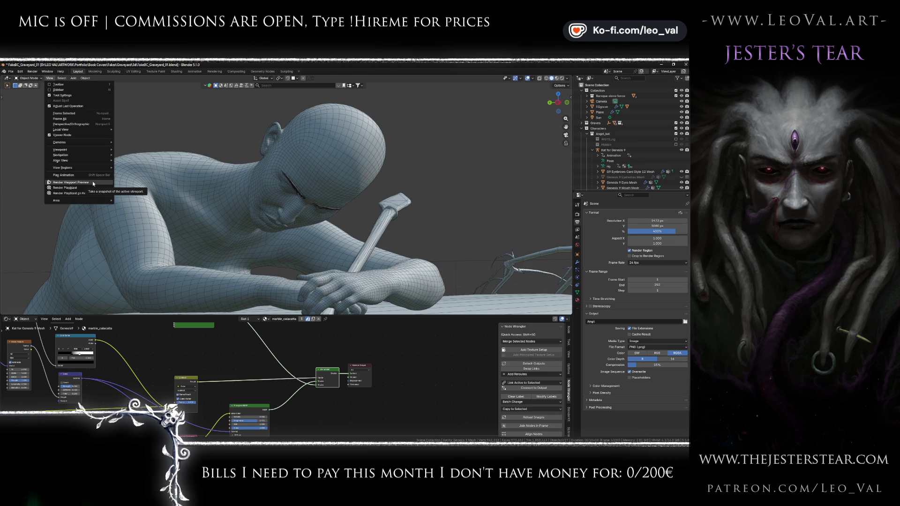
pyautogui.click(93, 183)
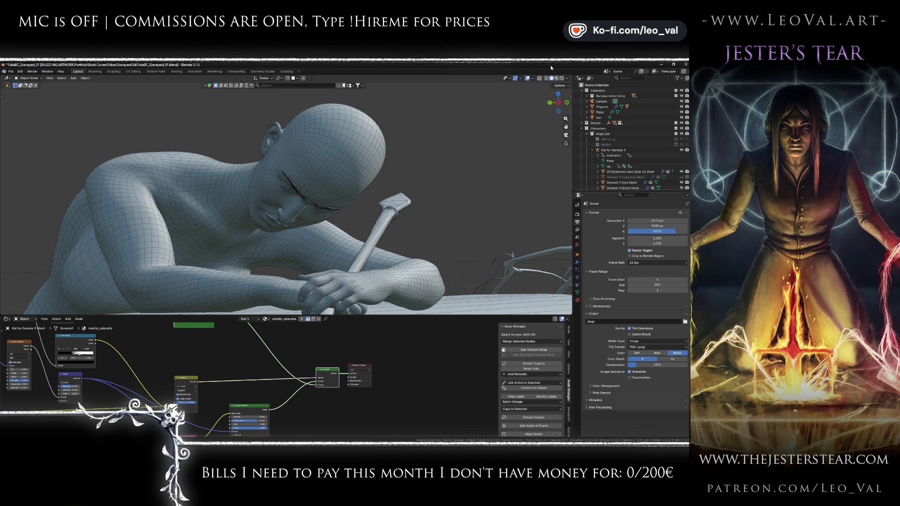
pyautogui.hotkey('ctrl', 's')
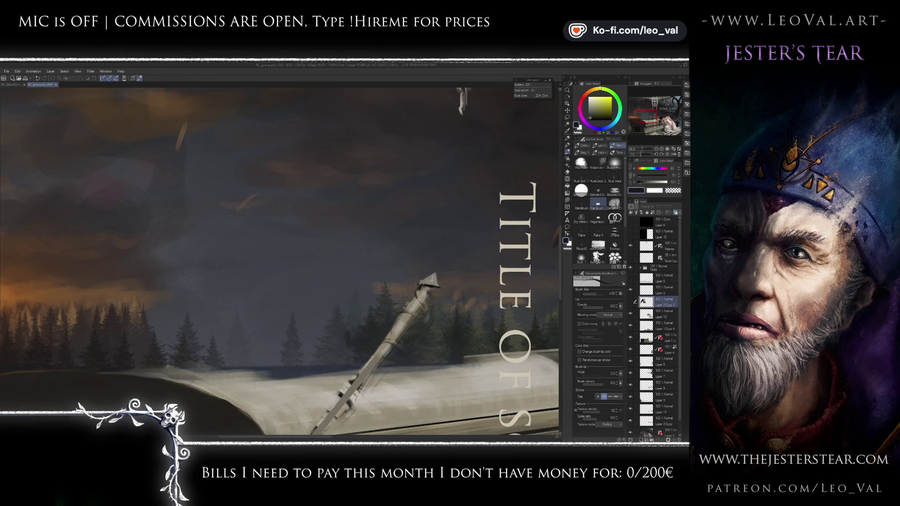
# Step: Open the reference board's command list over the sunset tomb canvas
pyautogui.rightClick(117, 368)
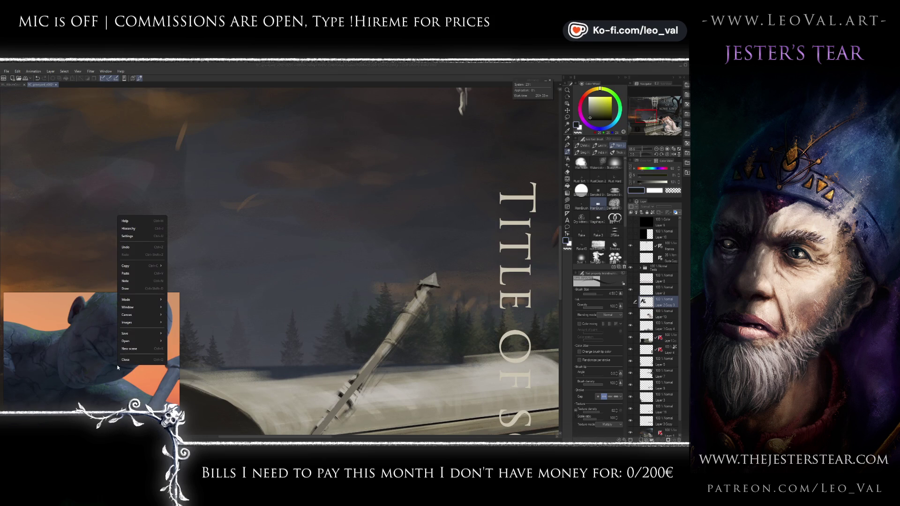
# Step: Save the PureRef board and drop the two tomb render files onto it
pyautogui.moveTo(130, 318)
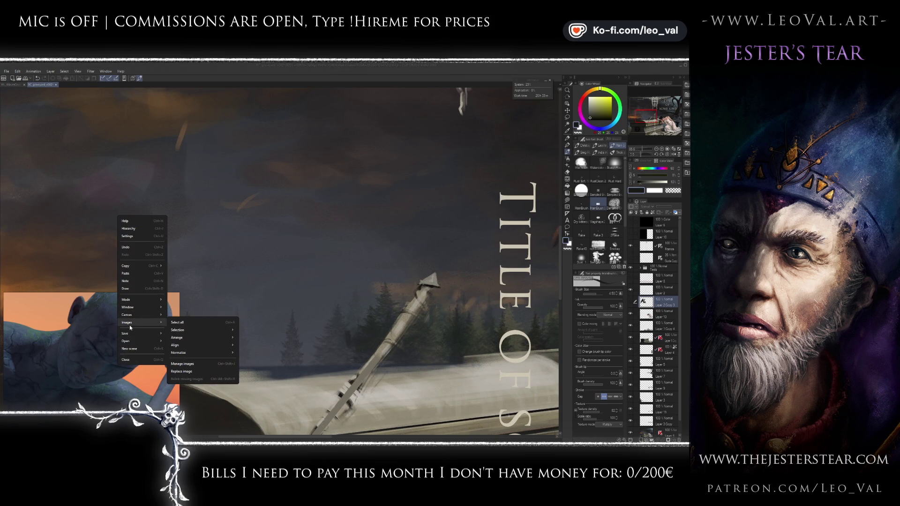
pyautogui.moveTo(136, 333)
pyautogui.click(174, 333)
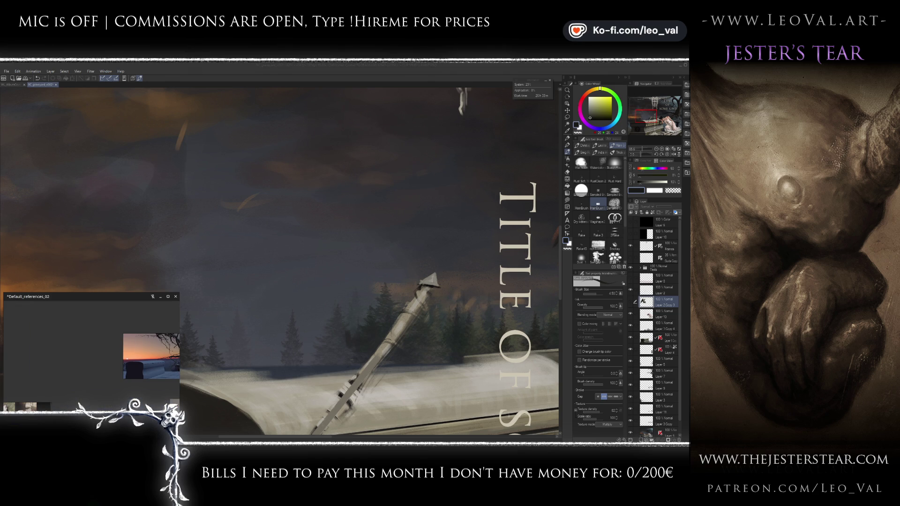
pyautogui.moveTo(23, 407); pyautogui.dragTo(69, 355)
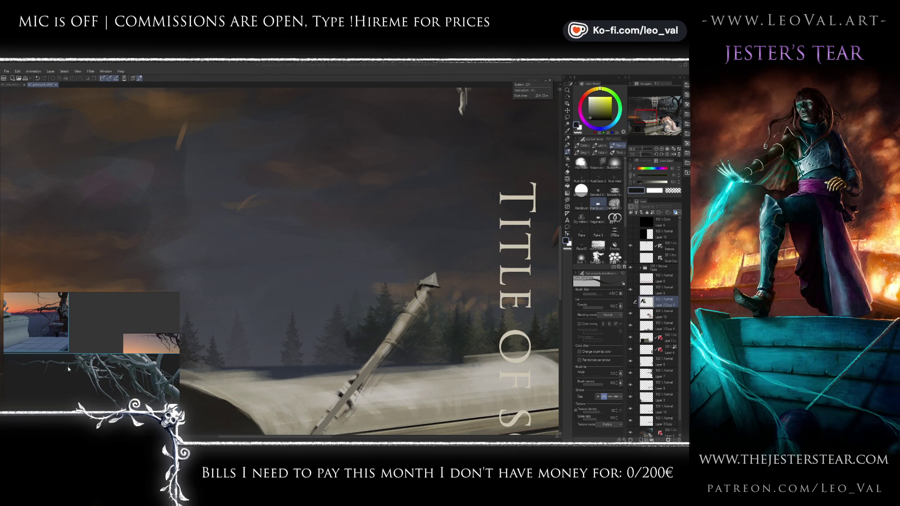
# Step: Scale both tomb renders down to small thumbnails with the corner handle
pyautogui.scroll(-5, 91, 396)
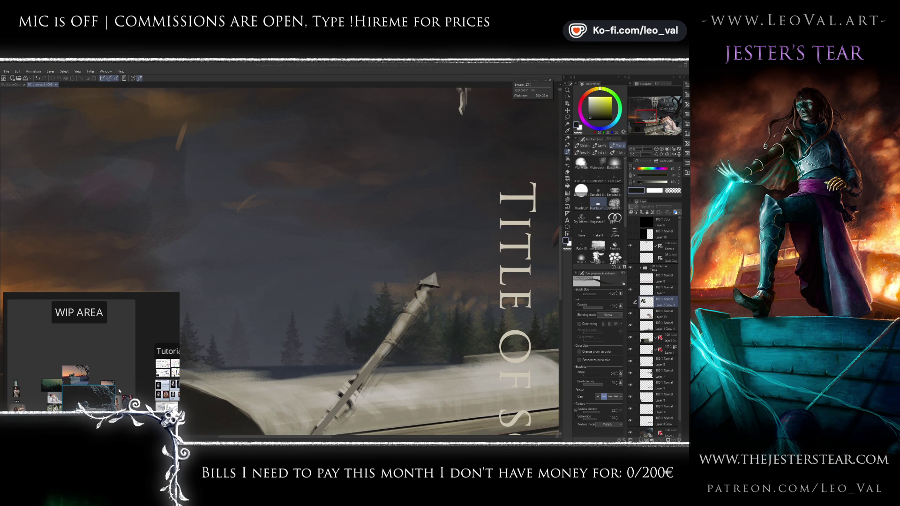
pyautogui.moveTo(114, 387)
pyautogui.mouseDown()
pyautogui.moveTo(78, 401)
pyautogui.moveTo(94, 362)
pyautogui.moveTo(77, 378)
pyautogui.mouseUp()
pyautogui.scroll(5, 94, 374)
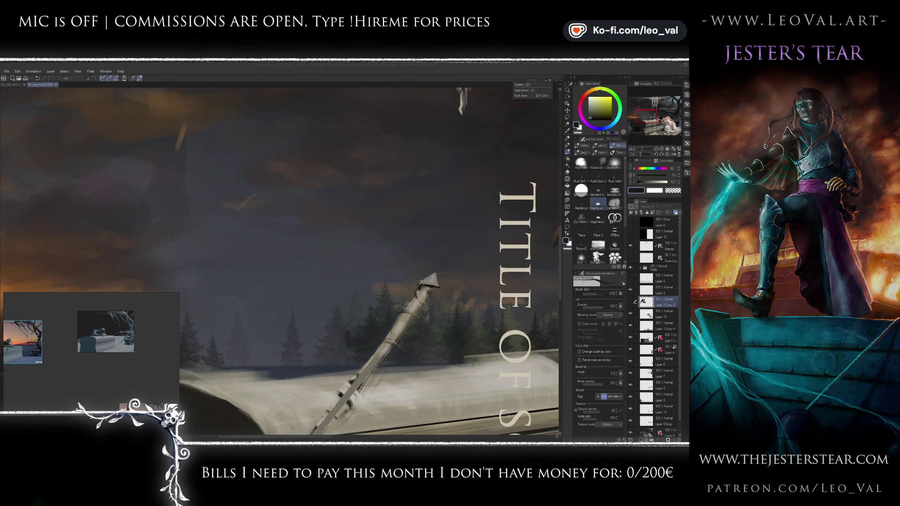
pyautogui.moveTo(78, 373); pyautogui.dragTo(54, 345)
# Step: Zoom in on the clay figure on the tomb, then go back to the painting canvas
pyautogui.scroll(3, 30, 336)
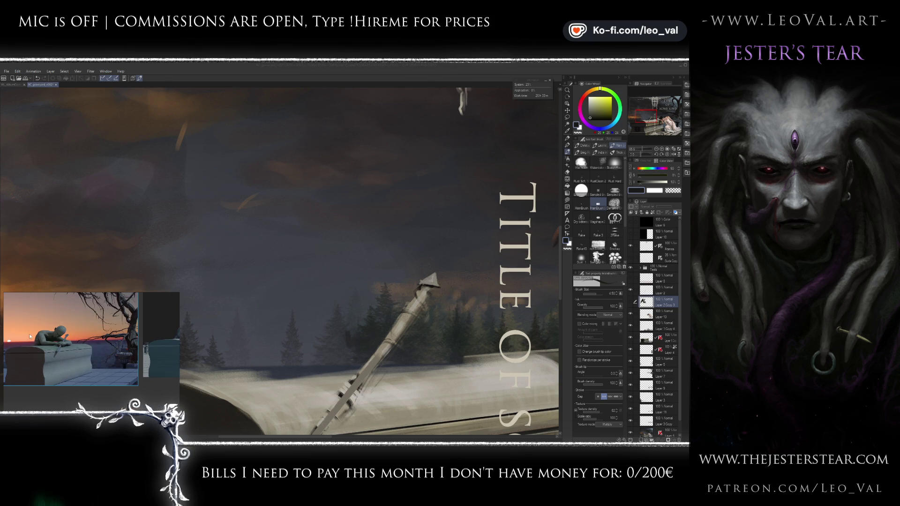
pyautogui.scroll(3, 51, 349)
pyautogui.scroll(-3, 50, 349)
pyautogui.moveTo(51, 349); pyautogui.dragTo(94, 356)
pyautogui.scroll(3, 132, 322)
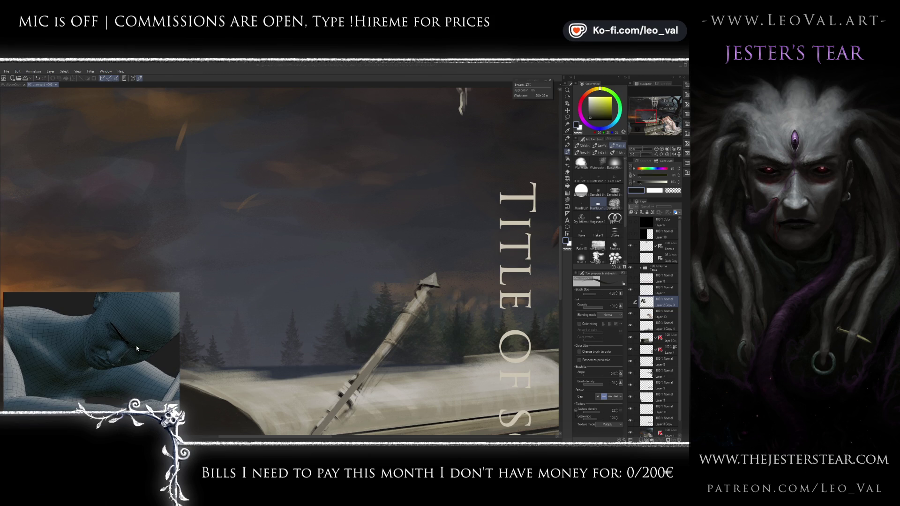
pyautogui.scroll(-2, 136, 345)
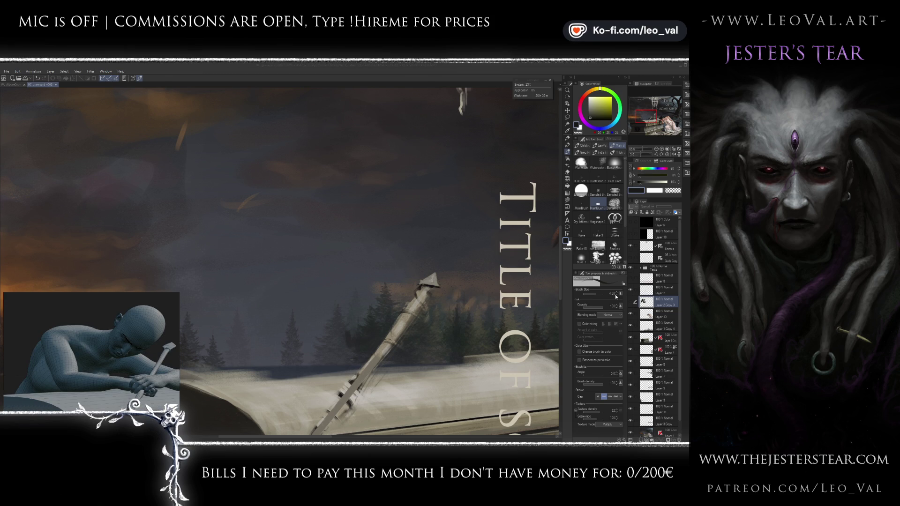
pyautogui.click(616, 296)
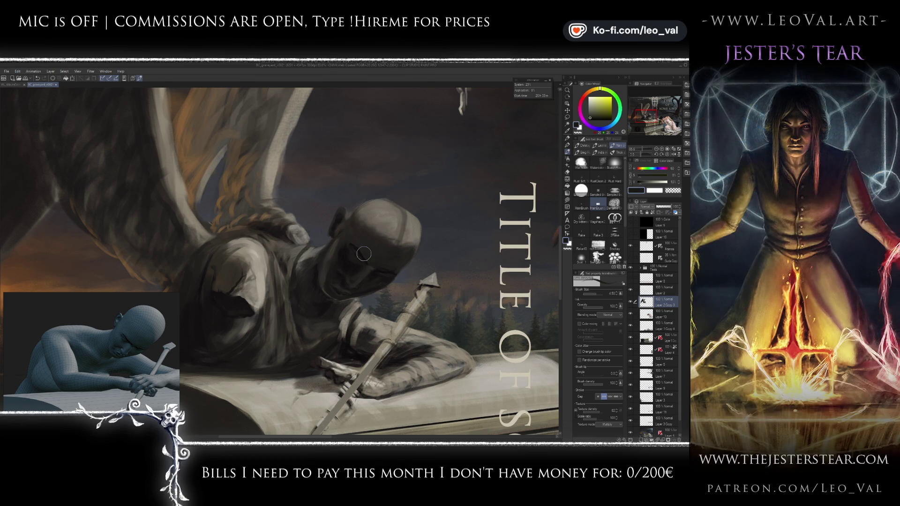
# Step: Paint dark brown shadow strokes over the helmet's lower face, checking the rotated reference
pyautogui.scroll(5, 143, 342)
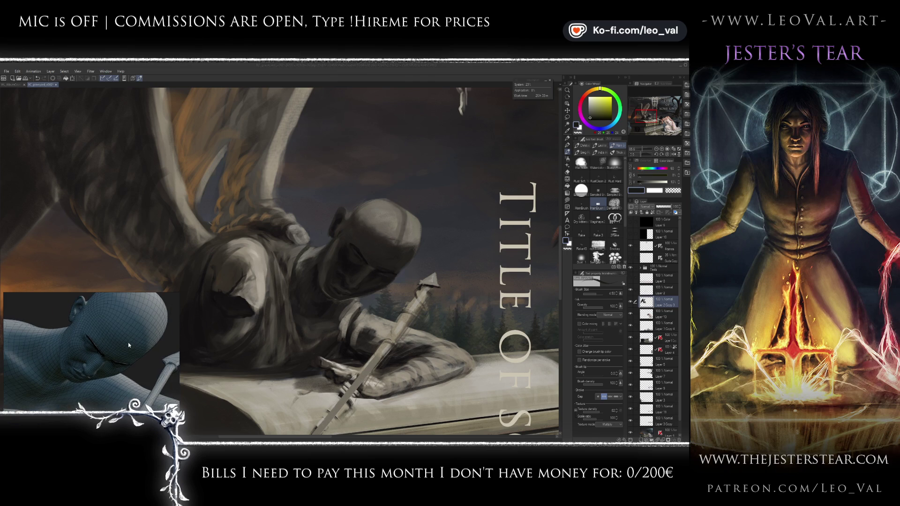
pyautogui.moveTo(128, 353); pyautogui.dragTo(133, 369)
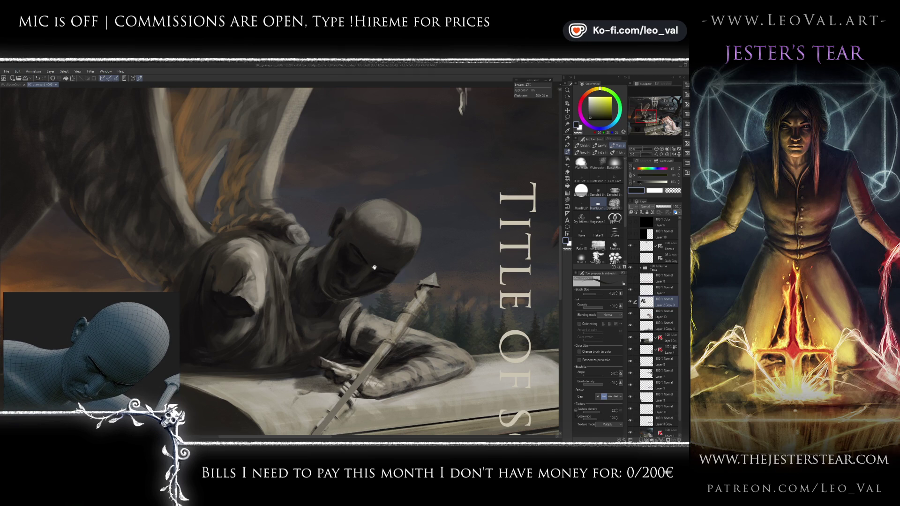
pyautogui.scroll(3, 353, 249)
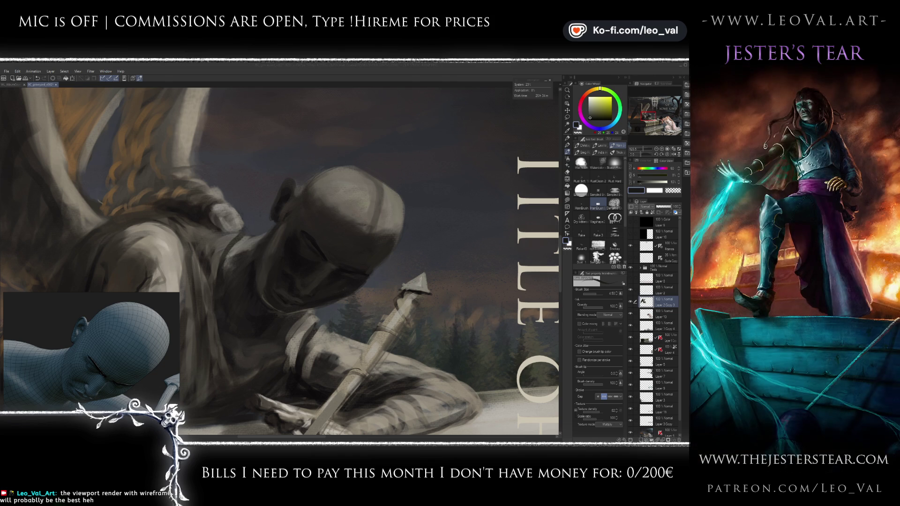
pyautogui.keyDown('alt'); pyautogui.click(345, 220); pyautogui.keyUp('alt')
pyautogui.moveTo(371, 232); pyautogui.dragTo(337, 249)
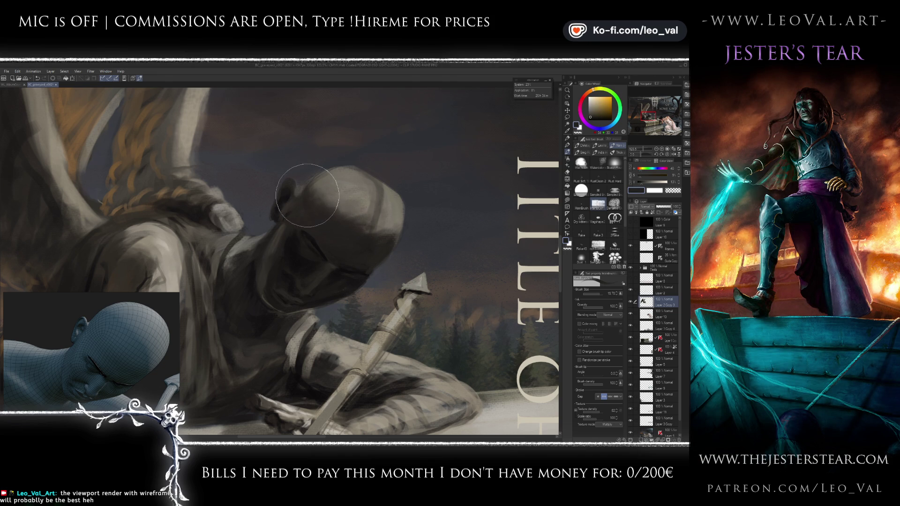
# Step: Sample dark navy and grey tones and paint strokes across the helmet top
pyautogui.scroll(1, 348, 201)
pyautogui.scroll(1, 347, 209)
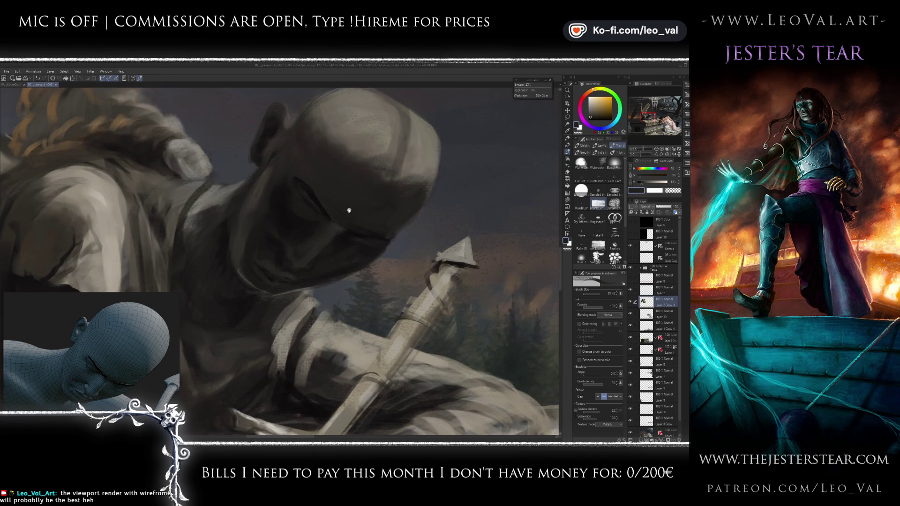
pyautogui.keyDown('alt'); pyautogui.click(317, 255); pyautogui.keyUp('alt')
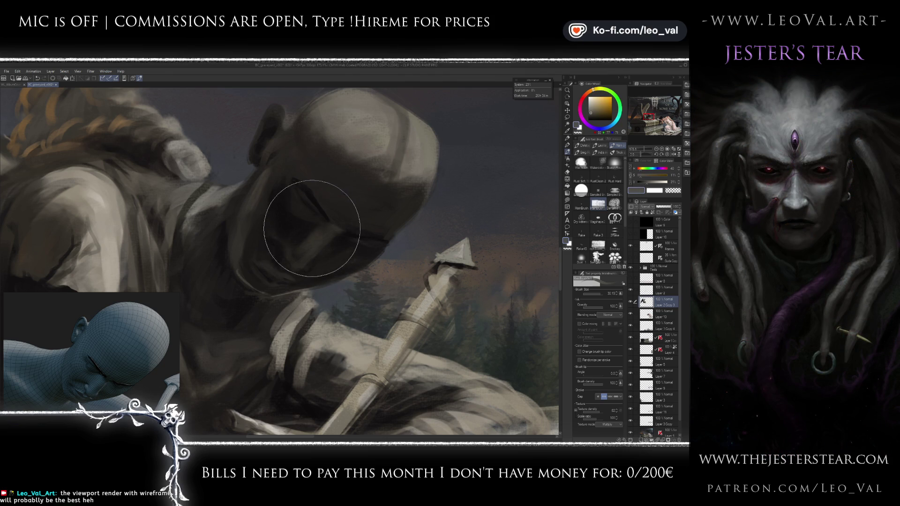
pyautogui.press('[')
pyautogui.press('[')
pyautogui.press('[')
pyautogui.moveTo(283, 167); pyautogui.dragTo(291, 193)
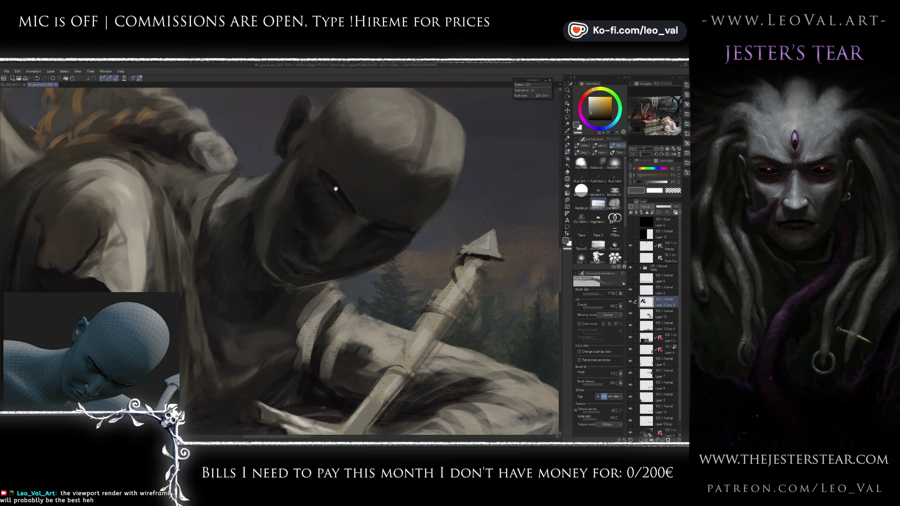
pyautogui.press(']')
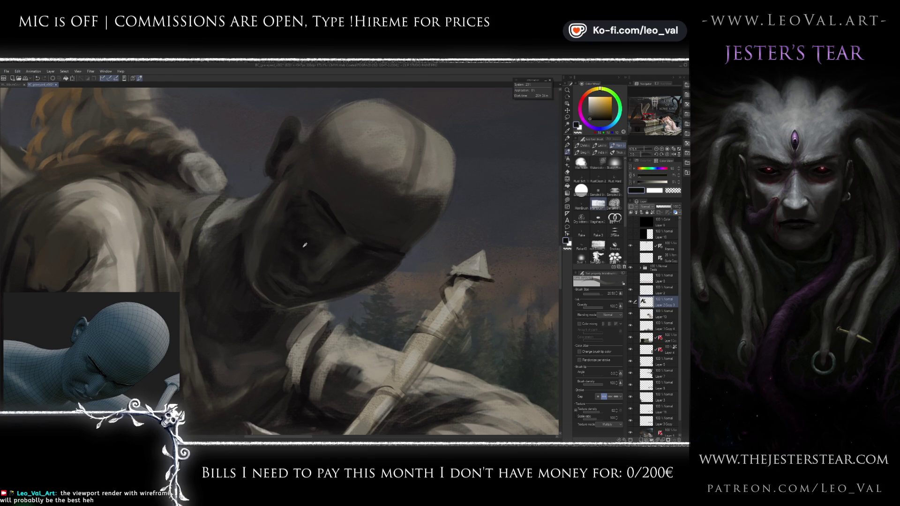
pyautogui.keyDown('alt'); pyautogui.click(294, 196); pyautogui.keyUp('alt')
pyautogui.keyDown('alt'); pyautogui.click(300, 159); pyautogui.keyUp('alt')
pyautogui.moveTo(300, 159); pyautogui.dragTo(318, 206)
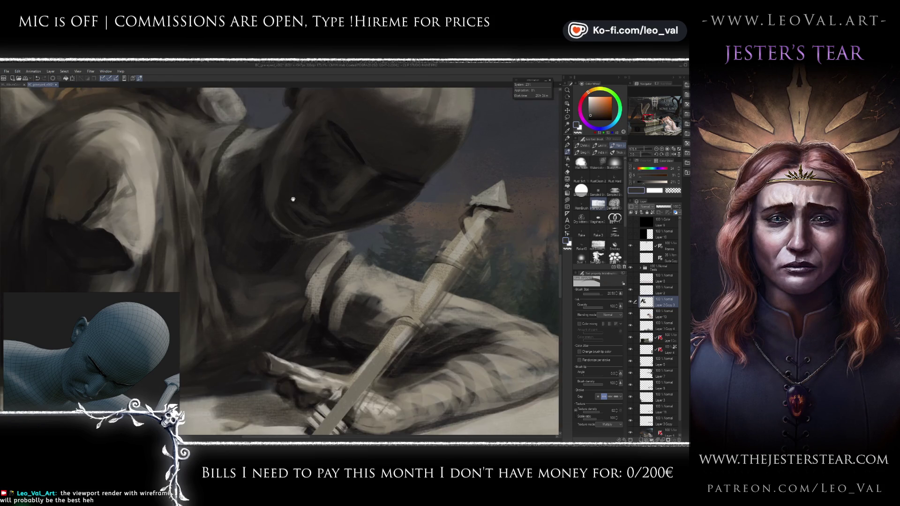
pyautogui.keyDown('alt'); pyautogui.click(318, 205); pyautogui.keyUp('alt')
pyautogui.keyDown('alt'); pyautogui.click(325, 163); pyautogui.keyUp('alt')
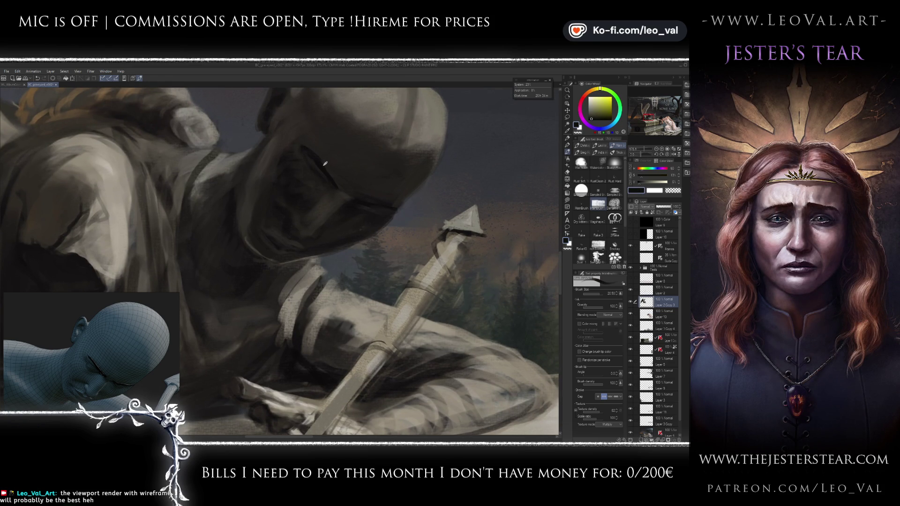
pyautogui.moveTo(343, 191)
pyautogui.mouseDown()
pyautogui.moveTo(267, 157)
pyautogui.moveTo(282, 201)
pyautogui.mouseUp()
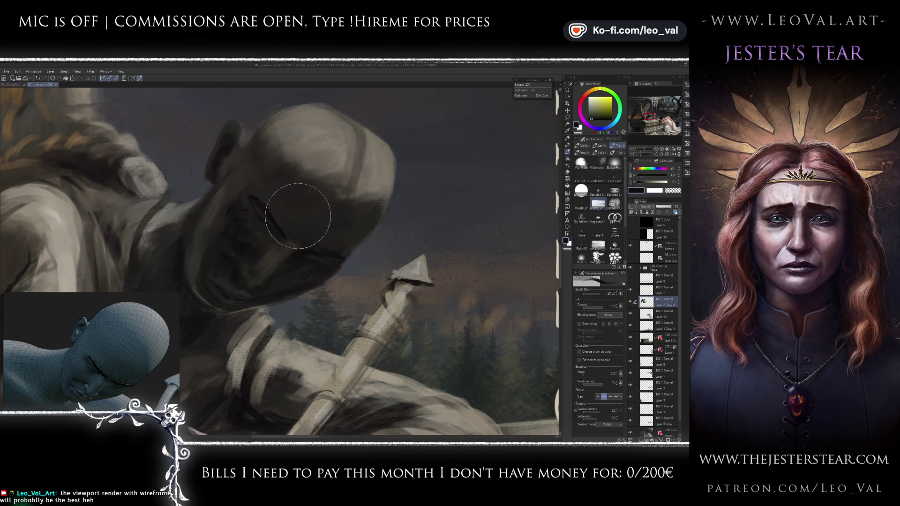
# Step: Add light grey highlight strokes along the top of the helmet
pyautogui.moveTo(357, 231)
pyautogui.mouseDown()
pyautogui.moveTo(356, 197)
pyautogui.moveTo(312, 140)
pyautogui.moveTo(357, 174)
pyautogui.moveTo(370, 150)
pyautogui.mouseUp()
pyautogui.keyDown('alt'); pyautogui.click(366, 179); pyautogui.keyUp('alt')
pyautogui.moveTo(347, 183); pyautogui.dragTo(335, 215)
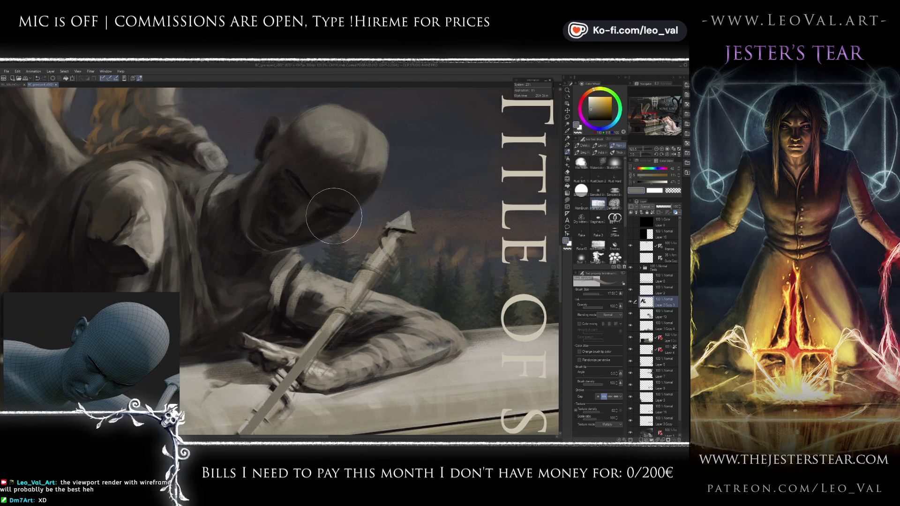
# Step: Start shading the face with sampled dark browns and greys at brush sizes 9–10.7
pyautogui.scroll(3, 313, 209)
pyautogui.keyDown('alt'); pyautogui.click(313, 214); pyautogui.keyUp('alt')
pyautogui.keyDown('alt'); pyautogui.click(313, 216); pyautogui.keyUp('alt')
pyautogui.press('[')
pyautogui.press('[')
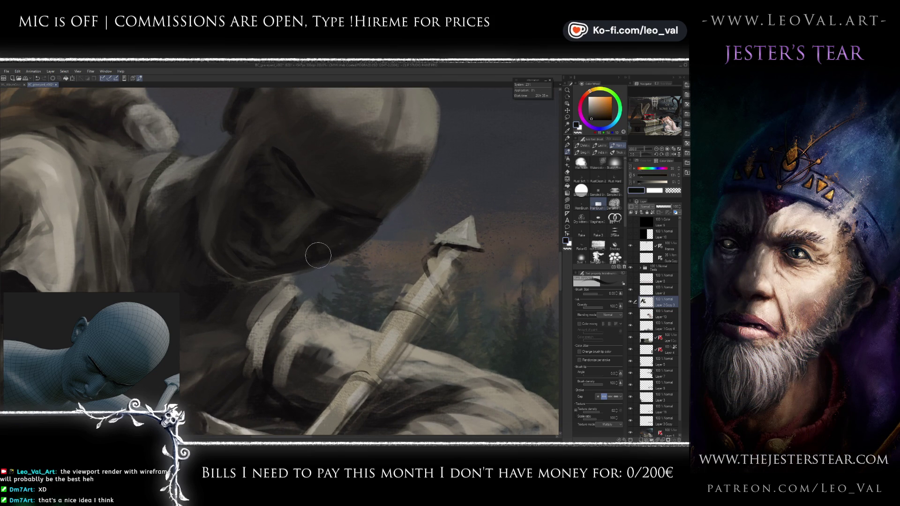
pyautogui.press(']')
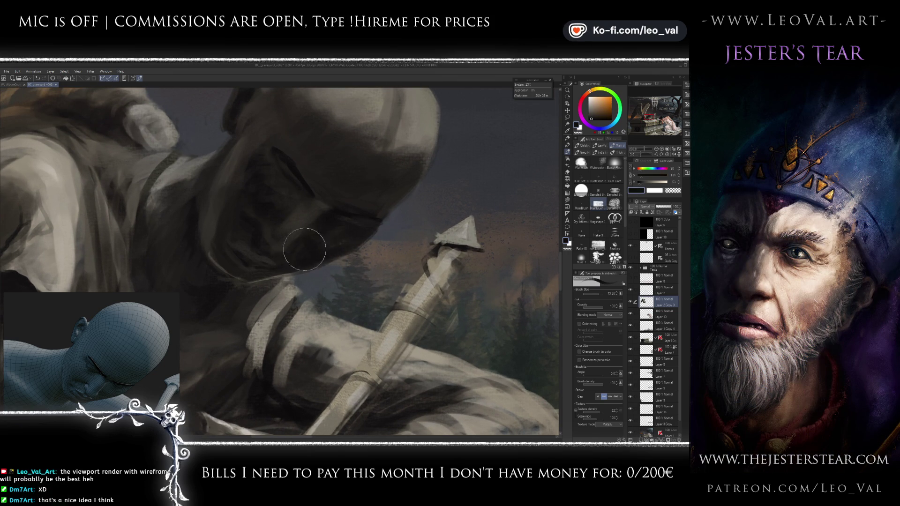
pyautogui.scroll(1, 295, 261)
pyautogui.press('[')
pyautogui.press('[')
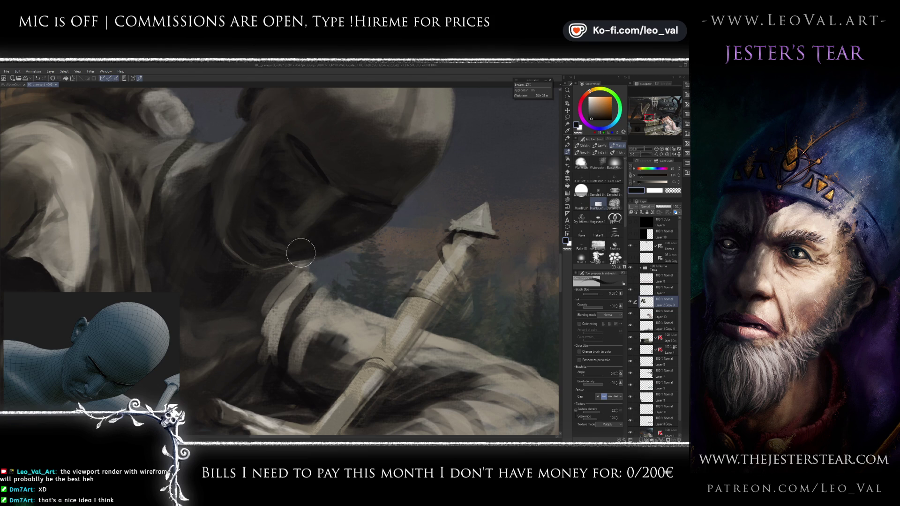
pyautogui.scroll(1, 296, 251)
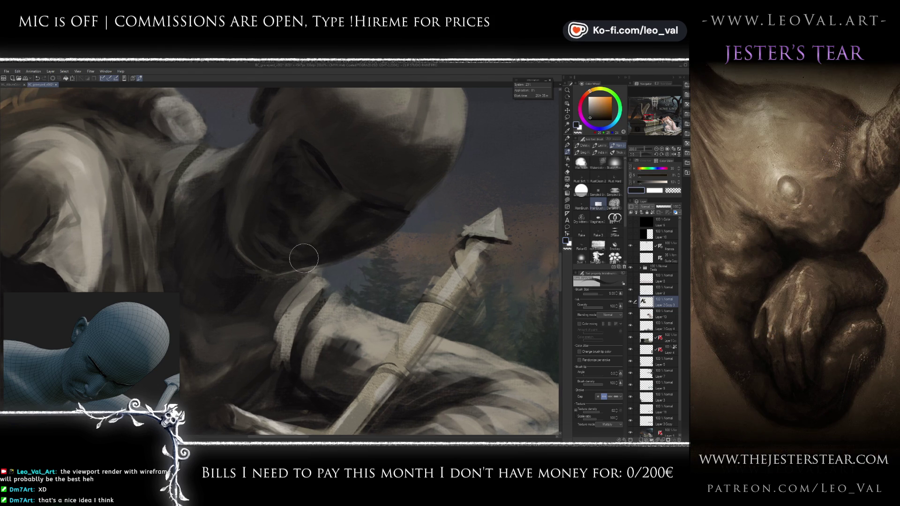
pyautogui.keyDown('alt'); pyautogui.click(318, 228); pyautogui.keyUp('alt')
pyautogui.keyDown('alt'); pyautogui.click(318, 228); pyautogui.keyUp('alt')
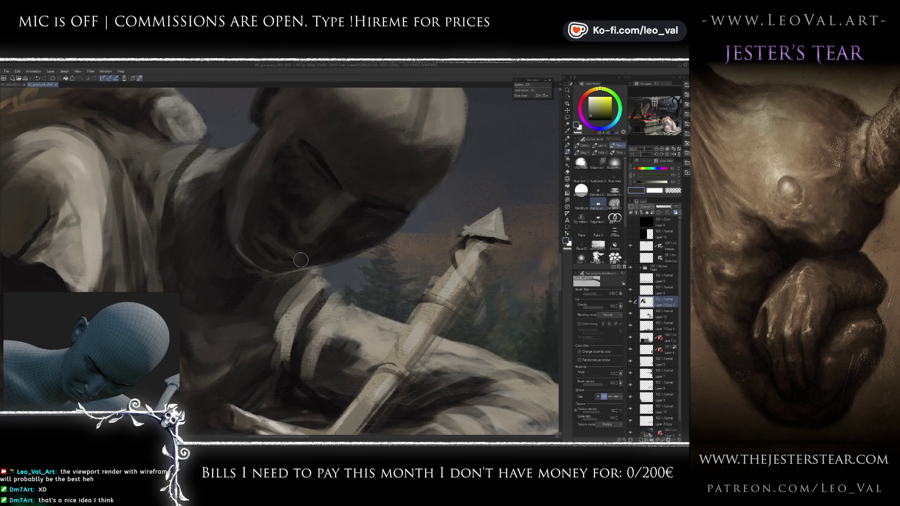
pyautogui.keyDown('alt'); pyautogui.click(291, 273); pyautogui.keyUp('alt')
pyautogui.moveTo(281, 246); pyautogui.dragTo(303, 252)
# Step: Paint darker face shadows with near-black tones, brush sizes between 10 and 16
pyautogui.keyDown('alt'); pyautogui.click(316, 218); pyautogui.keyUp('alt')
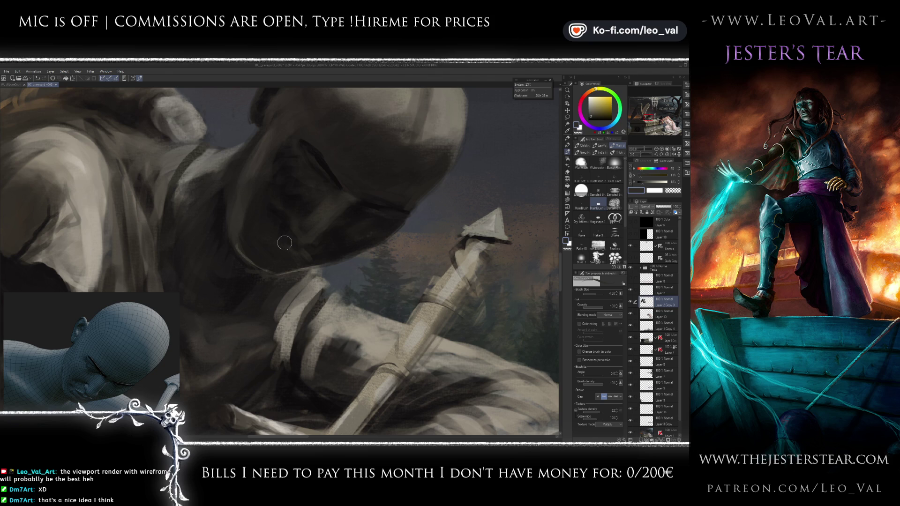
pyautogui.moveTo(281, 248)
pyautogui.mouseDown()
pyautogui.moveTo(259, 232)
pyautogui.moveTo(263, 244)
pyautogui.mouseUp()
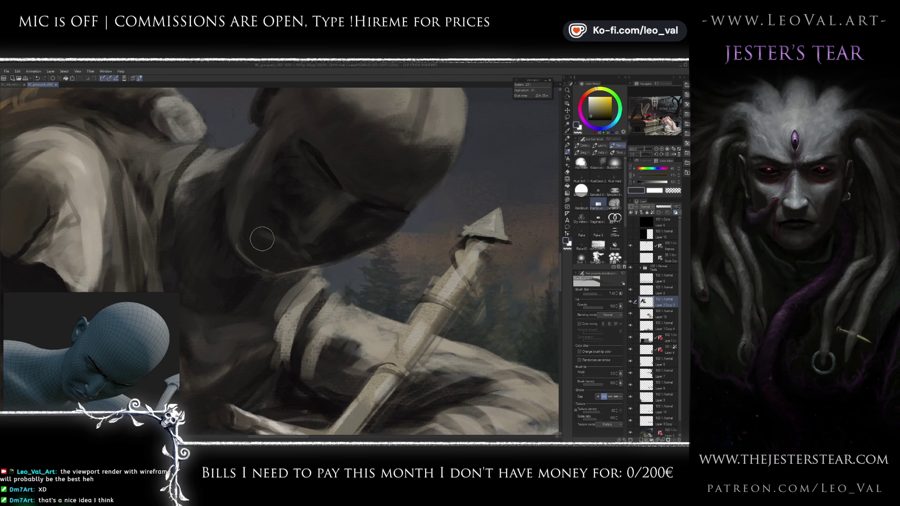
pyautogui.keyDown('alt'); pyautogui.click(297, 217); pyautogui.keyUp('alt')
pyautogui.moveTo(297, 238); pyautogui.dragTo(283, 247)
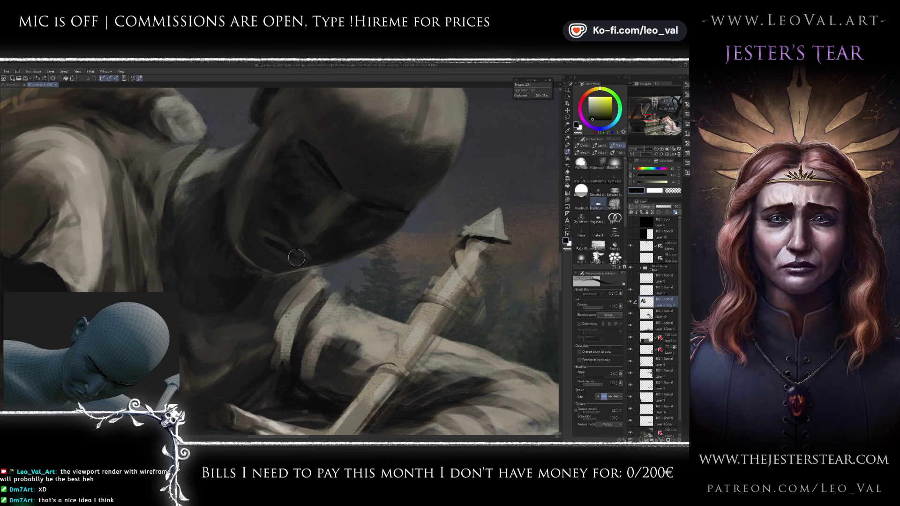
pyautogui.moveTo(287, 261); pyautogui.dragTo(286, 263)
pyautogui.keyDown('alt'); pyautogui.click(283, 253); pyautogui.keyUp('alt')
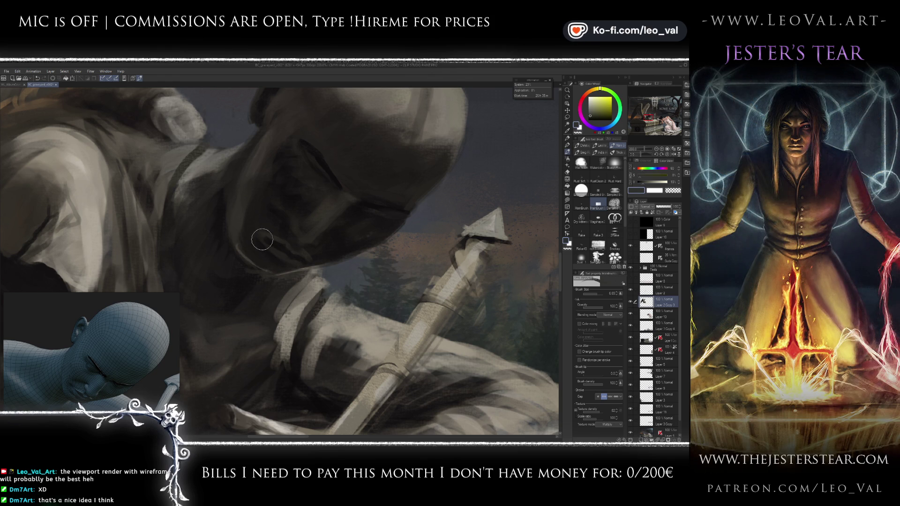
pyautogui.moveTo(262, 240); pyautogui.dragTo(263, 282)
pyautogui.scroll(1, 263, 282)
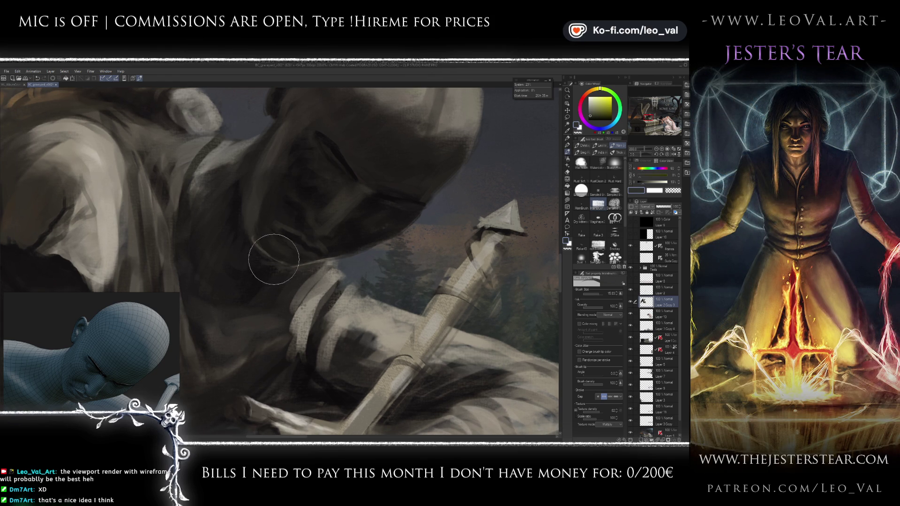
pyautogui.keyDown('alt'); pyautogui.click(341, 157); pyautogui.keyUp('alt')
pyautogui.moveTo(252, 235)
pyautogui.mouseDown()
pyautogui.moveTo(299, 261)
pyautogui.moveTo(244, 219)
pyautogui.mouseUp()
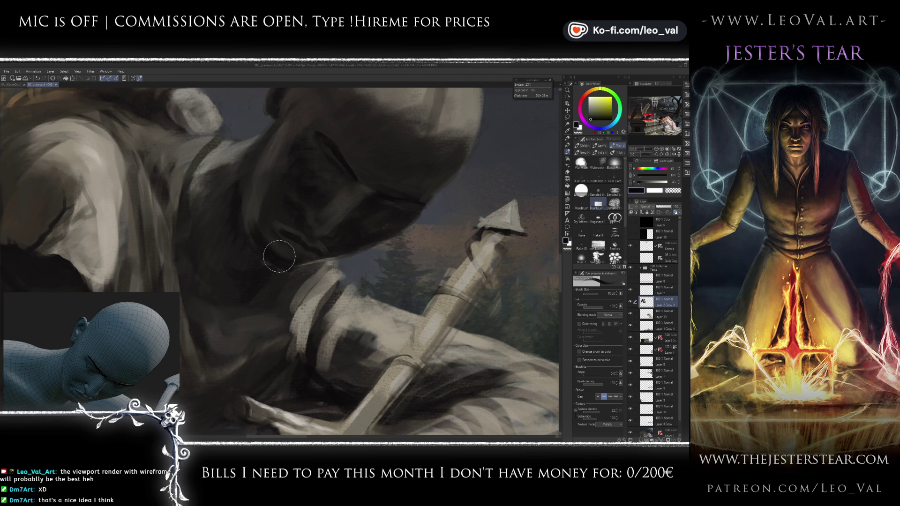
pyautogui.keyDown('alt'); pyautogui.click(244, 218); pyautogui.keyUp('alt')
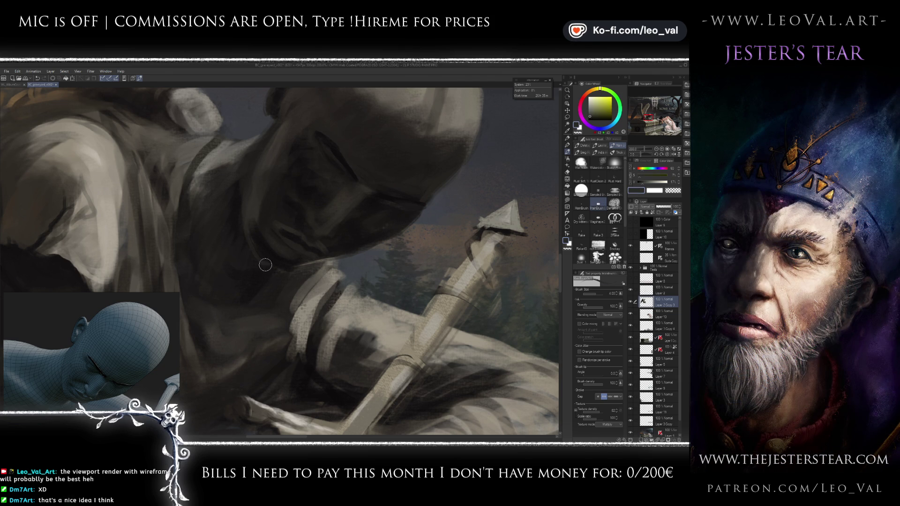
# Step: Sample a near-black head tone and orbit the Blender head reference to a new angle
pyautogui.scroll(-4, 281, 272)
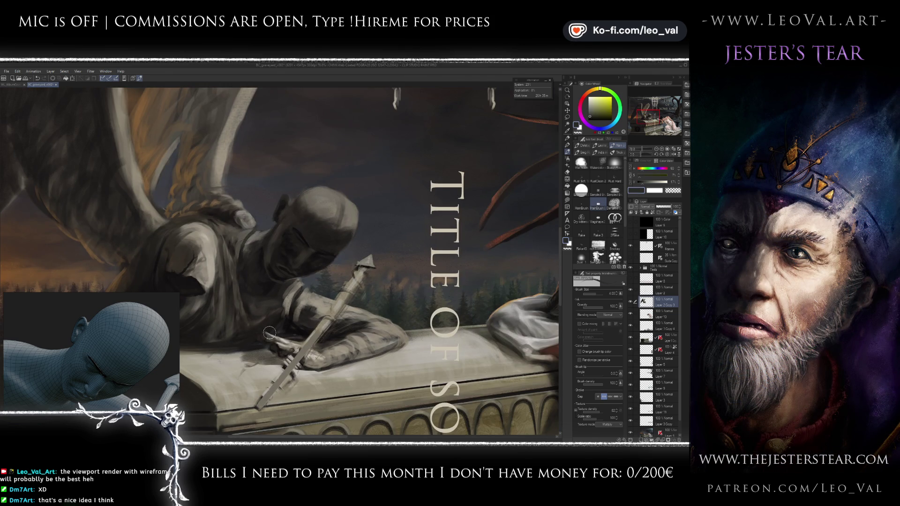
pyautogui.scroll(3, 260, 313)
pyautogui.scroll(2, 277, 256)
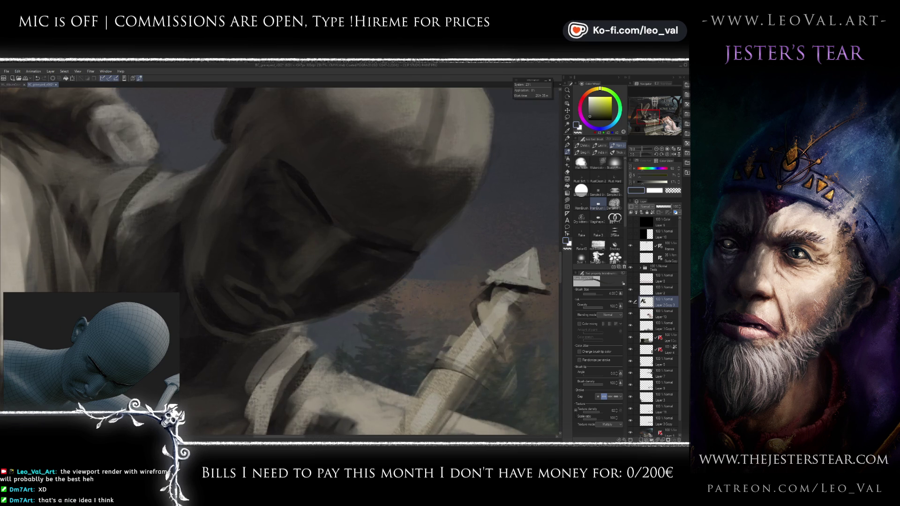
pyautogui.keyDown('alt'); pyautogui.click(277, 255); pyautogui.keyUp('alt')
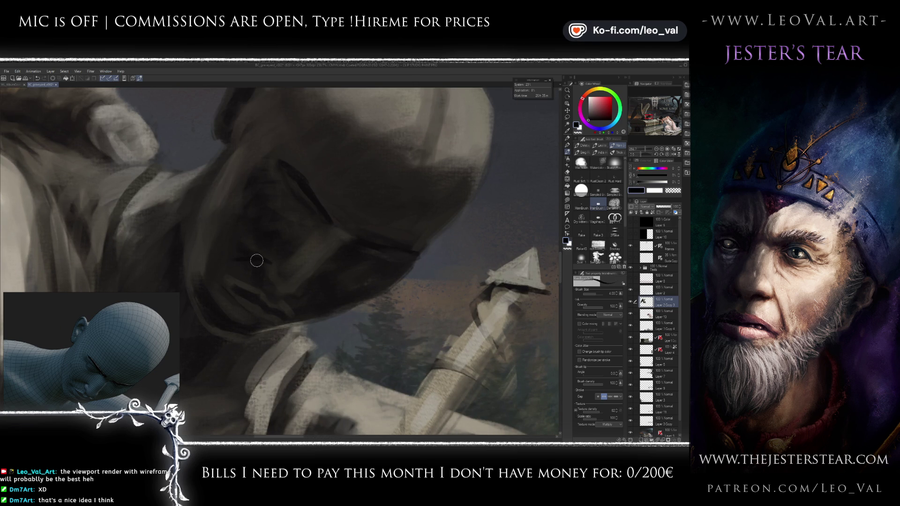
pyautogui.moveTo(125, 341); pyautogui.dragTo(74, 360)
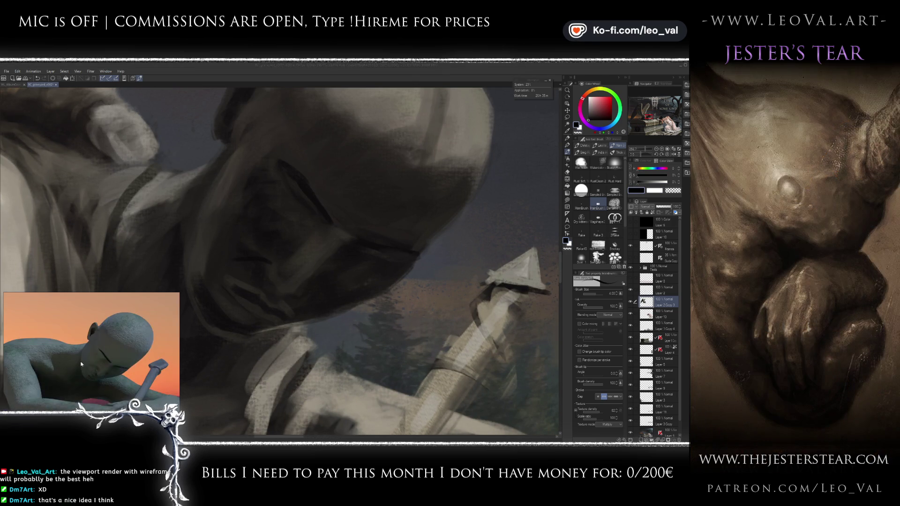
pyautogui.moveTo(89, 389); pyautogui.dragTo(73, 375)
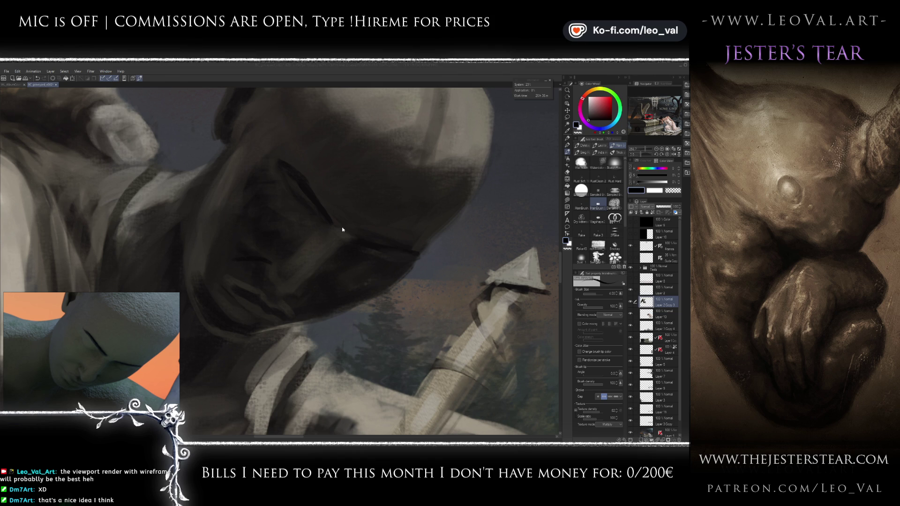
pyautogui.click(313, 271)
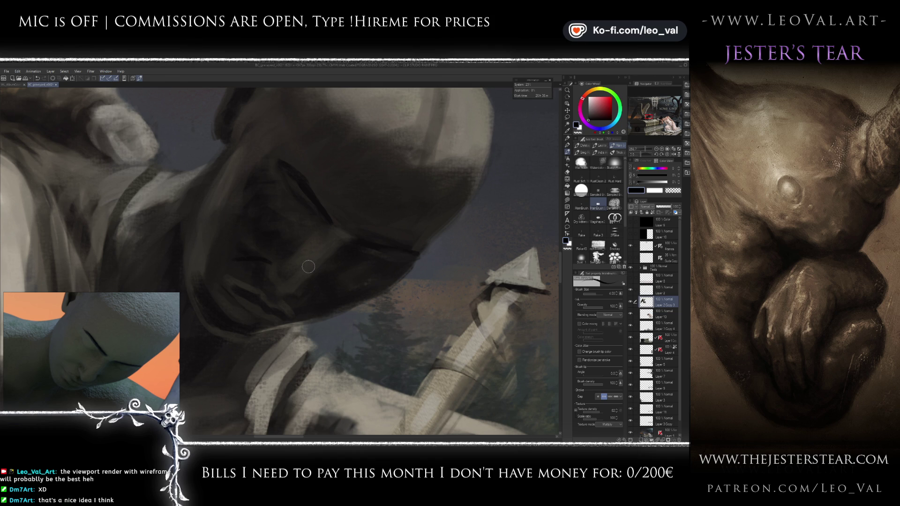
# Step: Paint grey-olive tones on the face's cheek and brow planes with brush size 7
pyautogui.keyDown('alt'); pyautogui.click(288, 282); pyautogui.keyUp('alt')
pyautogui.press(']')
pyautogui.press(']')
pyautogui.press(']')
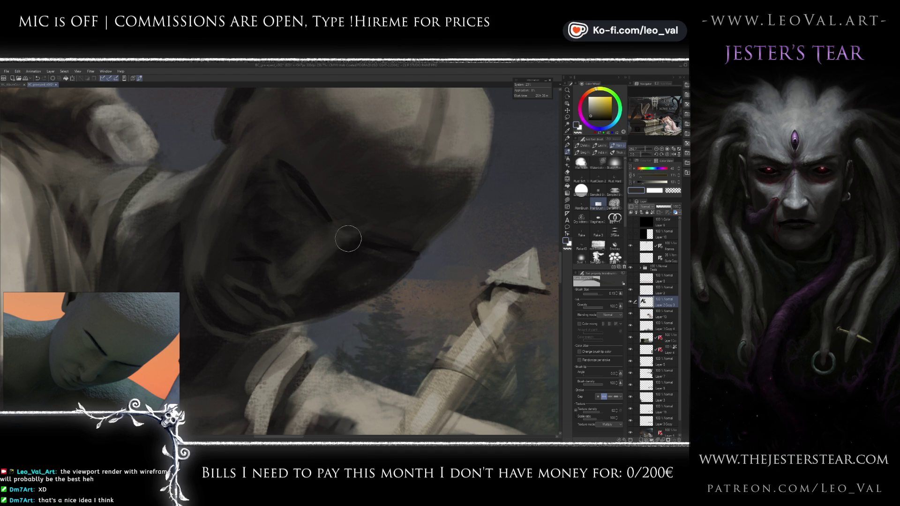
pyautogui.moveTo(309, 294); pyautogui.dragTo(365, 248)
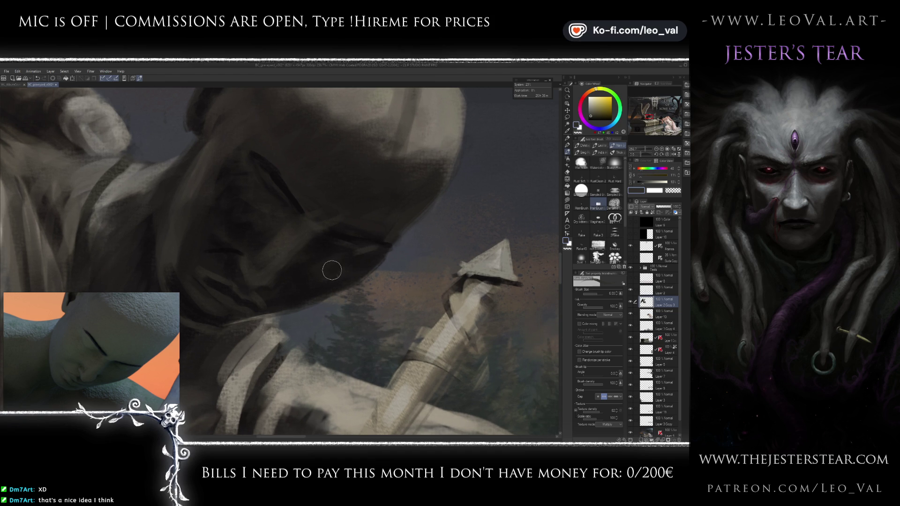
pyautogui.scroll(-5, 342, 260)
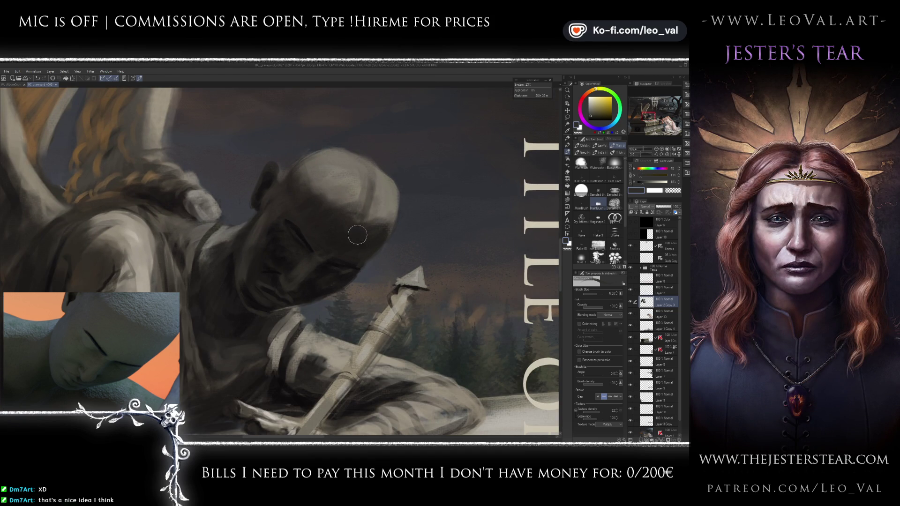
# Step: Lasso the statue's lower face, liquify its features into place, deselect, and resume brushing
pyautogui.press('m')
pyautogui.moveTo(302, 261)
pyautogui.mouseDown()
pyautogui.moveTo(345, 284)
pyautogui.moveTo(372, 264)
pyautogui.mouseUp()
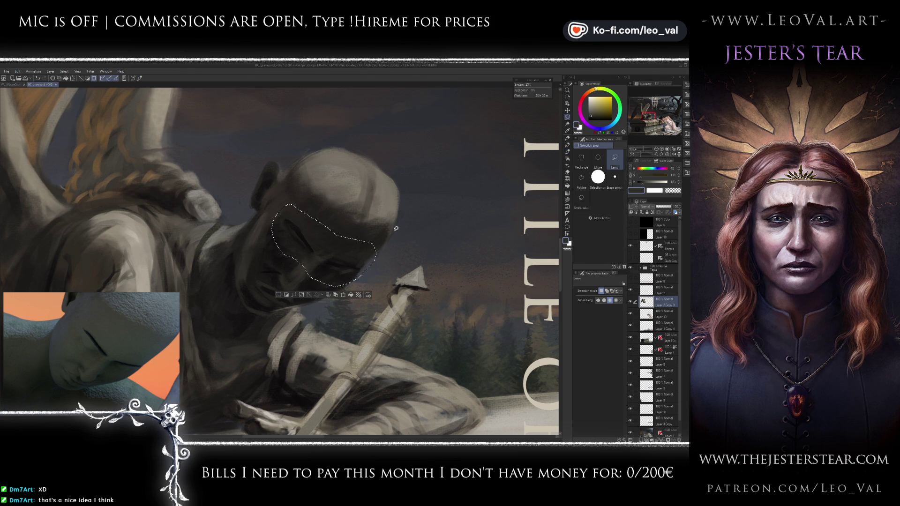
pyautogui.press('j')
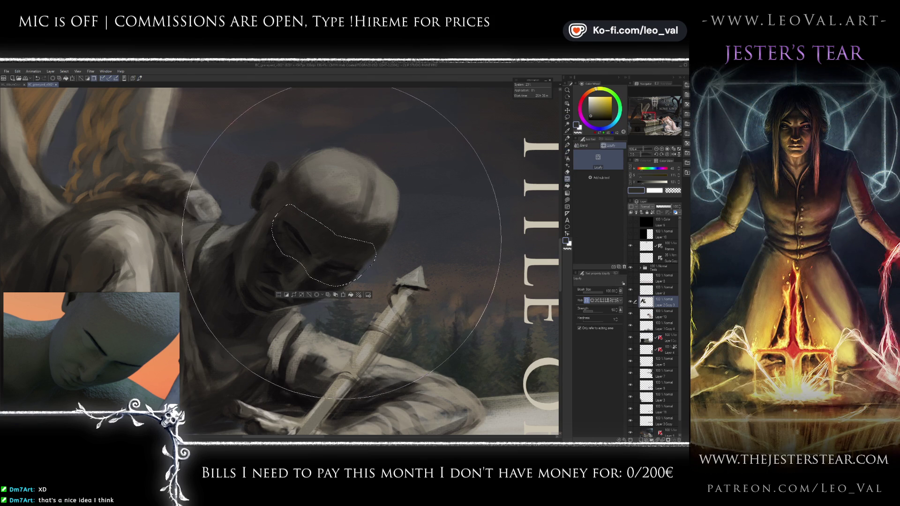
pyautogui.hotkey('ctrl', 'd')
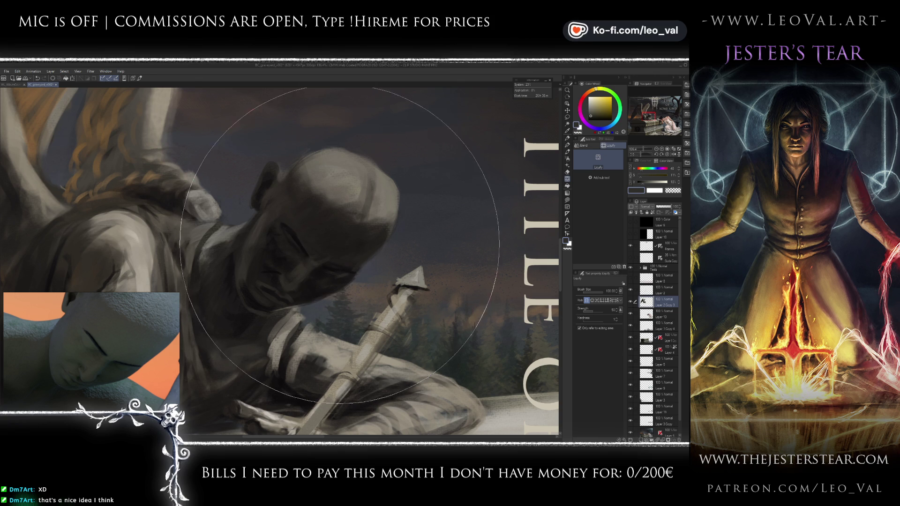
pyautogui.scroll(2, 382, 247)
pyautogui.press('b')
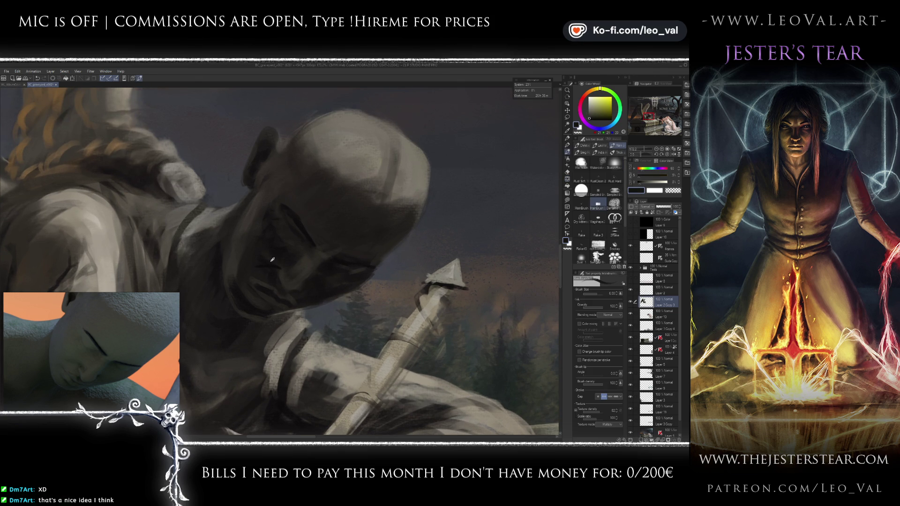
# Step: Paint cheek shadows with sampled dark face tones at brush sizes 15 and 12.5
pyautogui.keyDown('alt'); pyautogui.click(295, 249); pyautogui.keyUp('alt')
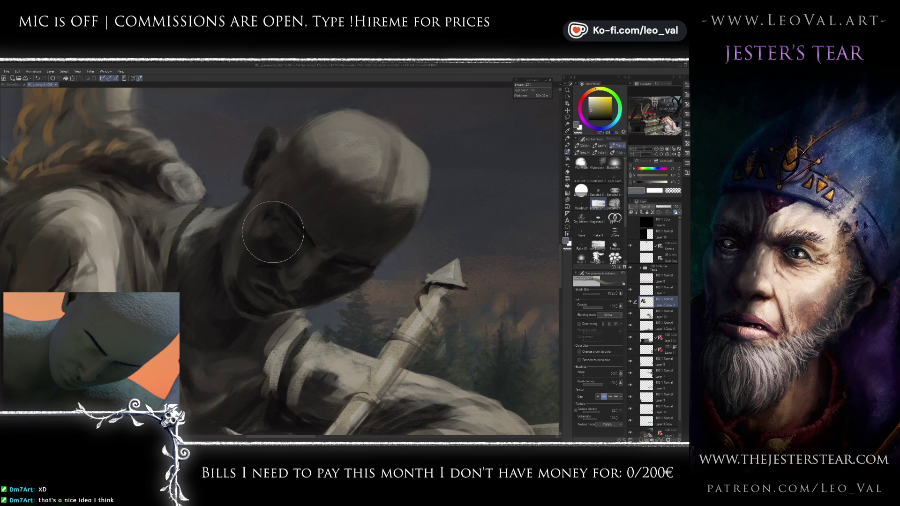
pyautogui.keyDown('alt'); pyautogui.click(284, 237); pyautogui.keyUp('alt')
pyautogui.press('[')
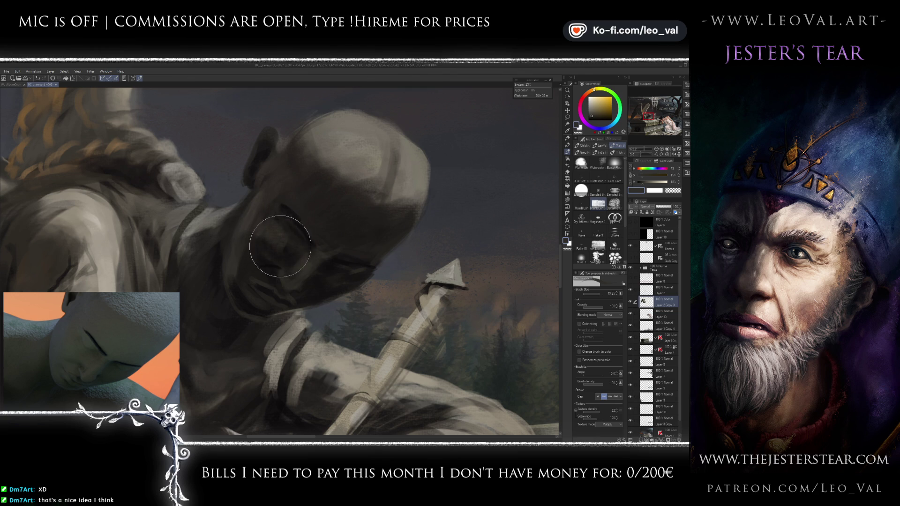
pyautogui.keyDown('alt'); pyautogui.click(279, 248); pyautogui.keyUp('alt')
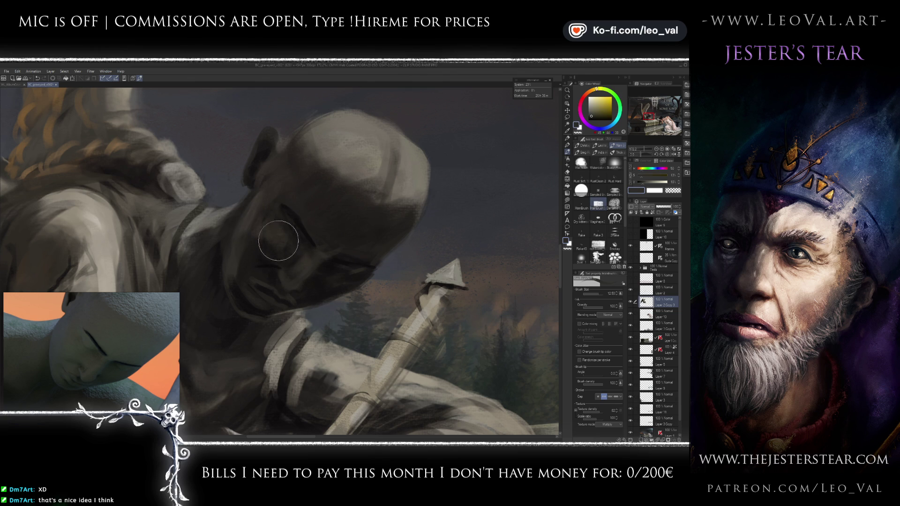
pyautogui.keyDown('alt'); pyautogui.click(241, 242); pyautogui.keyUp('alt')
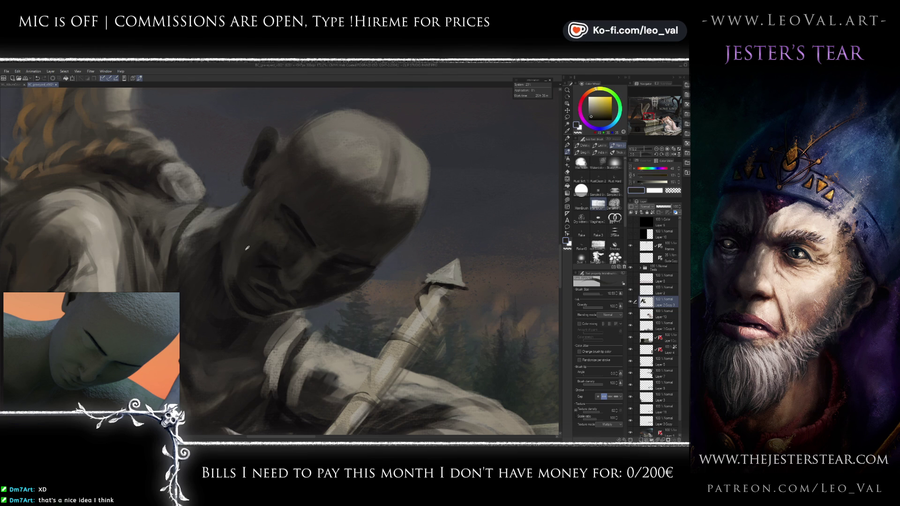
pyautogui.keyDown('alt'); pyautogui.click(241, 243); pyautogui.keyUp('alt')
pyautogui.press(']')
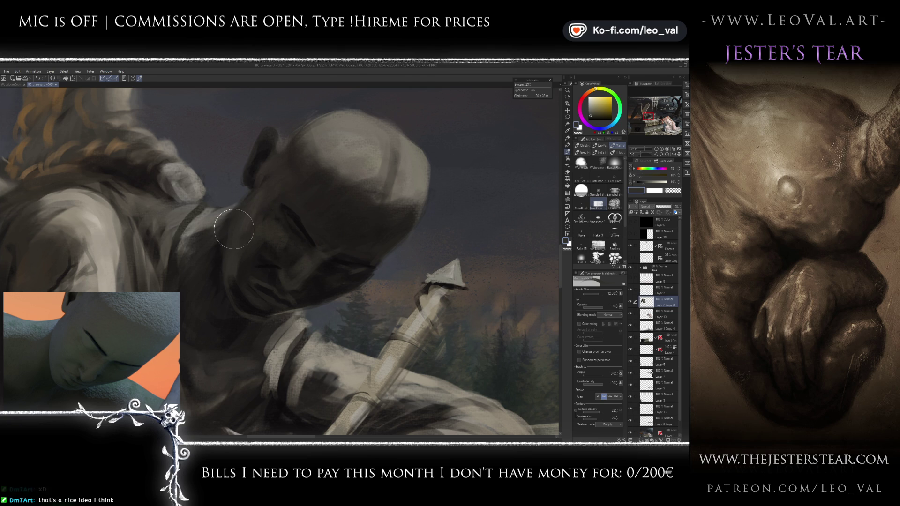
# Step: Shade the eye area with near-black reddish and brown tones at brush sizes 9–12
pyautogui.keyDown('alt'); pyautogui.click(220, 255); pyautogui.keyUp('alt')
pyautogui.keyDown('alt'); pyautogui.click(220, 255); pyautogui.keyUp('alt')
pyautogui.press('[')
pyautogui.press('[')
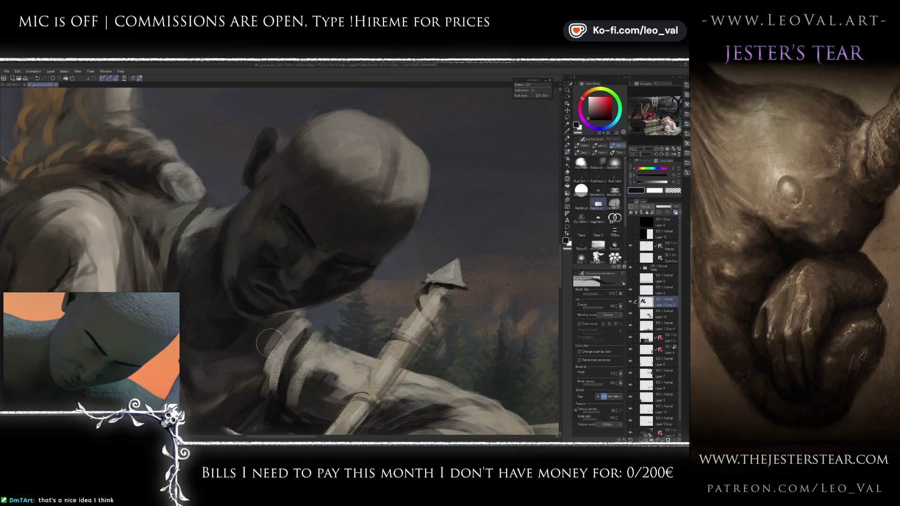
pyautogui.moveTo(279, 233)
pyautogui.mouseDown()
pyautogui.moveTo(282, 262)
pyautogui.moveTo(275, 258)
pyautogui.mouseUp()
pyautogui.keyDown('alt'); pyautogui.click(260, 229); pyautogui.keyUp('alt')
pyautogui.press(']')
pyautogui.press(']')
pyautogui.press('[')
pyautogui.press('[')
pyautogui.press('[')
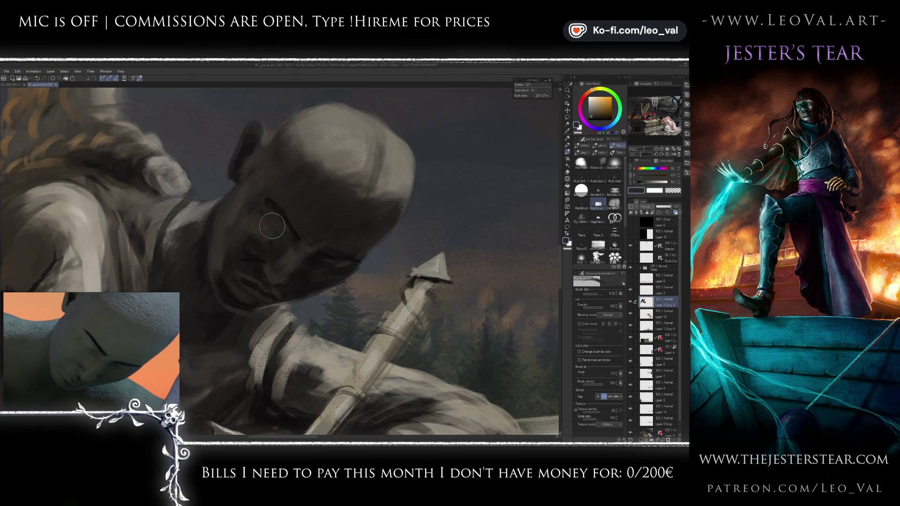
# Step: Deepen the jaw shadows with warm near-black, orange-brown and darker yellowish tones
pyautogui.keyDown('alt'); pyautogui.click(298, 235); pyautogui.keyUp('alt')
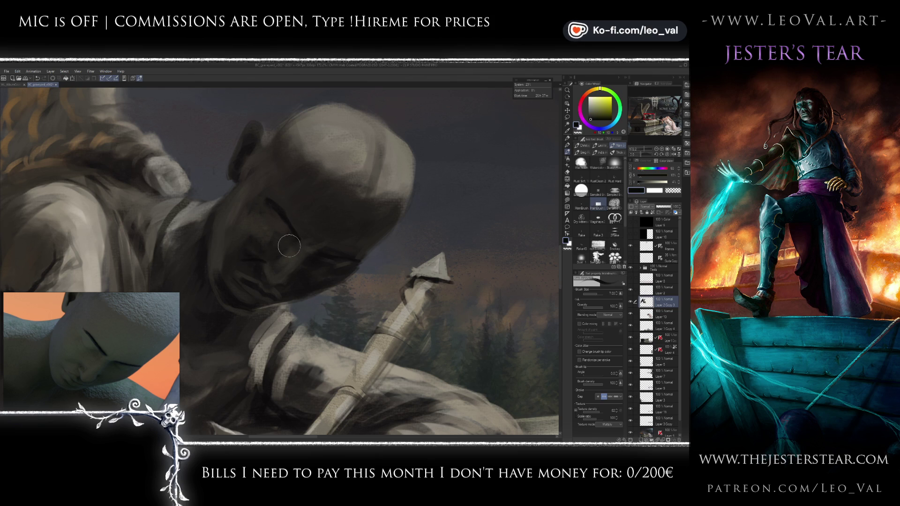
pyautogui.moveTo(290, 245); pyautogui.dragTo(292, 241)
pyautogui.keyDown('alt'); pyautogui.click(288, 254); pyautogui.keyUp('alt')
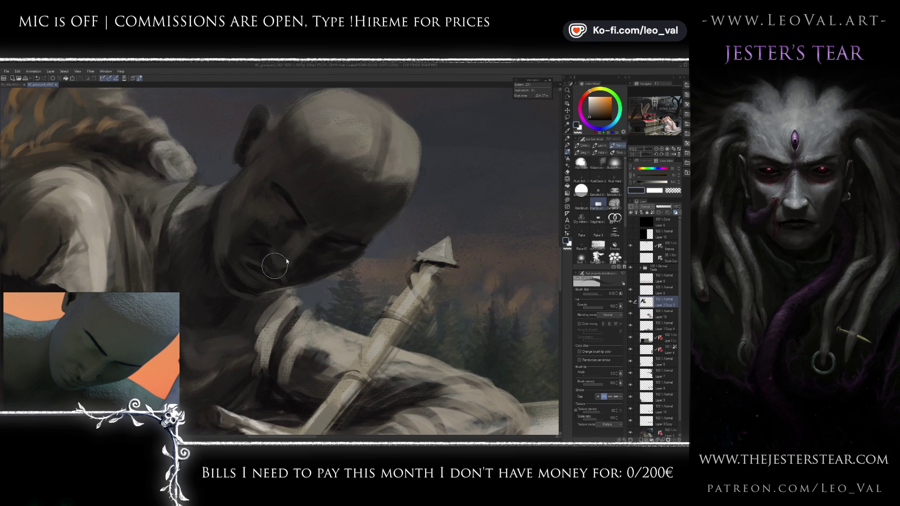
pyautogui.keyDown('alt'); pyautogui.click(299, 244); pyautogui.keyUp('alt')
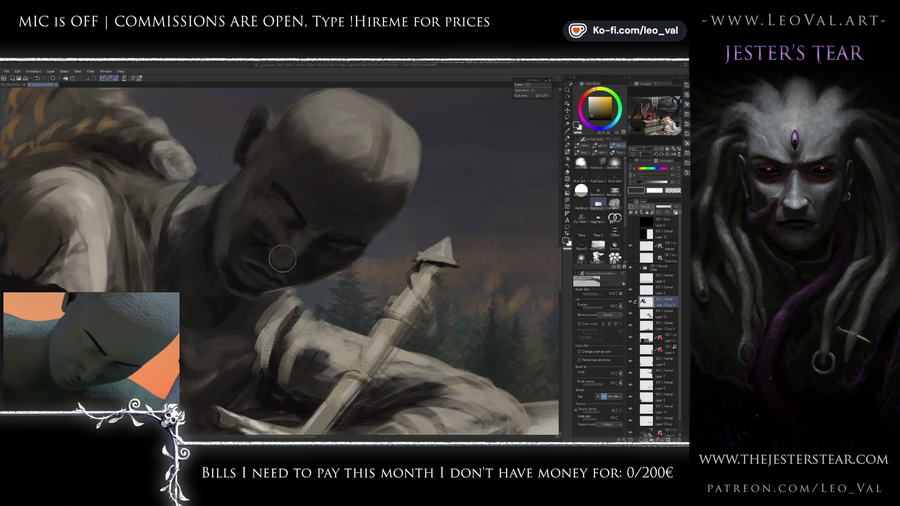
pyautogui.keyDown('alt'); pyautogui.click(262, 225); pyautogui.keyUp('alt')
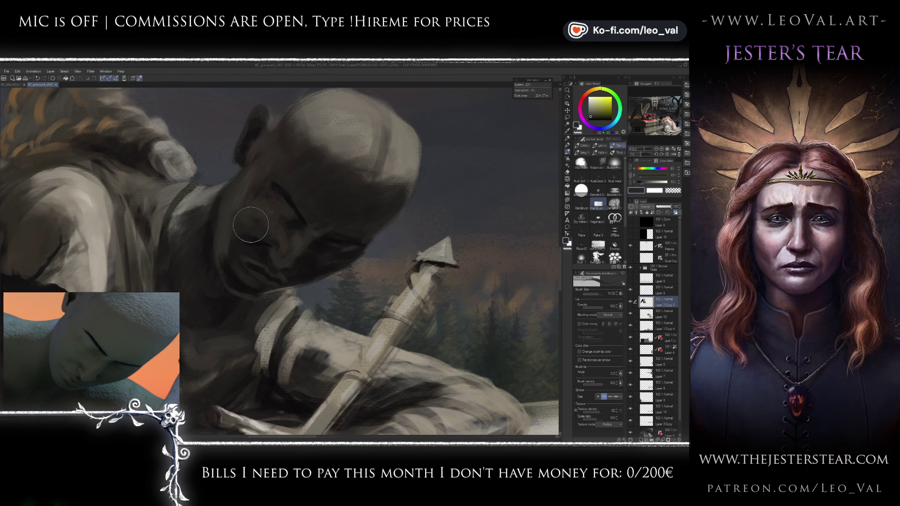
pyautogui.scroll(1, 267, 239)
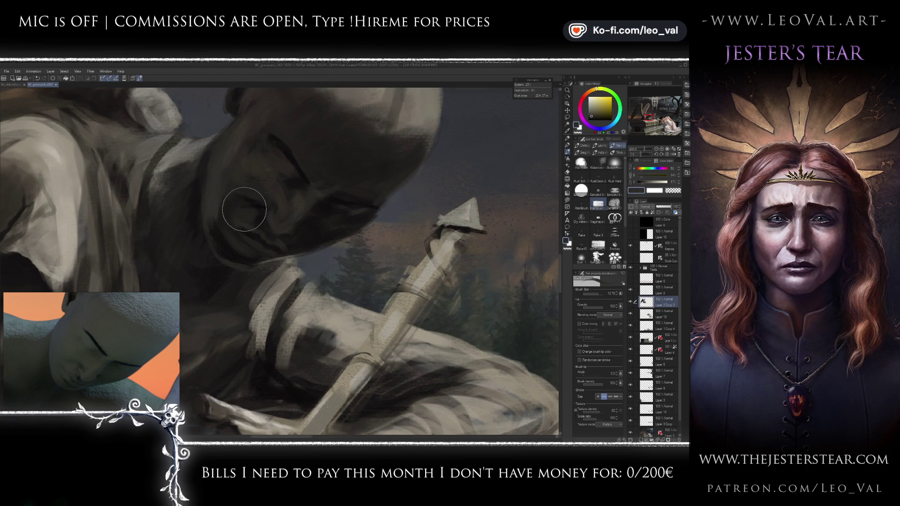
pyautogui.keyDown('alt'); pyautogui.click(295, 205); pyautogui.keyUp('alt')
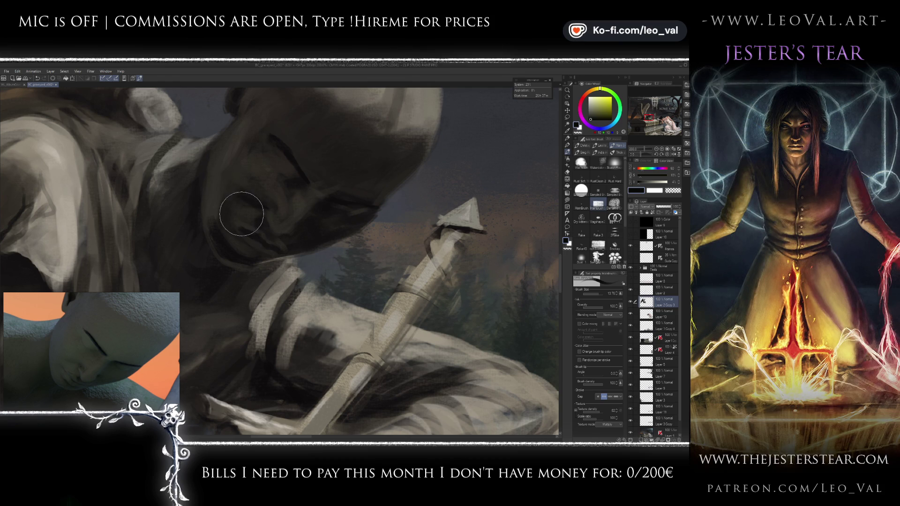
pyautogui.keyDown('alt'); pyautogui.click(221, 216); pyautogui.keyUp('alt')
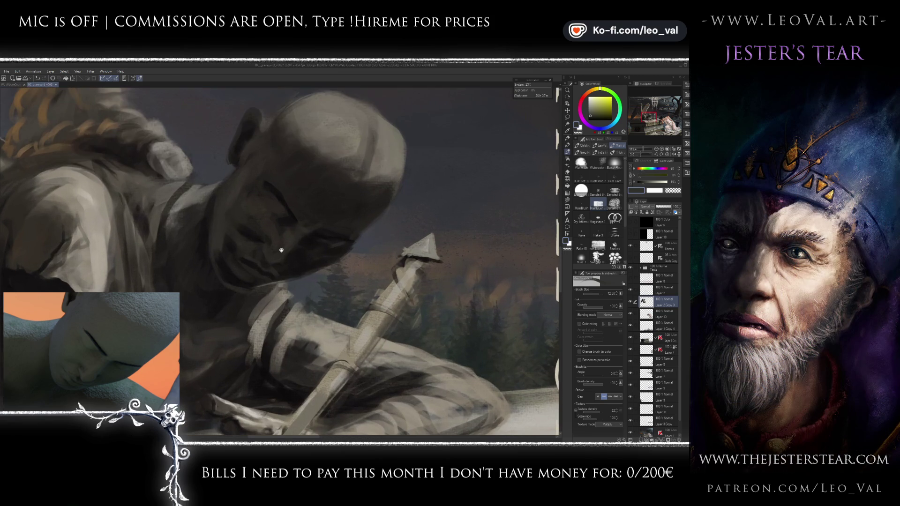
# Step: Paint dark olive strokes on the chin with a smaller brush
pyautogui.keyDown('alt'); pyautogui.click(266, 275); pyautogui.keyUp('alt')
pyautogui.keyDown('alt'); pyautogui.click(239, 274); pyautogui.keyUp('alt')
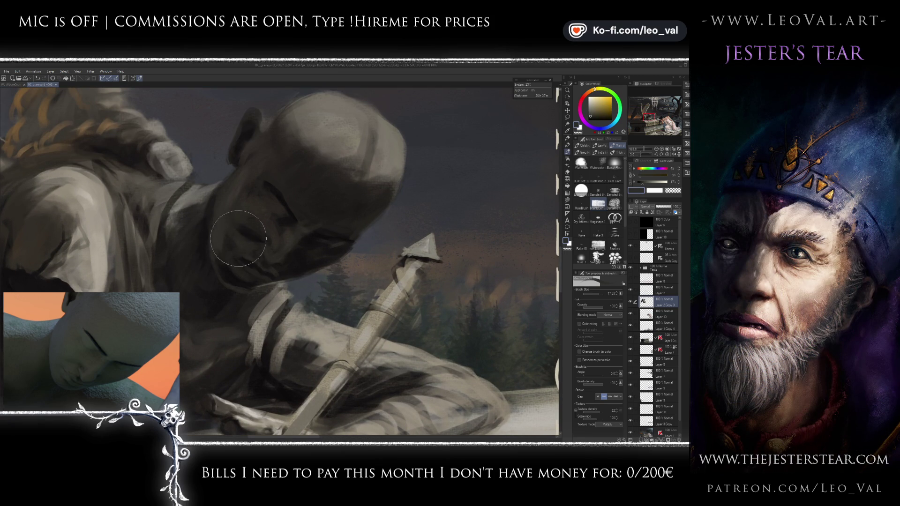
pyautogui.press('[')
pyautogui.moveTo(212, 242)
pyautogui.mouseDown()
pyautogui.moveTo(249, 263)
pyautogui.moveTo(227, 274)
pyautogui.mouseUp()
pyautogui.keyDown('alt'); pyautogui.click(232, 253); pyautogui.keyUp('alt')
# Step: Darken the shadow under the chin and neck with a near-black tone
pyautogui.press('[')
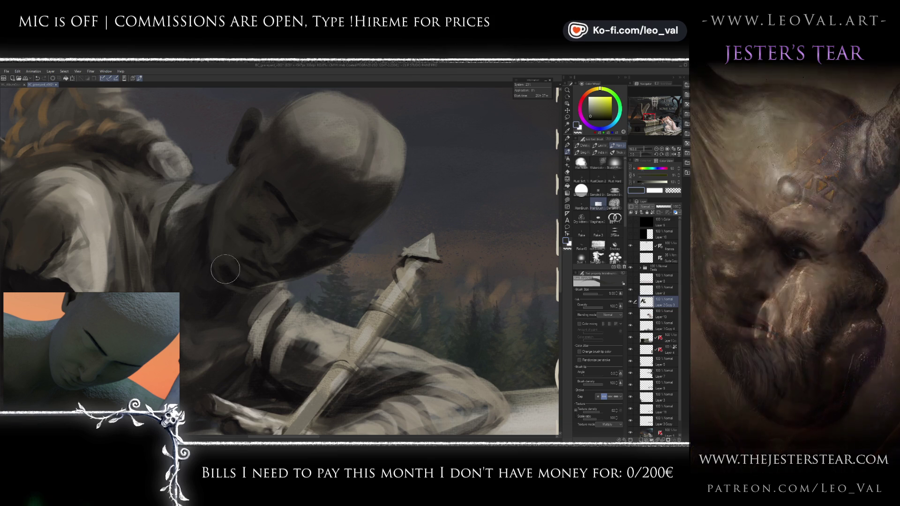
pyautogui.press('[')
pyautogui.press('[')
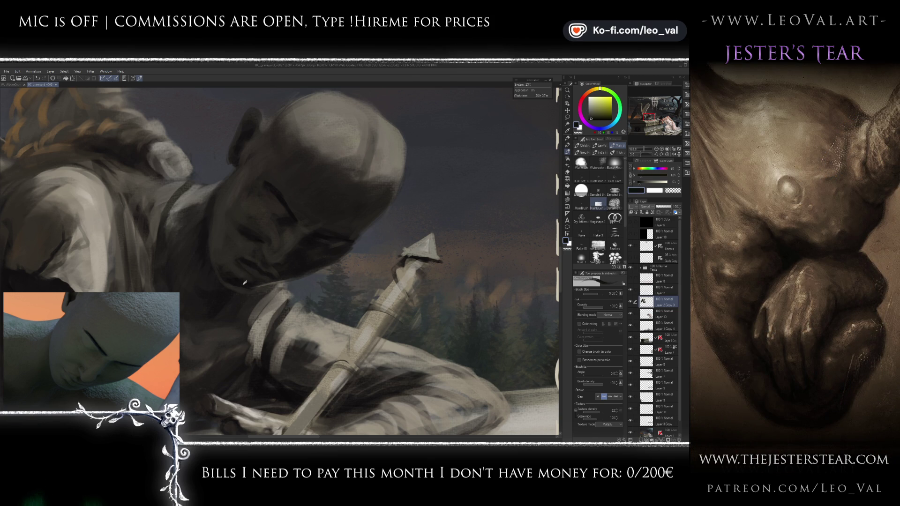
pyautogui.press('[')
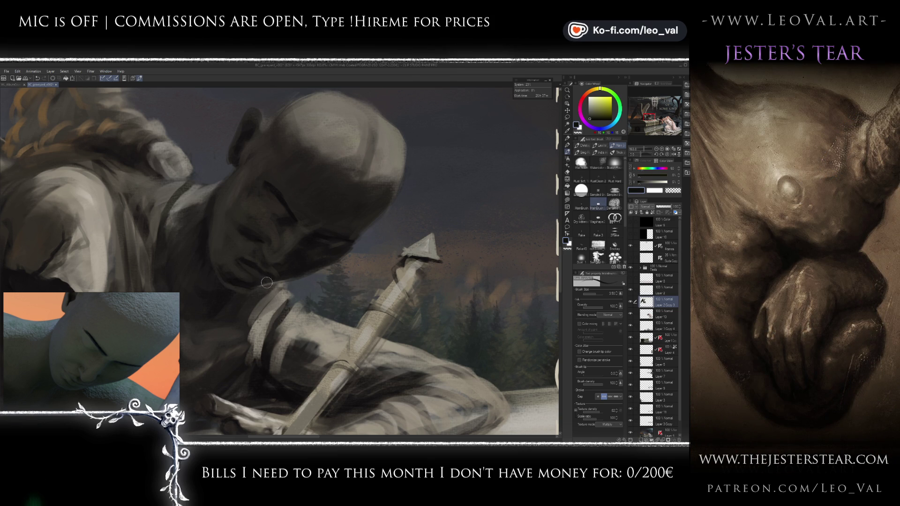
pyautogui.keyDown('alt'); pyautogui.click(254, 273); pyautogui.keyUp('alt')
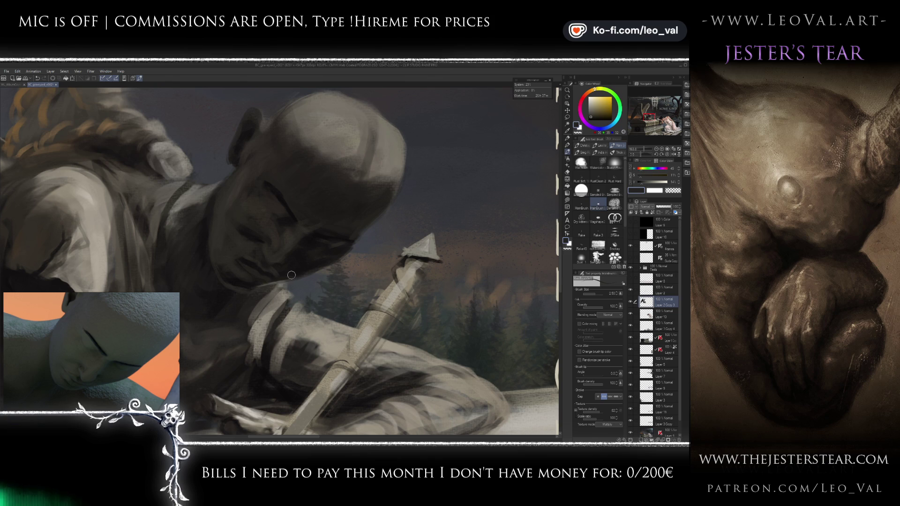
pyautogui.keyDown('alt'); pyautogui.click(256, 300); pyautogui.keyUp('alt')
pyautogui.moveTo(224, 297); pyautogui.dragTo(259, 299)
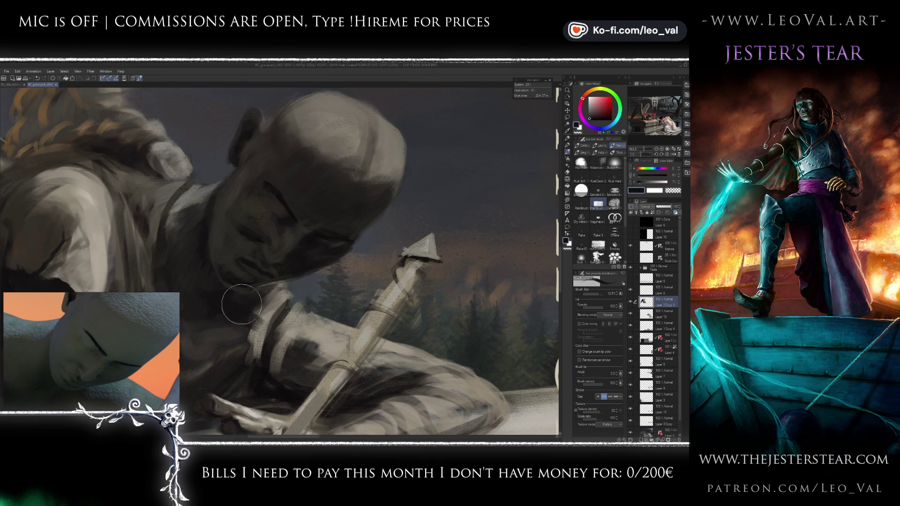
pyautogui.moveTo(225, 327)
pyautogui.mouseDown()
pyautogui.moveTo(266, 318)
pyautogui.moveTo(369, 390)
pyautogui.mouseUp()
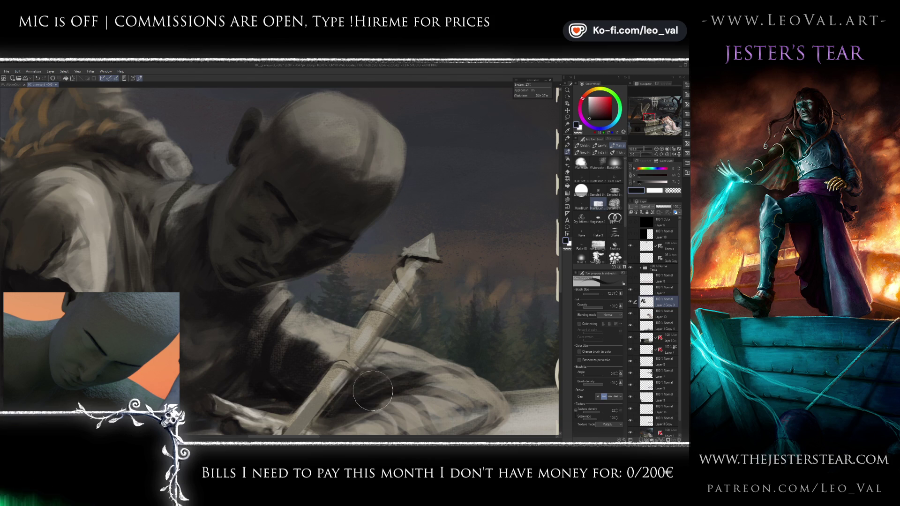
# Step: Paint broad dark brown strokes across the face and the forearm gripping the hammer
pyautogui.moveTo(304, 346)
pyautogui.mouseDown()
pyautogui.moveTo(329, 309)
pyautogui.moveTo(310, 329)
pyautogui.mouseUp()
pyautogui.keyDown('alt'); pyautogui.click(310, 282); pyautogui.keyUp('alt')
pyautogui.keyDown('alt'); pyautogui.click(310, 282); pyautogui.keyUp('alt')
pyautogui.moveTo(309, 282)
pyautogui.mouseDown()
pyautogui.moveTo(310, 249)
pyautogui.moveTo(299, 249)
pyautogui.mouseUp()
pyautogui.keyDown('alt'); pyautogui.click(280, 253); pyautogui.keyUp('alt')
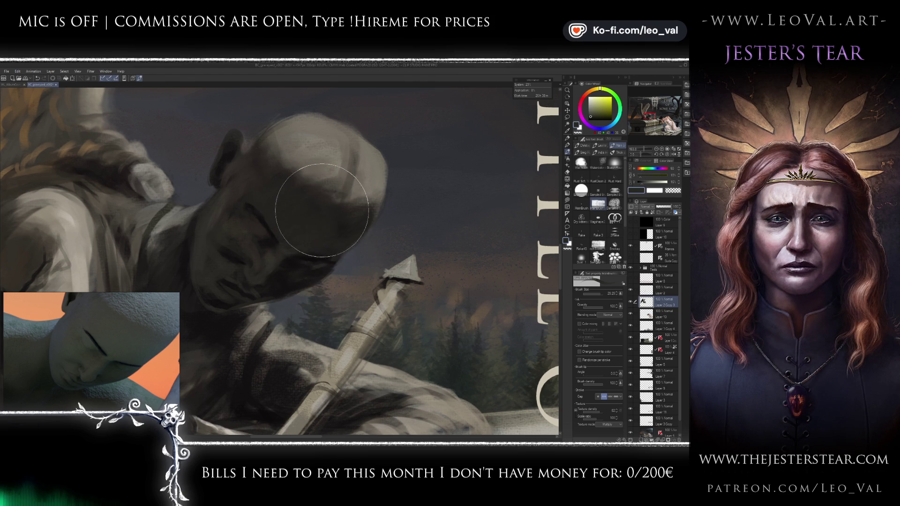
# Step: Frame the face and sword up close and shrink the brush for detail work
pyautogui.press('[')
pyautogui.press('[')
pyautogui.moveTo(378, 188); pyautogui.dragTo(350, 180)
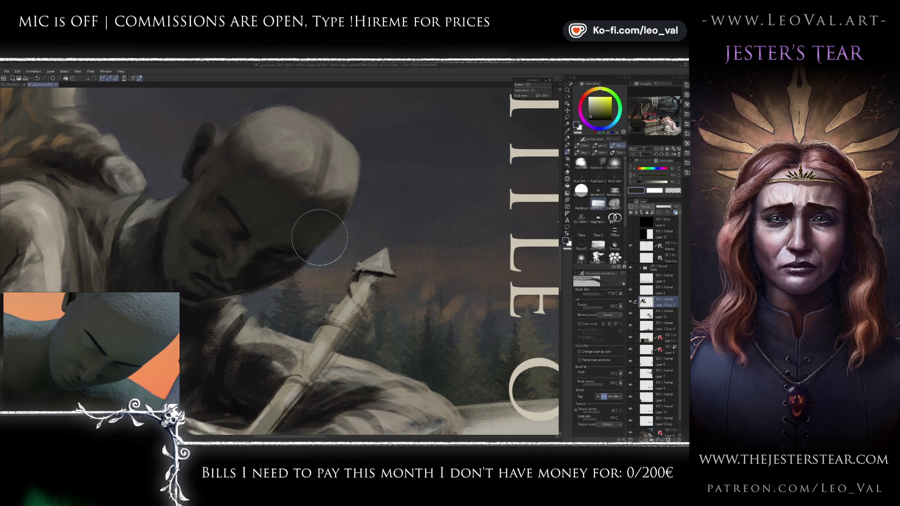
pyautogui.scroll(2, 293, 226)
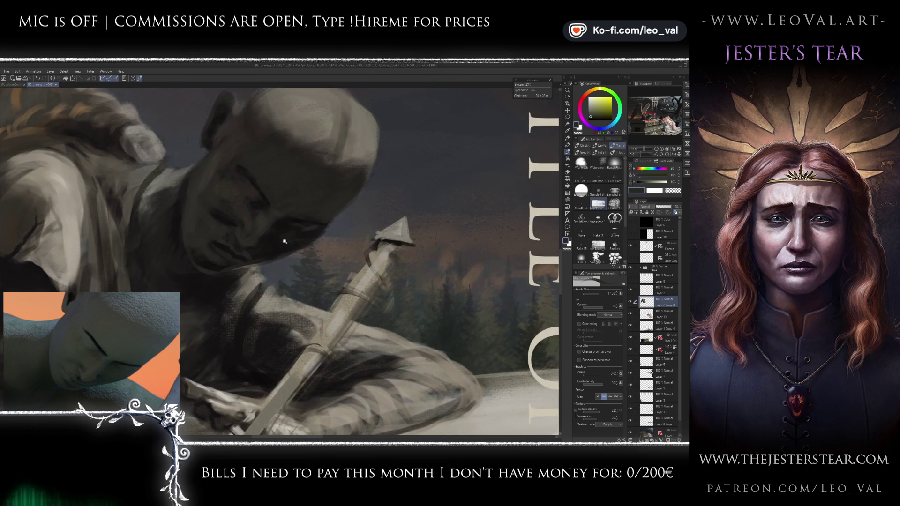
pyautogui.scroll(2, 309, 232)
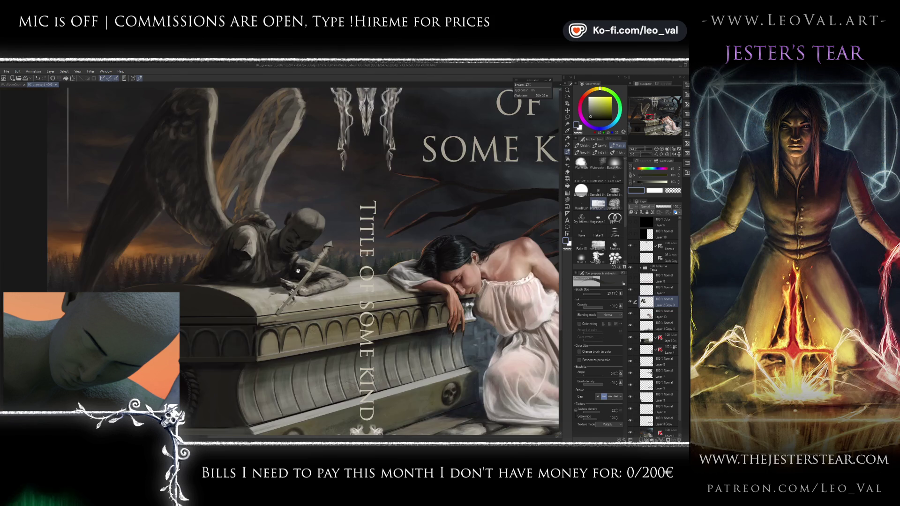
pyautogui.scroll(-5, 269, 230)
pyautogui.scroll(3, 297, 232)
pyautogui.scroll(2, 297, 239)
pyautogui.moveTo(293, 227); pyautogui.dragTo(290, 216)
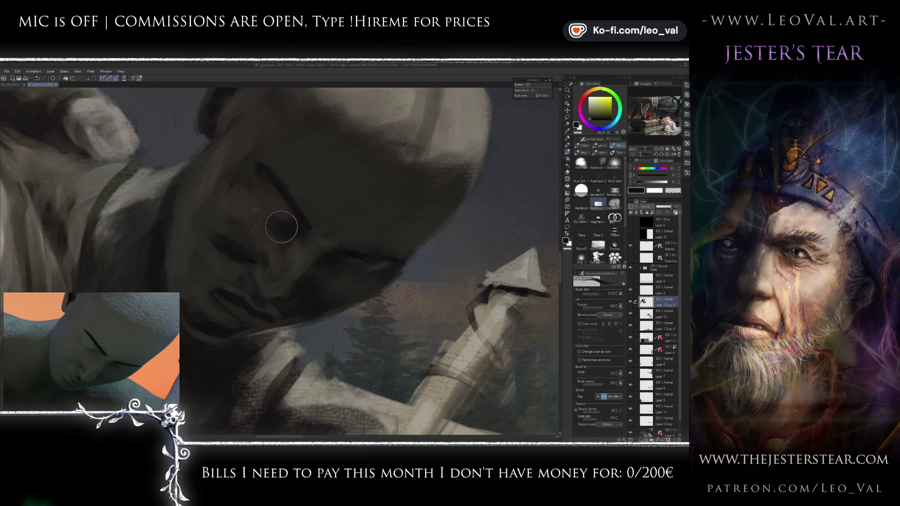
pyautogui.press('[')
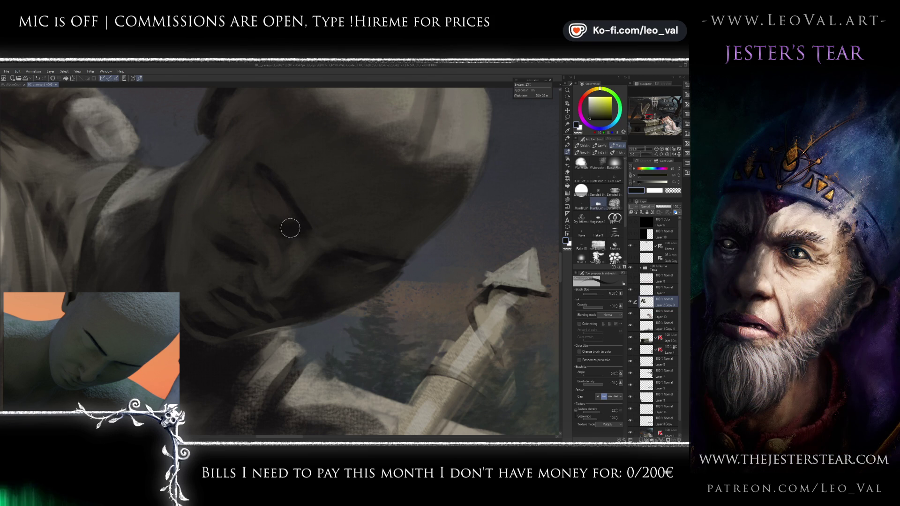
pyautogui.moveTo(287, 230); pyautogui.dragTo(240, 194)
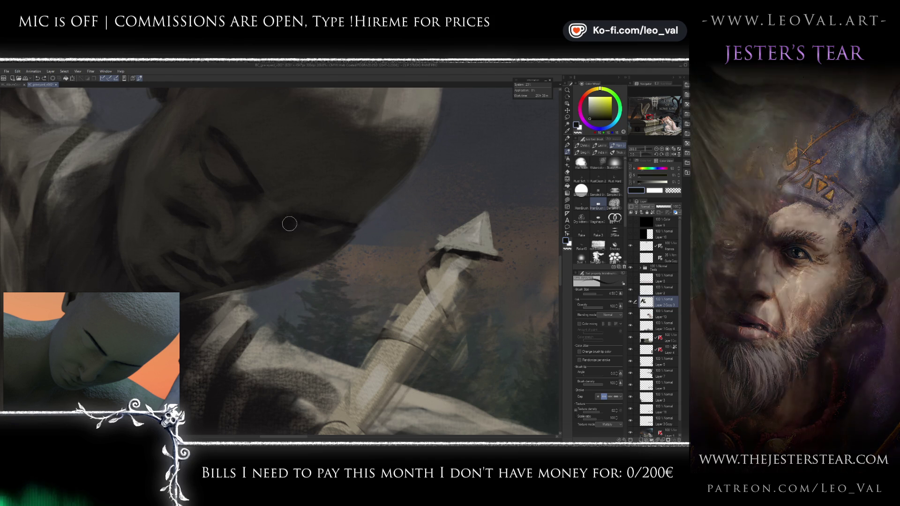
# Step: Shade the eye sockets with tones sampled from the sword and dark eye area
pyautogui.press(']')
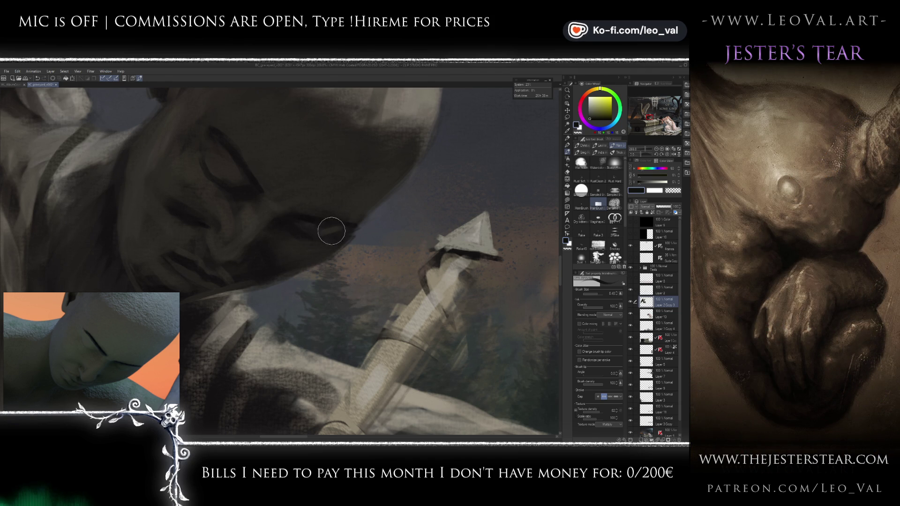
pyautogui.keyDown('alt'); pyautogui.click(449, 312); pyautogui.keyUp('alt')
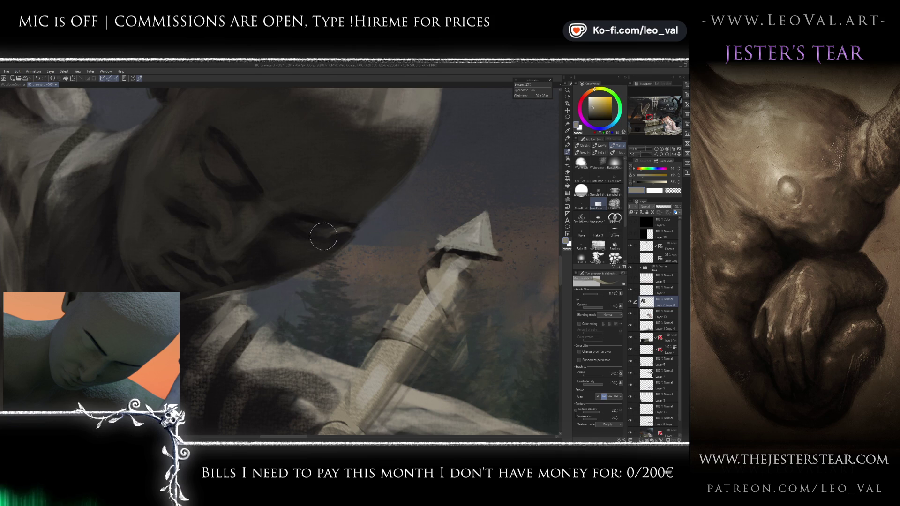
pyautogui.keyDown('alt'); pyautogui.click(307, 229); pyautogui.keyUp('alt')
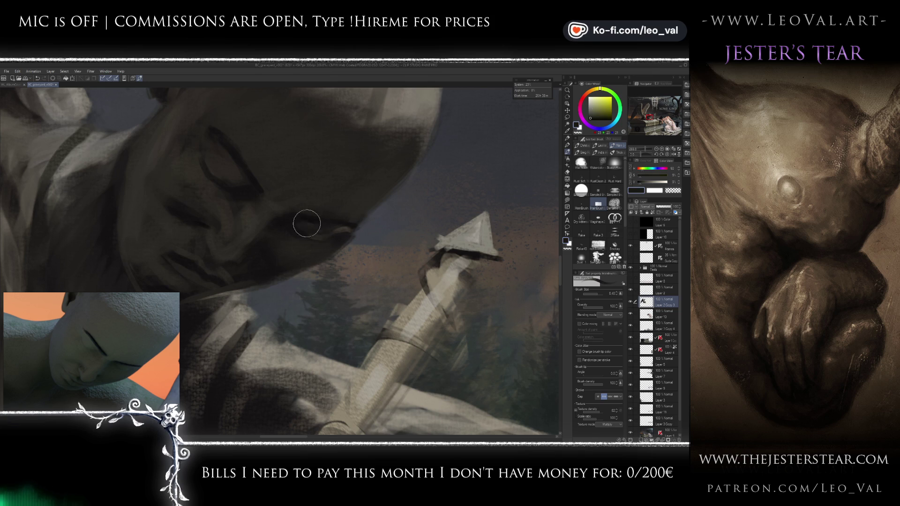
pyautogui.scroll(-8, 330, 230)
pyautogui.scroll(3, 337, 244)
pyautogui.scroll(2, 309, 251)
pyautogui.scroll(1, 301, 253)
pyautogui.scroll(2, 299, 255)
pyautogui.scroll(1, 299, 258)
# Step: Paint dark brown detail on the mouth and lower face, then view the whole picture
pyautogui.keyDown('alt'); pyautogui.click(298, 262); pyautogui.keyUp('alt')
pyautogui.scroll(-2, 328, 263)
pyautogui.scroll(4, 349, 262)
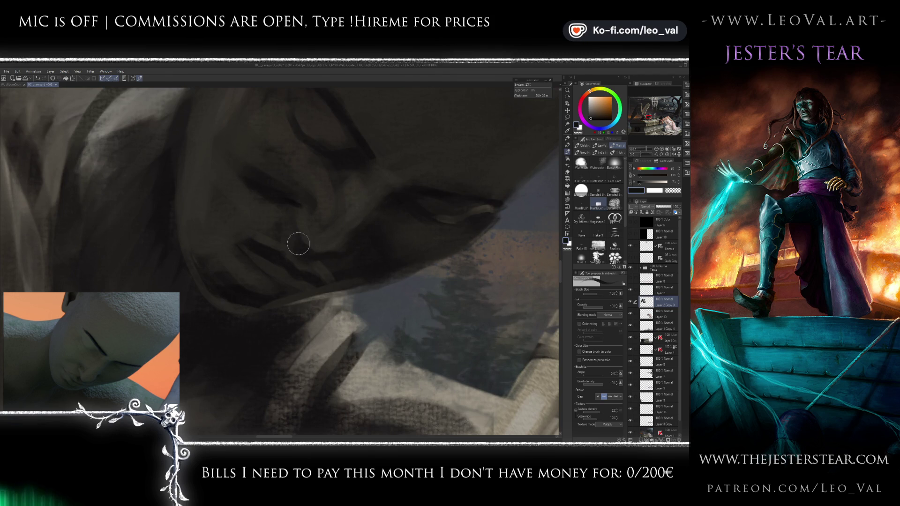
pyautogui.keyDown('alt'); pyautogui.click(311, 266); pyautogui.keyUp('alt')
pyautogui.press('[')
pyautogui.press('[')
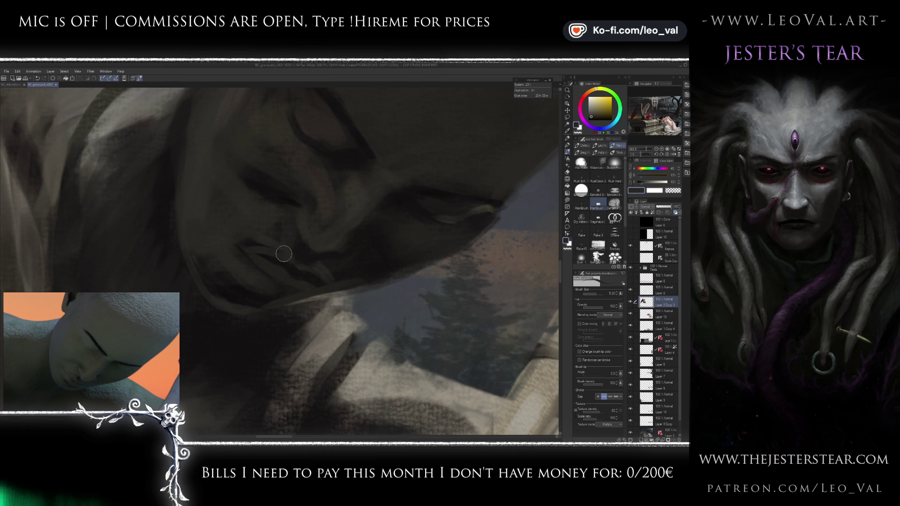
pyautogui.moveTo(293, 261); pyautogui.dragTo(293, 263)
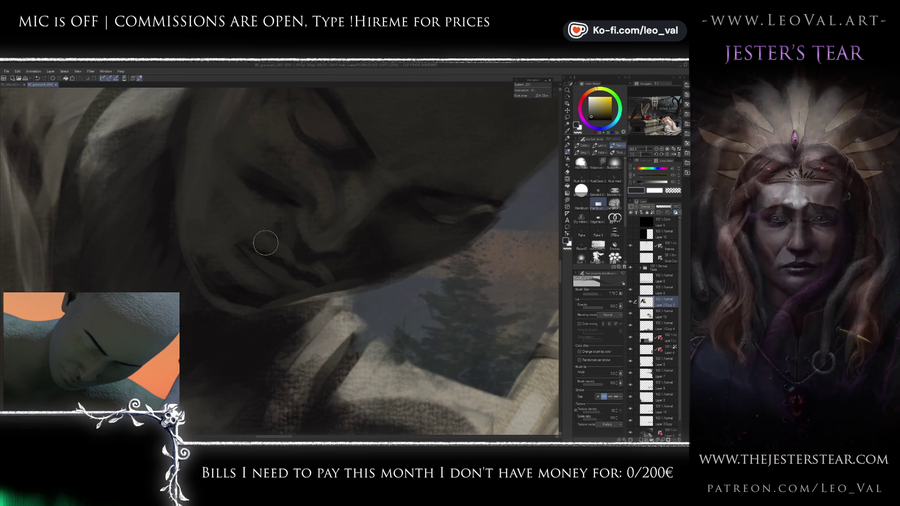
pyautogui.hotkey('ctrl', '0')
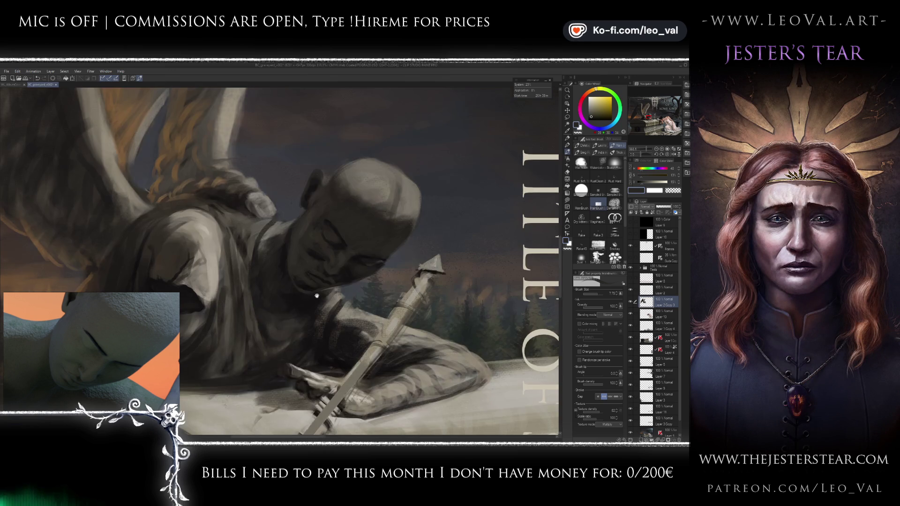
# Step: Eyedrop face tones and lay a darker shadow tone over the statue's cheek and ear
pyautogui.scroll(3, 332, 291)
pyautogui.scroll(2, 315, 271)
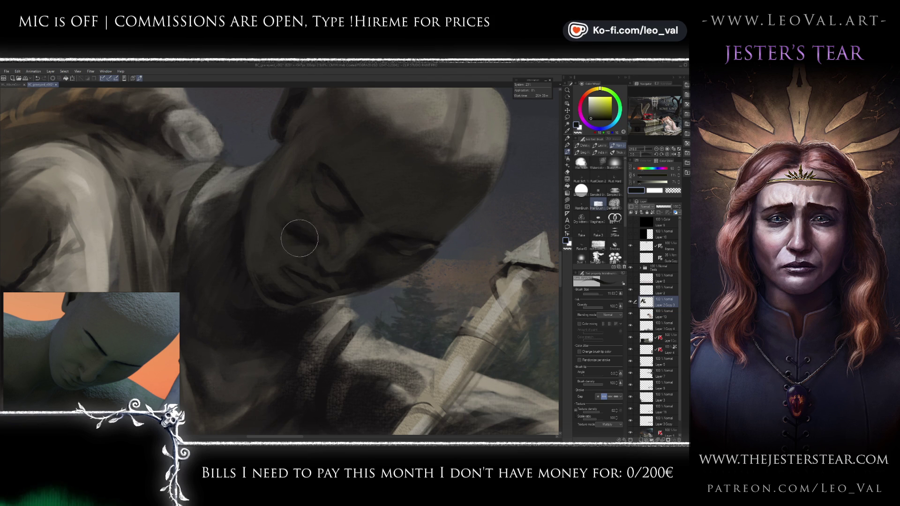
pyautogui.keyDown('alt'); pyautogui.click(317, 220); pyautogui.keyUp('alt')
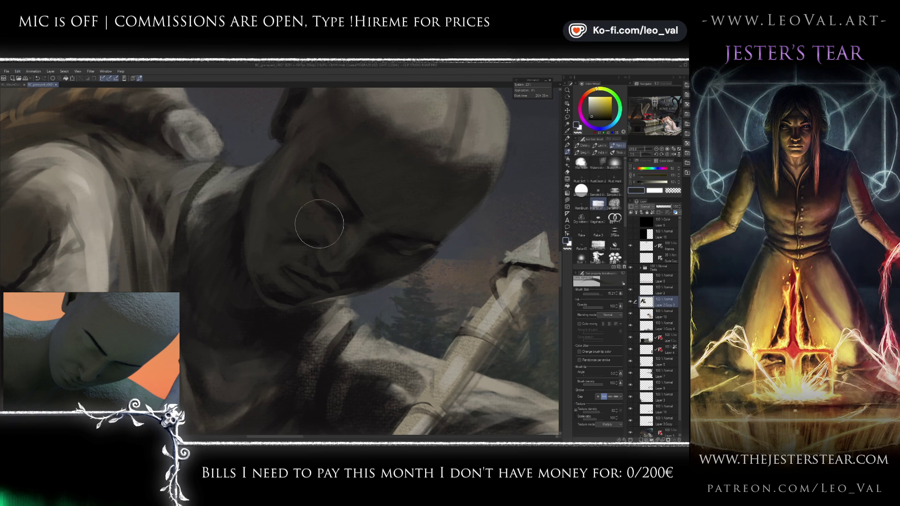
pyautogui.keyDown('alt'); pyautogui.click(318, 227); pyautogui.keyUp('alt')
pyautogui.moveTo(307, 211); pyautogui.dragTo(306, 267)
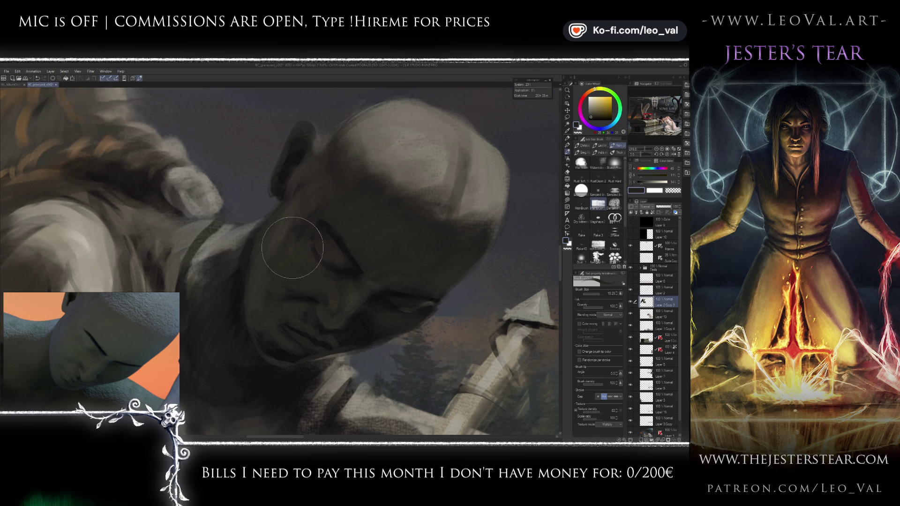
pyautogui.keyDown('alt'); pyautogui.click(300, 240); pyautogui.keyUp('alt')
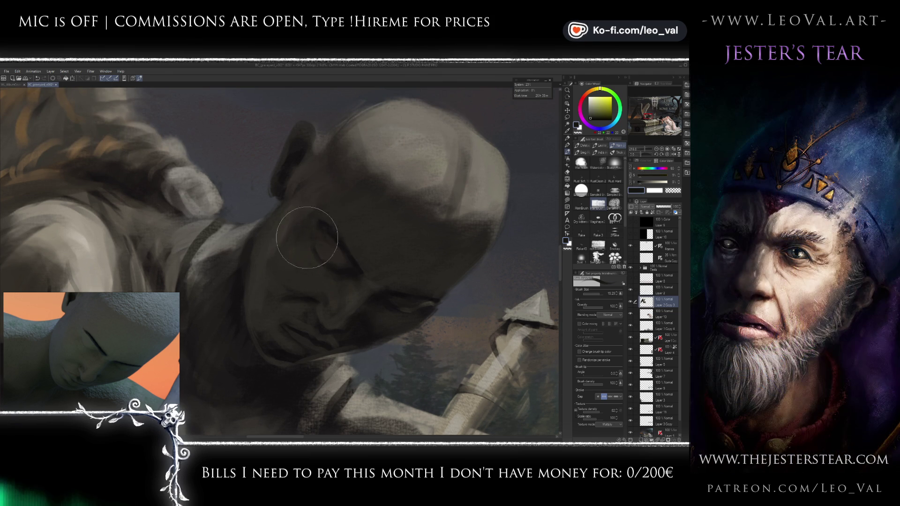
# Step: Reframe on the face, shrink the brush and soften the chin with lighter and darker warm tones
pyautogui.moveTo(308, 202); pyautogui.dragTo(304, 222)
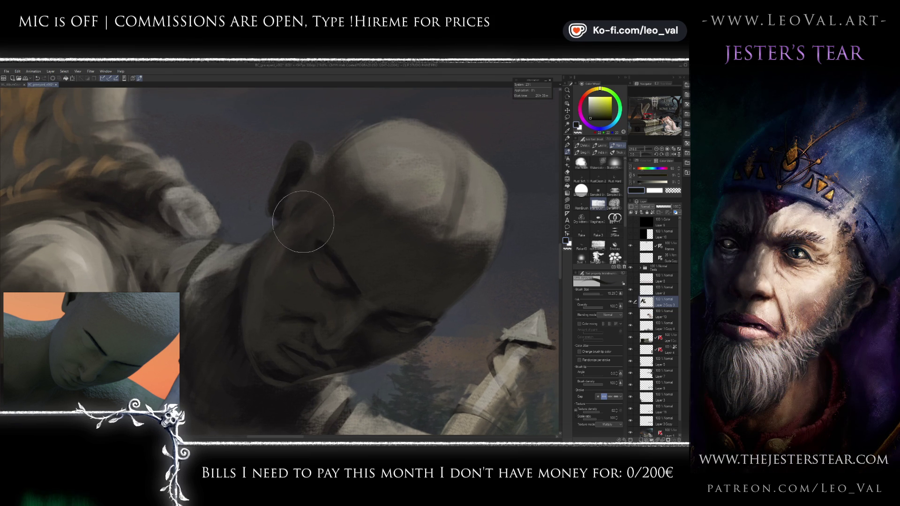
pyautogui.moveTo(347, 328)
pyautogui.mouseDown()
pyautogui.moveTo(308, 221)
pyautogui.moveTo(288, 206)
pyautogui.mouseUp()
pyautogui.keyDown('alt'); pyautogui.click(343, 216); pyautogui.keyUp('alt')
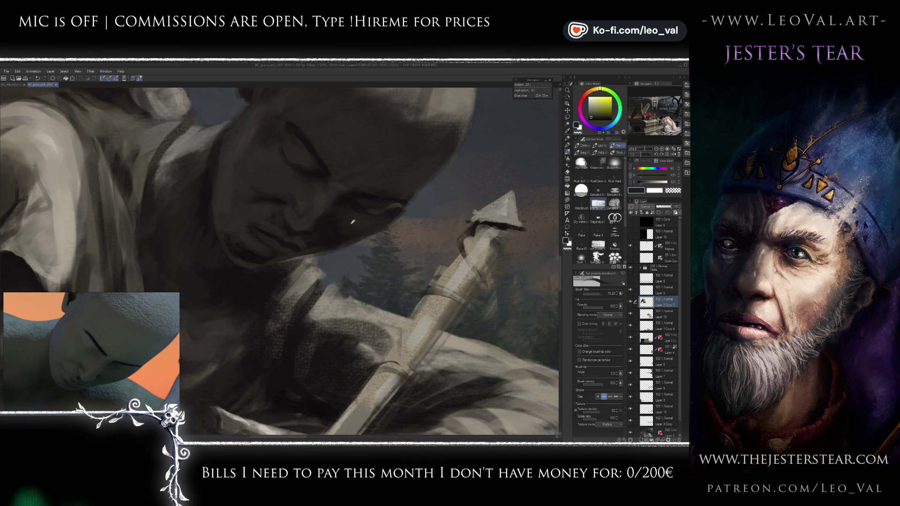
pyautogui.press('[')
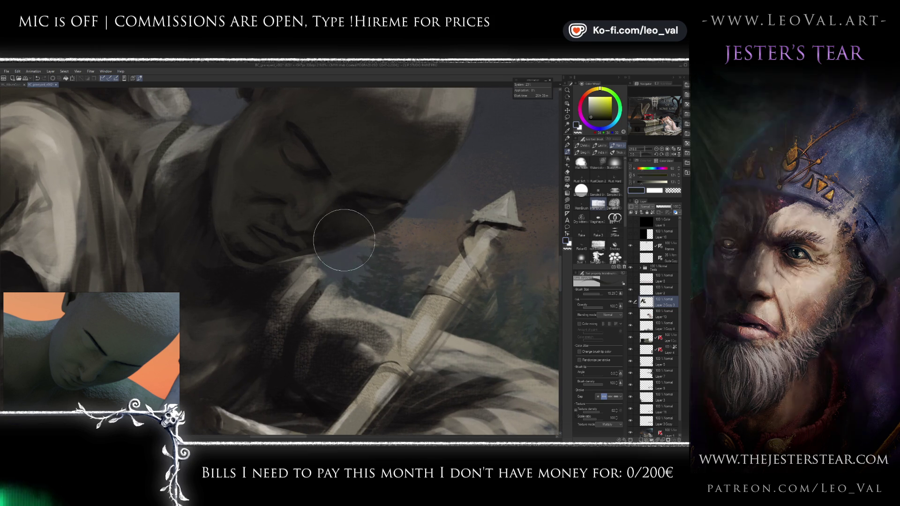
pyautogui.press('[')
pyautogui.press('[')
pyautogui.keyDown('alt'); pyautogui.click(340, 244); pyautogui.keyUp('alt')
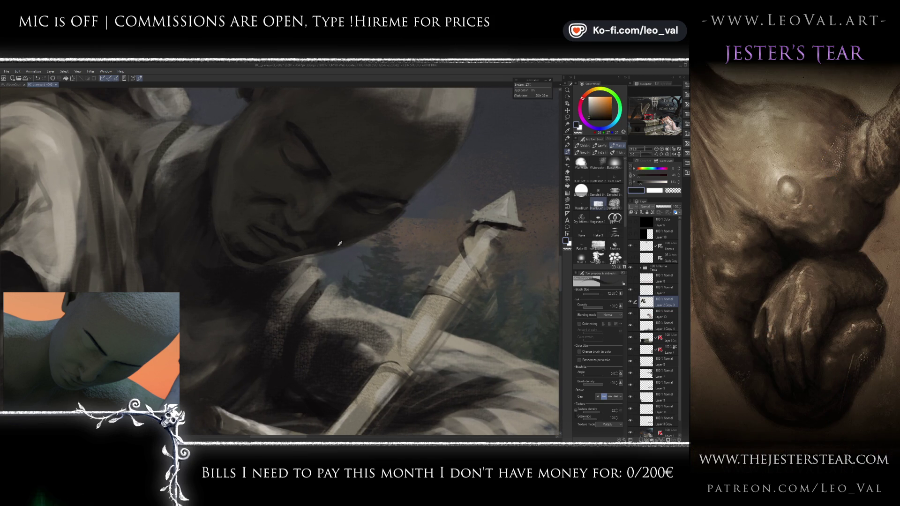
pyautogui.keyDown('alt'); pyautogui.click(303, 240); pyautogui.keyUp('alt')
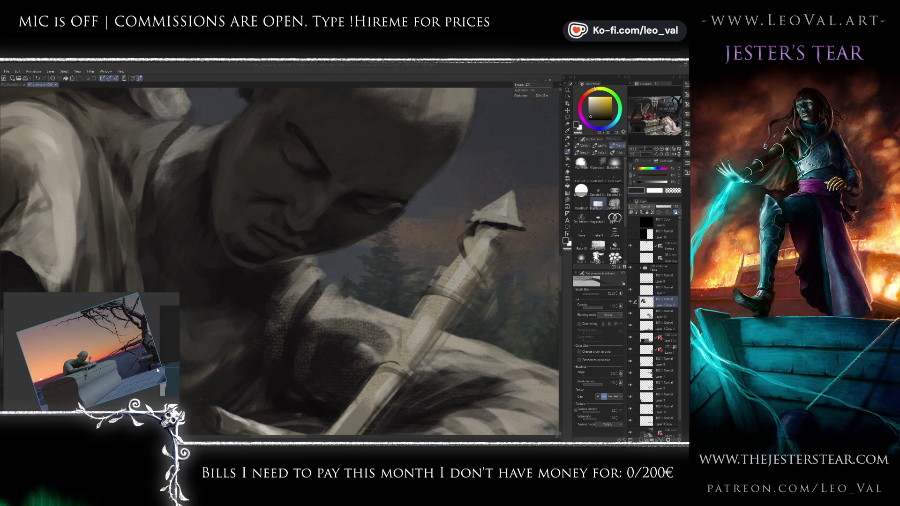
# Step: Turn the 3D reference frontal and sample lighter face tones for a smaller brush around the mouth
pyautogui.moveTo(122, 384)
pyautogui.mouseDown()
pyautogui.moveTo(177, 349)
pyautogui.moveTo(160, 347)
pyautogui.mouseUp()
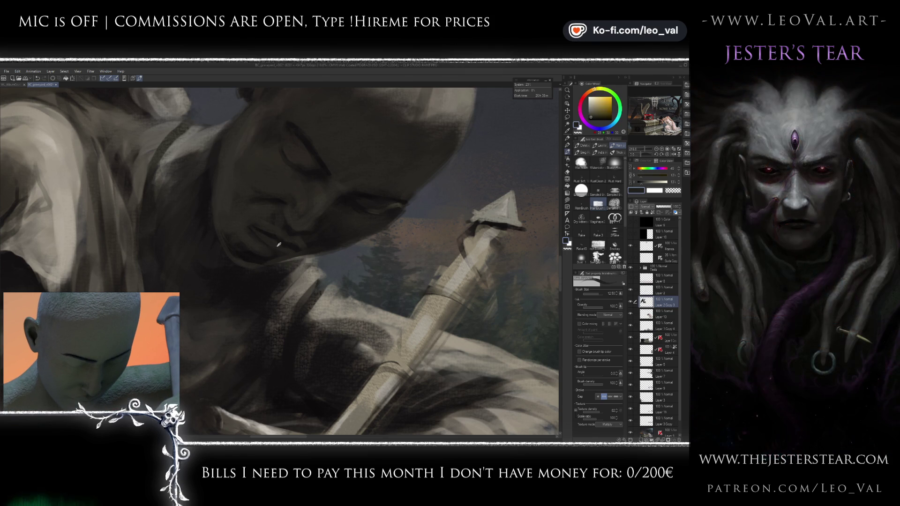
pyautogui.keyDown('alt'); pyautogui.click(254, 265); pyautogui.keyUp('alt')
pyautogui.press('[')
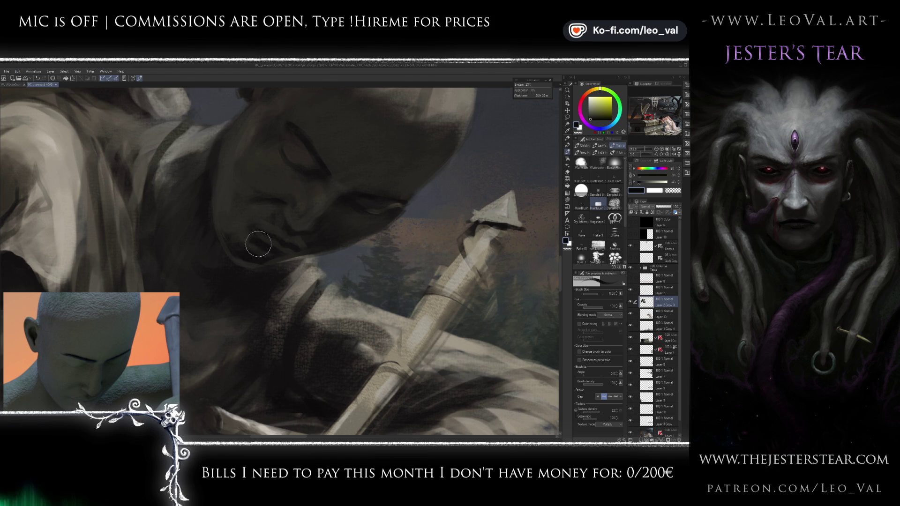
pyautogui.press(']')
pyautogui.press(']')
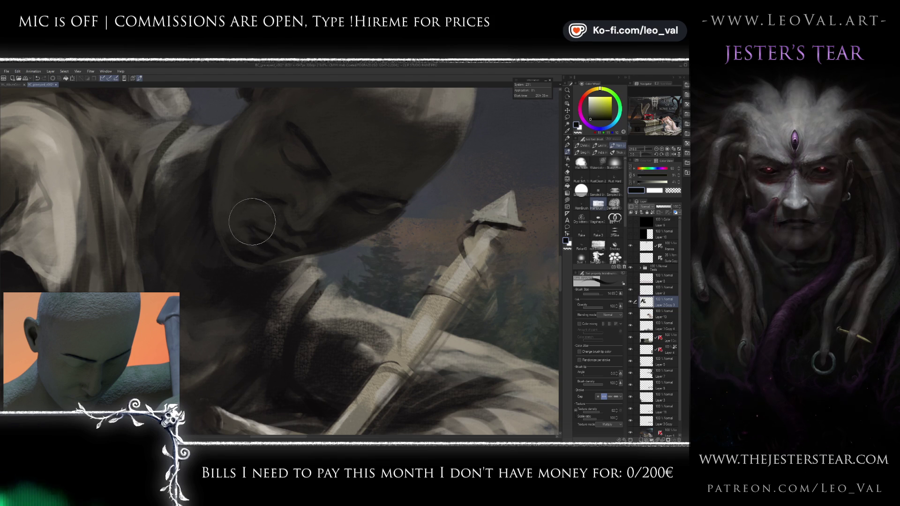
pyautogui.keyDown('alt'); pyautogui.click(253, 224); pyautogui.keyUp('alt')
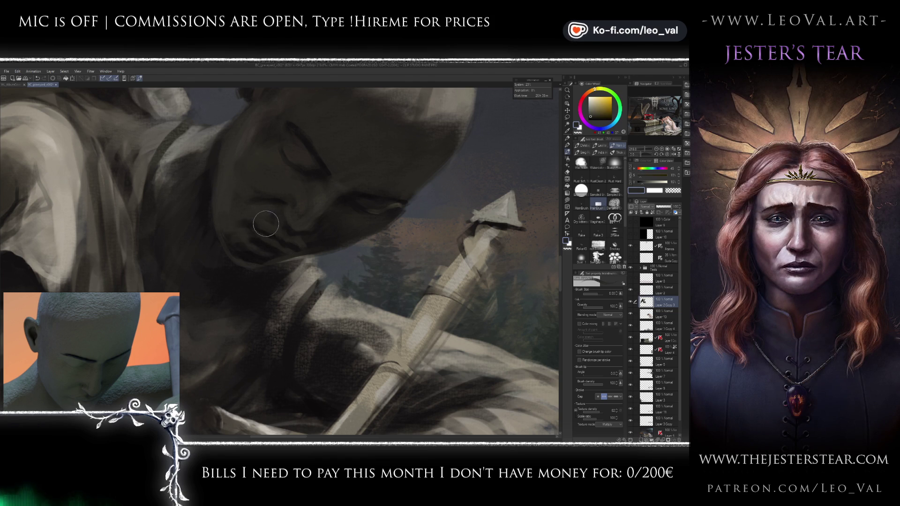
pyautogui.press('[')
pyautogui.press('[')
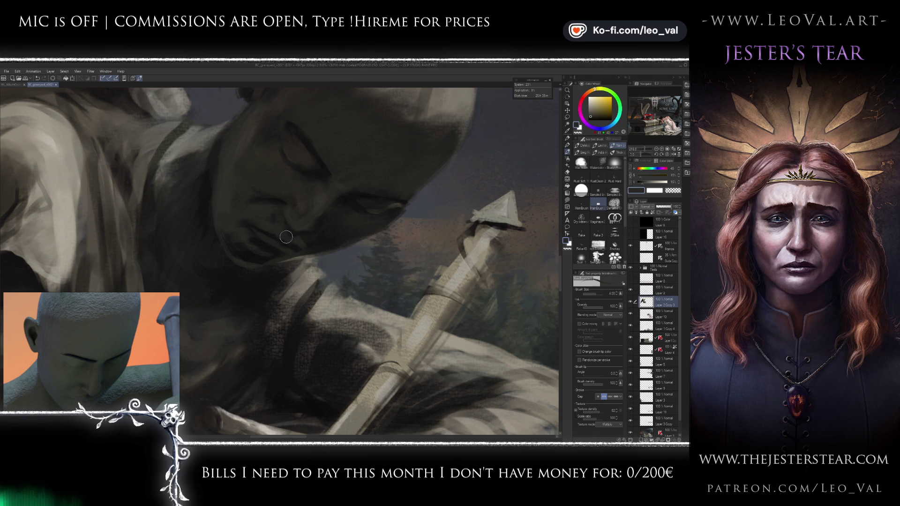
# Step: Alternate darker and lighter chin tones to smooth the shading under the mouth
pyautogui.keyDown('alt'); pyautogui.click(311, 247); pyautogui.keyUp('alt')
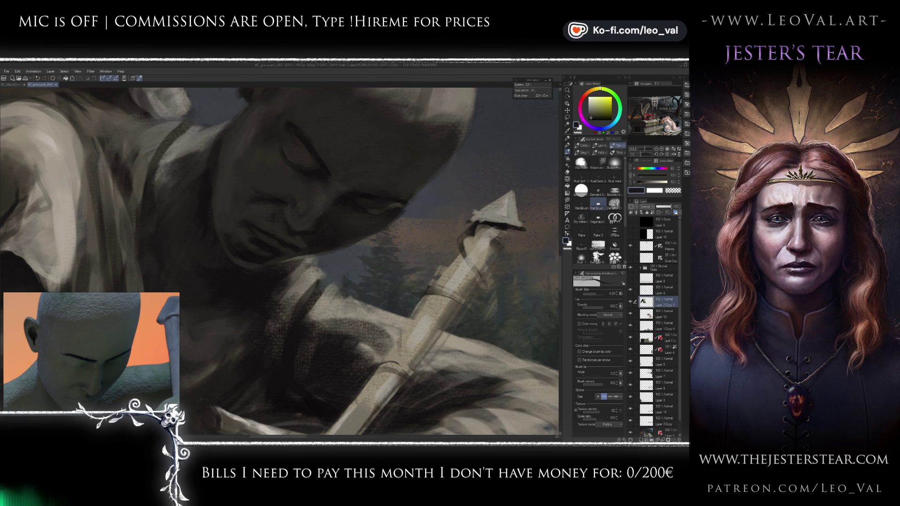
pyautogui.keyDown('alt'); pyautogui.click(299, 243); pyautogui.keyUp('alt')
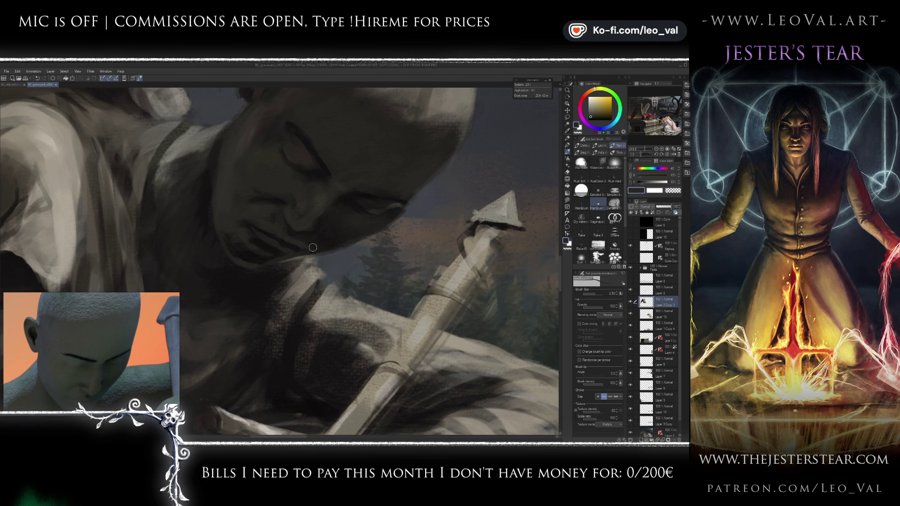
pyautogui.keyDown('alt'); pyautogui.click(288, 246); pyautogui.keyUp('alt')
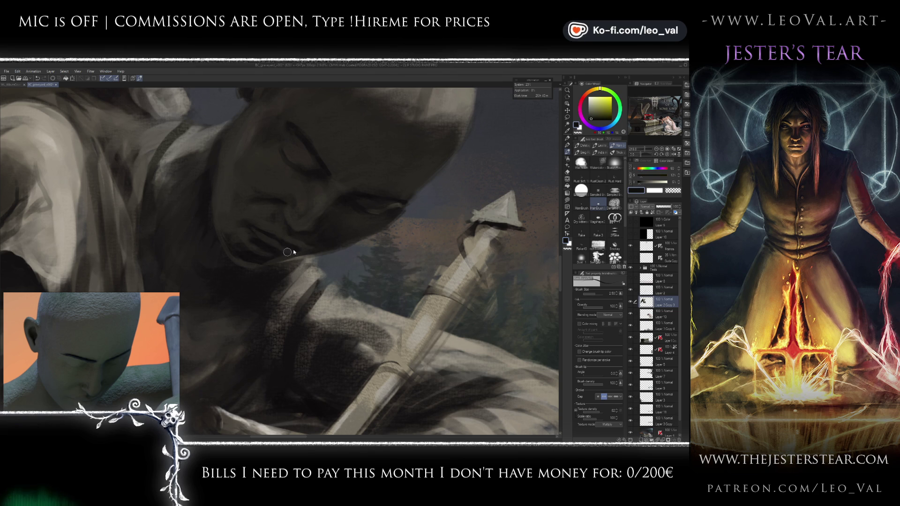
pyautogui.keyDown('alt'); pyautogui.click(276, 248); pyautogui.keyUp('alt')
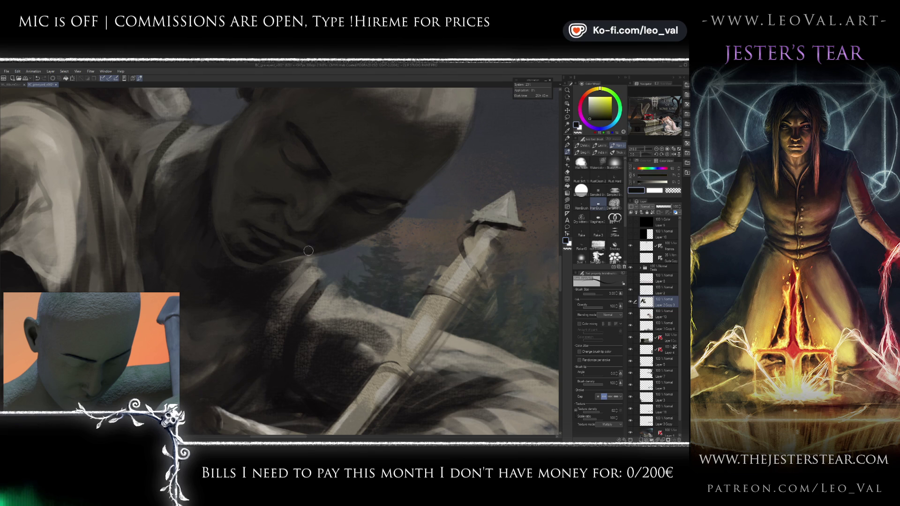
pyautogui.moveTo(295, 253); pyautogui.dragTo(276, 259)
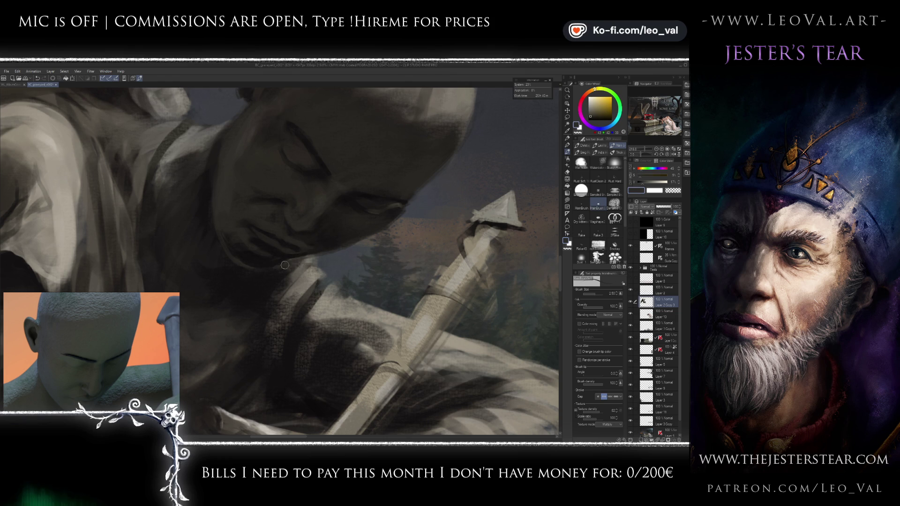
# Step: With a much larger brush, deepen brow and eye-socket shadows using mid grey, near-black and blue-grey tones
pyautogui.keyDown('alt'); pyautogui.click(264, 265); pyautogui.keyUp('alt')
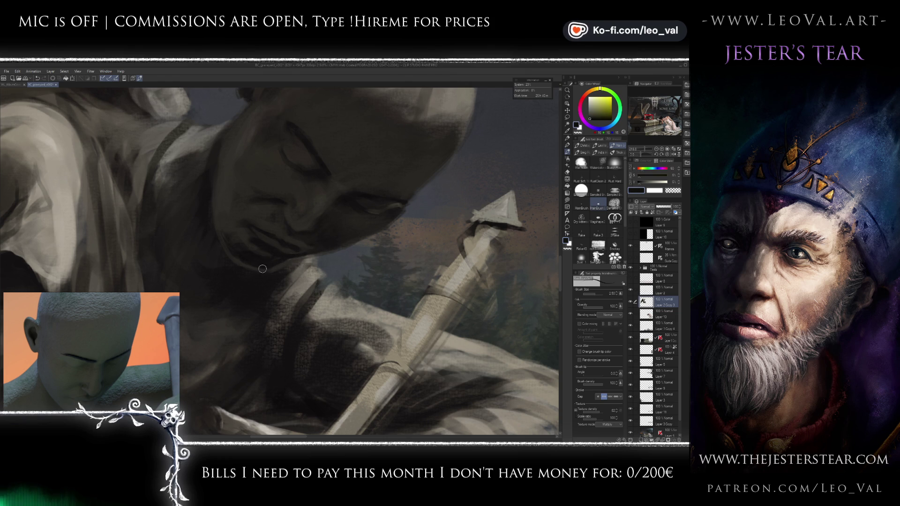
pyautogui.keyDown('alt'); pyautogui.click(308, 277); pyautogui.keyUp('alt')
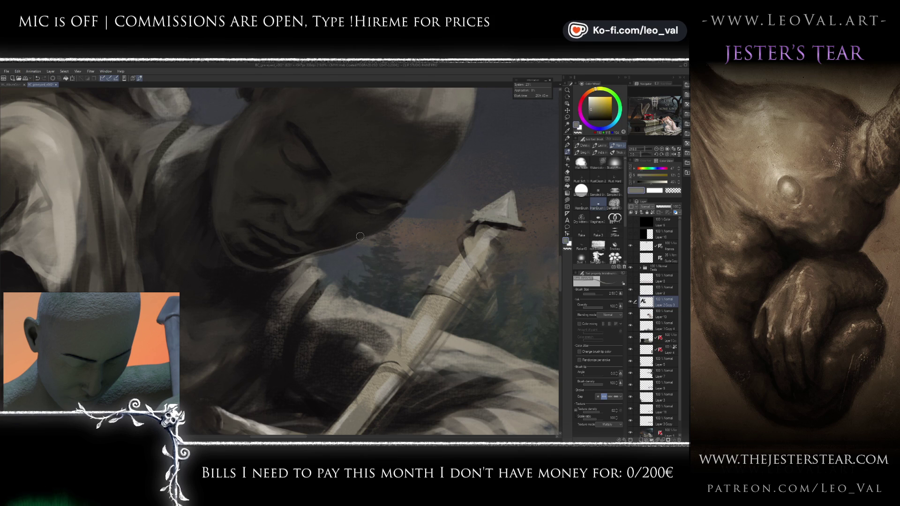
pyautogui.keyDown('alt'); pyautogui.click(334, 243); pyautogui.keyUp('alt')
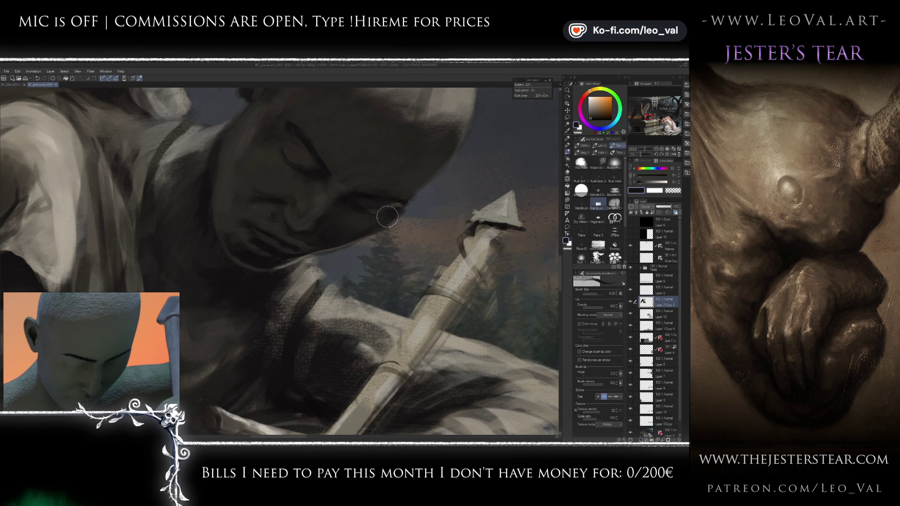
pyautogui.moveTo(394, 214); pyautogui.dragTo(323, 242)
pyautogui.keyDown('alt'); pyautogui.click(303, 332); pyautogui.keyUp('alt')
pyautogui.keyDown('alt'); pyautogui.click(303, 332); pyautogui.keyUp('alt')
pyautogui.moveTo(307, 293)
pyautogui.mouseDown()
pyautogui.moveTo(340, 205)
pyautogui.moveTo(384, 201)
pyautogui.mouseUp()
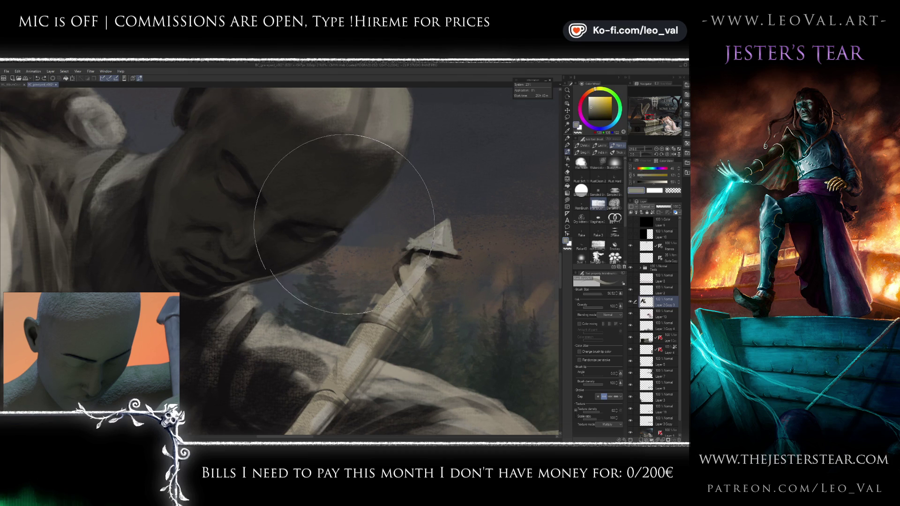
pyautogui.keyDown('alt'); pyautogui.click(333, 207); pyautogui.keyUp('alt')
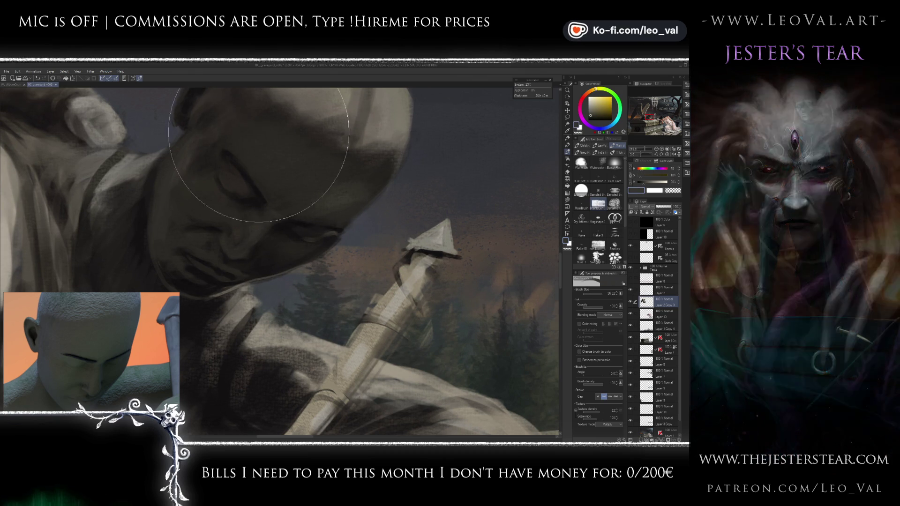
# Step: Zoom in on the head, set the brush to about 17.5 and darken around the eye
pyautogui.scroll(-2, 284, 216)
pyautogui.scroll(-2, 284, 216)
pyautogui.scroll(2, 303, 213)
pyautogui.scroll(1, 309, 206)
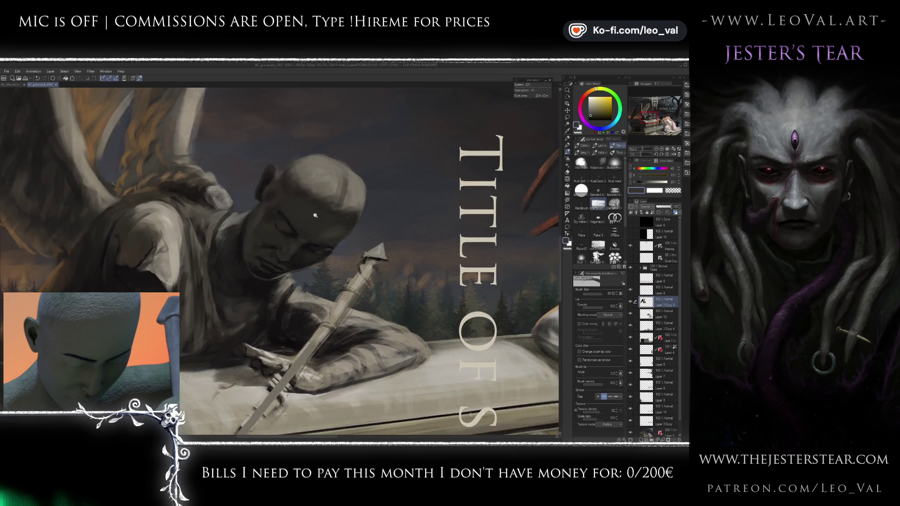
pyautogui.scroll(1, 313, 217)
pyautogui.scroll(1, 313, 218)
pyautogui.scroll(1, 322, 201)
pyautogui.scroll(1, 322, 203)
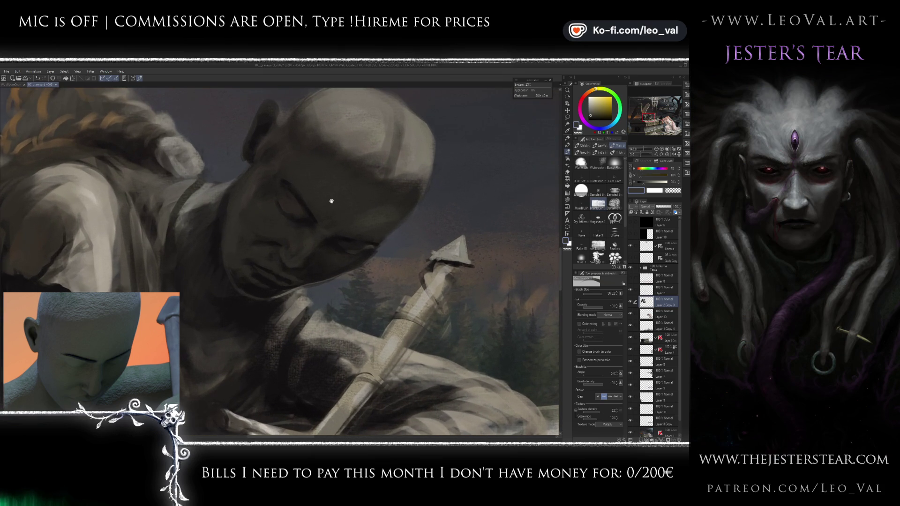
pyautogui.scroll(1, 330, 202)
pyautogui.moveTo(322, 211)
pyautogui.mouseDown()
pyautogui.moveTo(285, 211)
pyautogui.moveTo(286, 235)
pyautogui.moveTo(282, 204)
pyautogui.mouseUp()
pyautogui.scroll(1, 284, 211)
pyautogui.keyDown('alt'); pyautogui.click(289, 220); pyautogui.keyUp('alt')
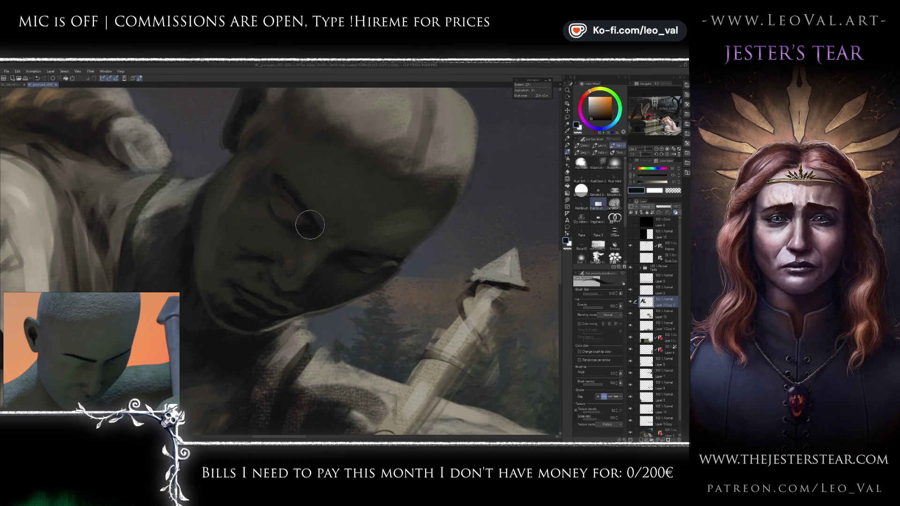
pyautogui.keyDown('alt'); pyautogui.click(285, 208); pyautogui.keyUp('alt')
pyautogui.moveTo(272, 207); pyautogui.dragTo(298, 220)
# Step: Refine the eye and cheek with darker reddish and neutral grey tones, ending at brush size 20
pyautogui.moveTo(309, 277); pyautogui.dragTo(305, 269)
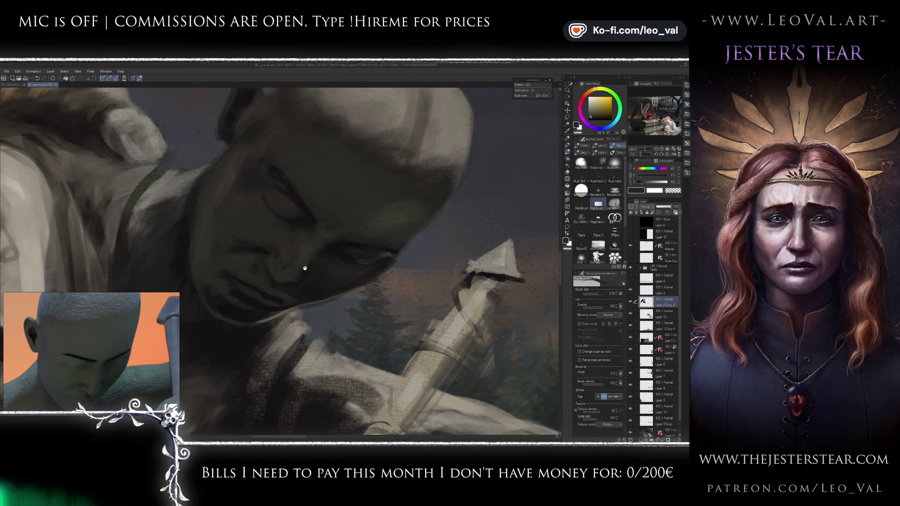
pyautogui.keyDown('alt'); pyautogui.click(289, 257); pyautogui.keyUp('alt')
pyautogui.press('[')
pyautogui.press('[')
pyautogui.press('[')
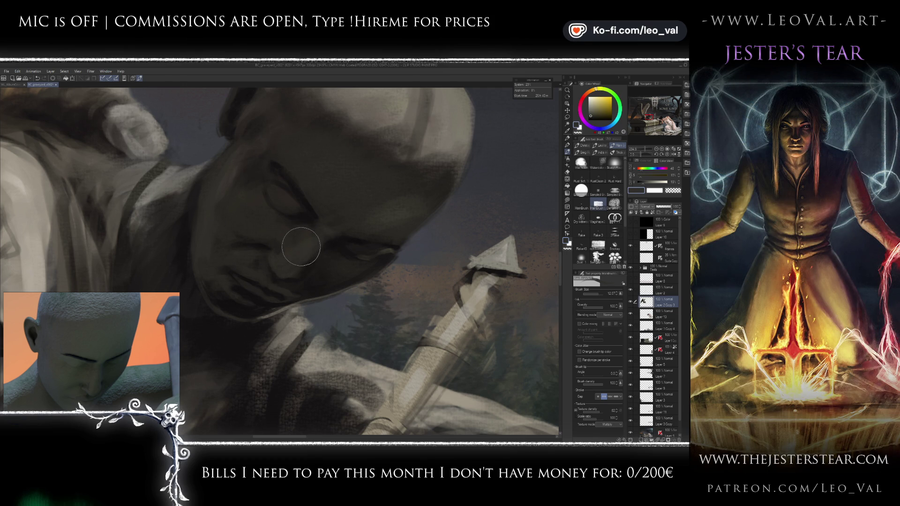
pyautogui.keyDown('alt'); pyautogui.click(318, 242); pyautogui.keyUp('alt')
pyautogui.press(']')
pyautogui.press(']')
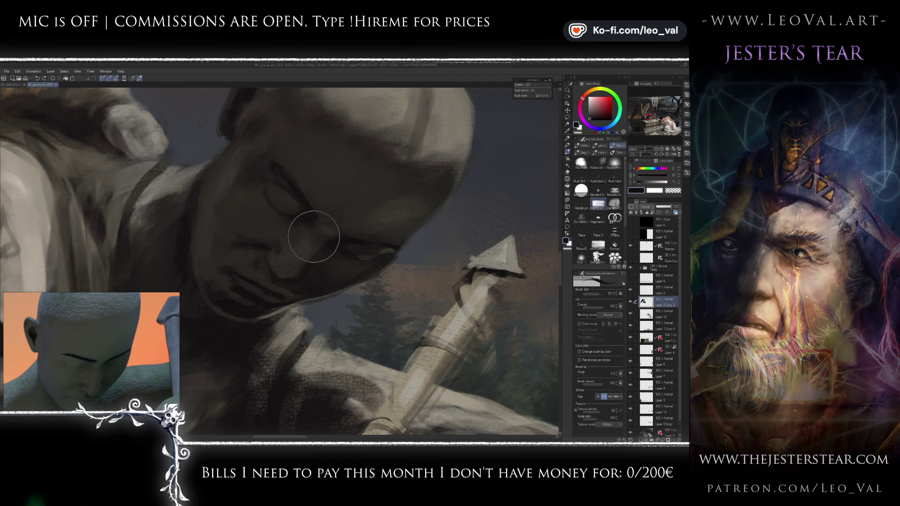
pyautogui.press('[')
pyautogui.press('[')
pyautogui.press('[')
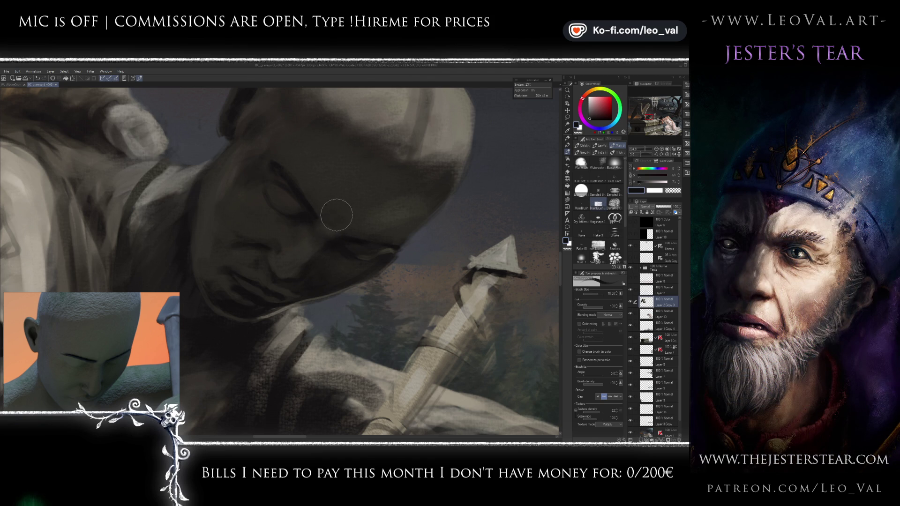
pyautogui.keyDown('alt'); pyautogui.click(319, 218); pyautogui.keyUp('alt')
pyautogui.press('[')
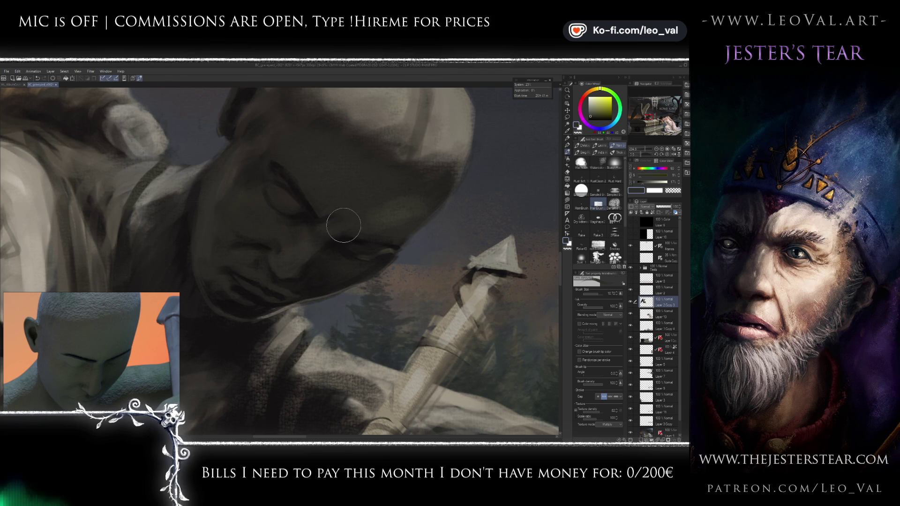
pyautogui.moveTo(351, 200); pyautogui.dragTo(364, 212)
# Step: Darken the shadow around the ear and jaw with a darker brown, then pick a smaller Liquify tool
pyautogui.moveTo(310, 168)
pyautogui.mouseDown()
pyautogui.moveTo(291, 209)
pyautogui.moveTo(300, 201)
pyautogui.mouseUp()
pyautogui.keyDown('alt'); pyautogui.click(300, 184); pyautogui.keyUp('alt')
pyautogui.press('[')
pyautogui.moveTo(255, 225); pyautogui.dragTo(258, 237)
pyautogui.keyDown('alt'); pyautogui.click(262, 241); pyautogui.keyUp('alt')
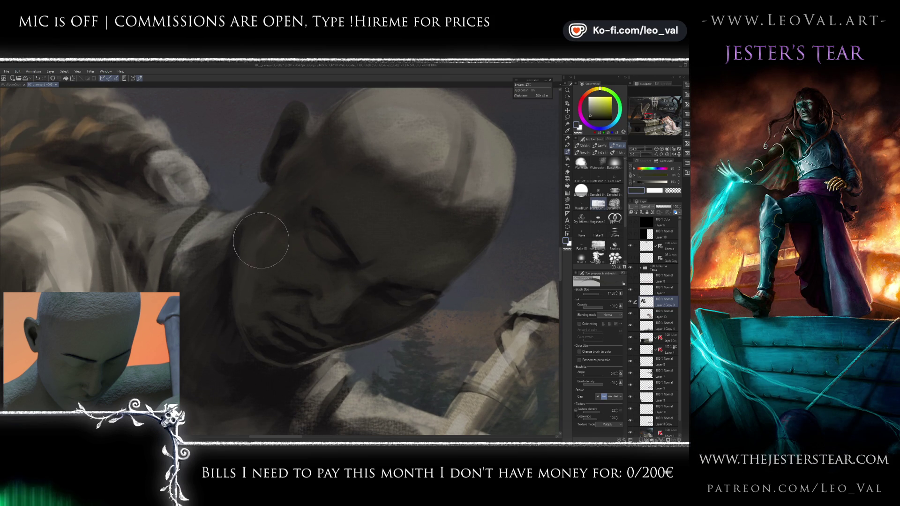
pyautogui.press('j')
pyautogui.press('[')
pyautogui.press('[')
pyautogui.press('[')
pyautogui.press('[')
pyautogui.press('[')
pyautogui.press('[')
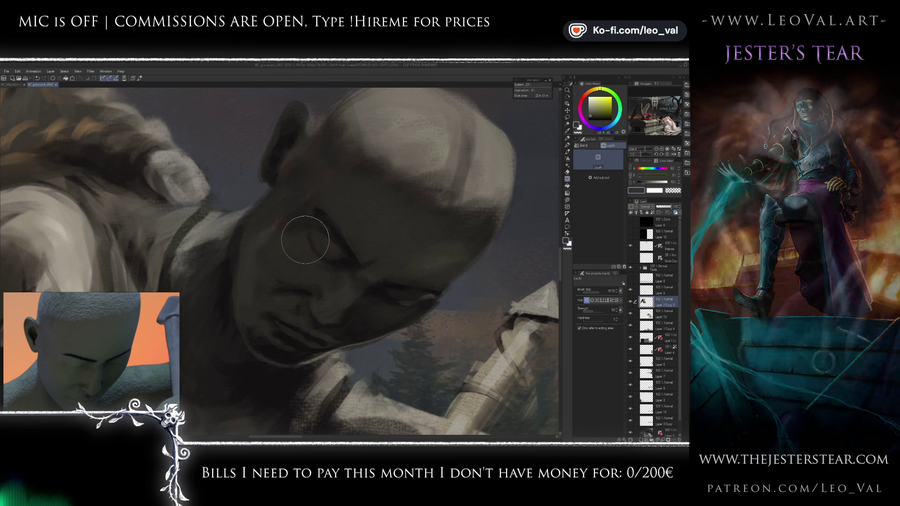
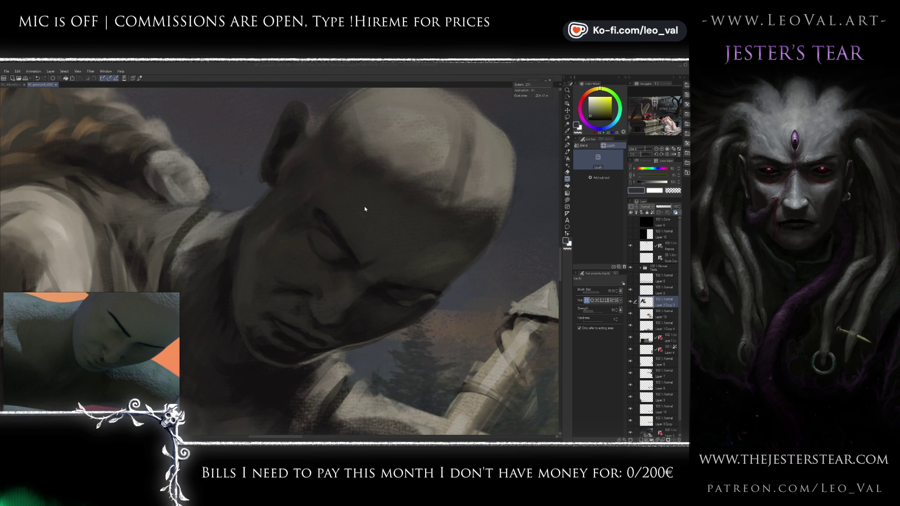
# Step: Finish warping the face, then sample a darker face tone and blend the eye and cheek shading
pyautogui.moveTo(334, 261); pyautogui.dragTo(302, 263)
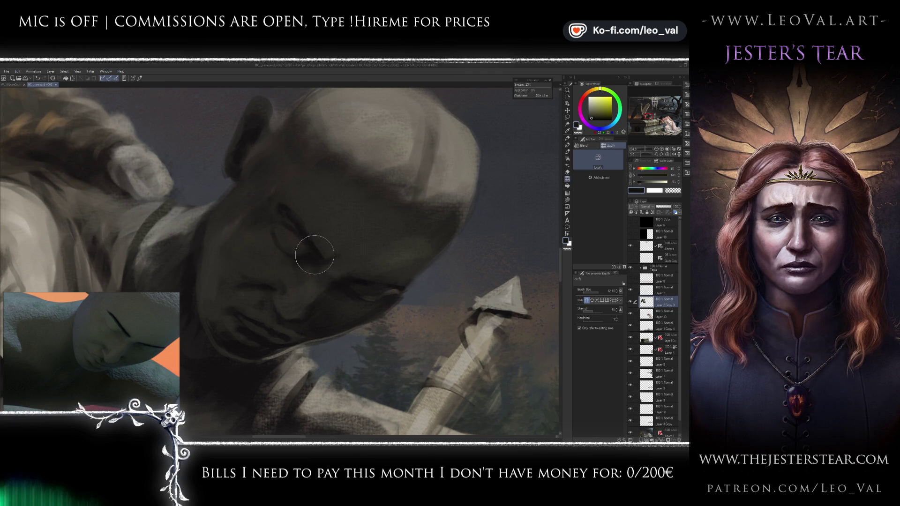
pyautogui.press('b')
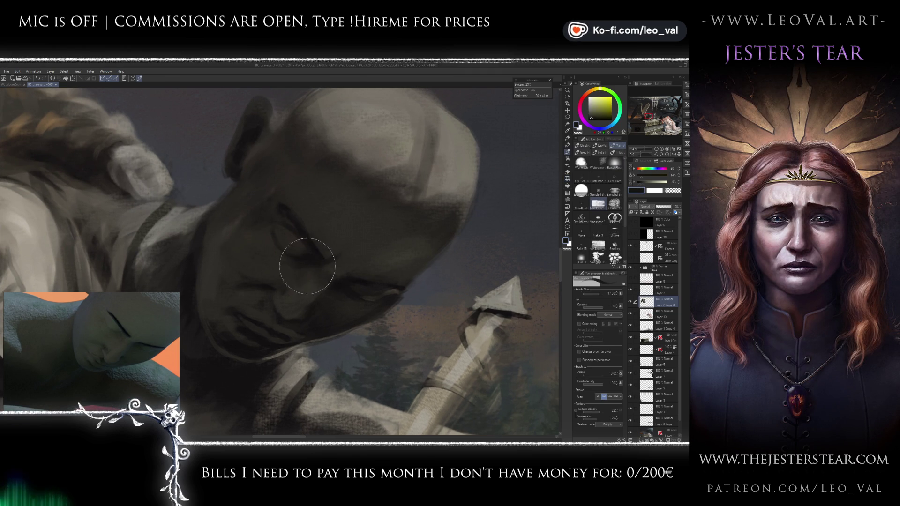
pyautogui.moveTo(350, 289)
pyautogui.mouseDown()
pyautogui.moveTo(367, 262)
pyautogui.moveTo(343, 260)
pyautogui.mouseUp()
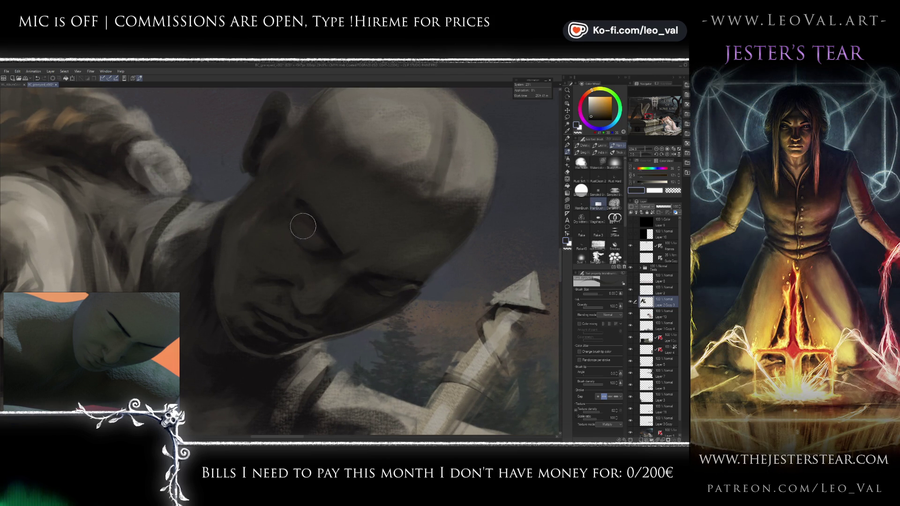
pyautogui.moveTo(288, 284); pyautogui.dragTo(276, 278)
pyautogui.keyDown('alt'); pyautogui.click(276, 278); pyautogui.keyUp('alt')
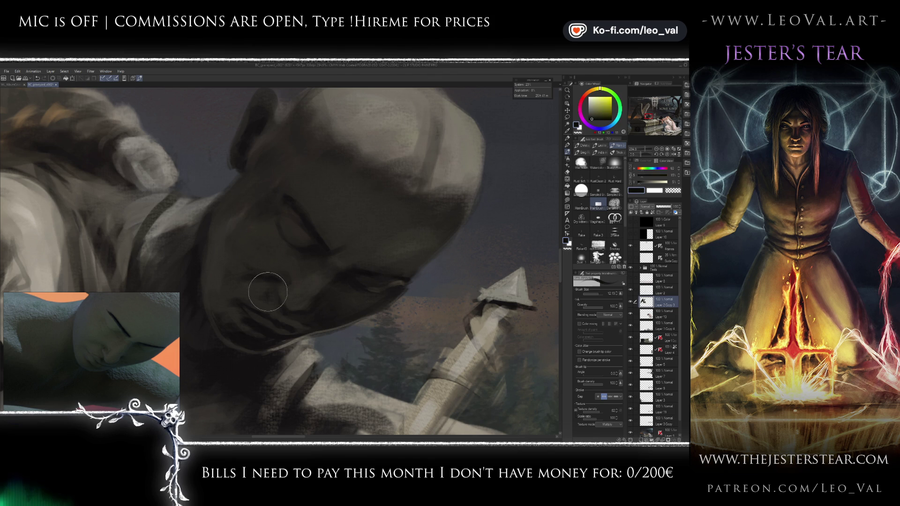
pyautogui.press('j')
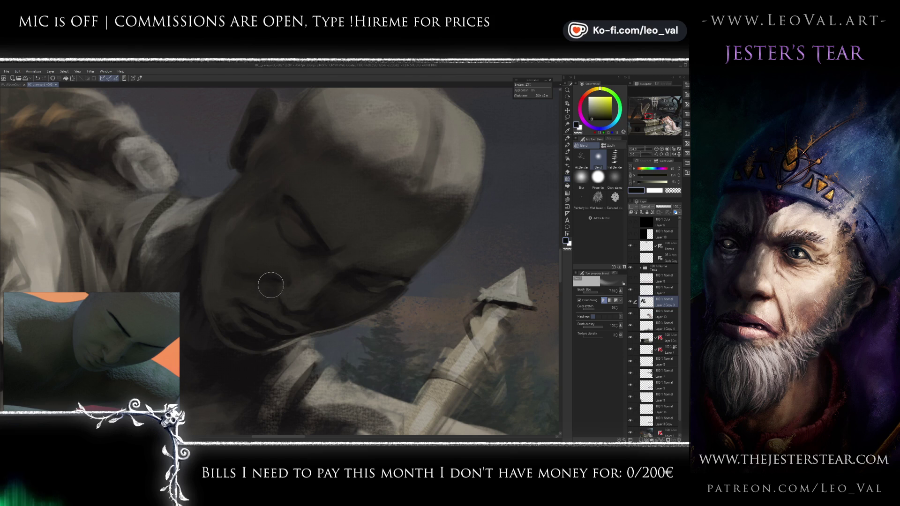
# Step: Repaint the face and jaw with a brush enlarged from about 27 to over 34.5
pyautogui.press('b')
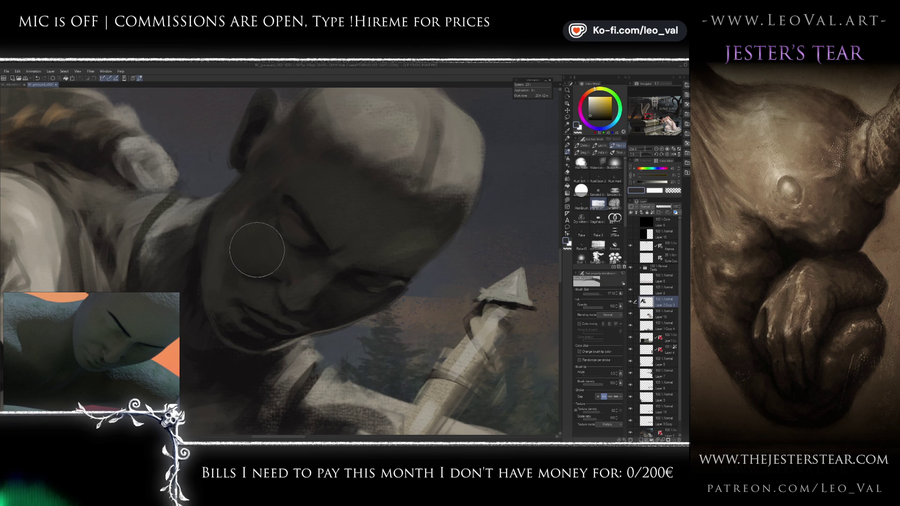
pyautogui.moveTo(245, 251); pyautogui.dragTo(277, 243)
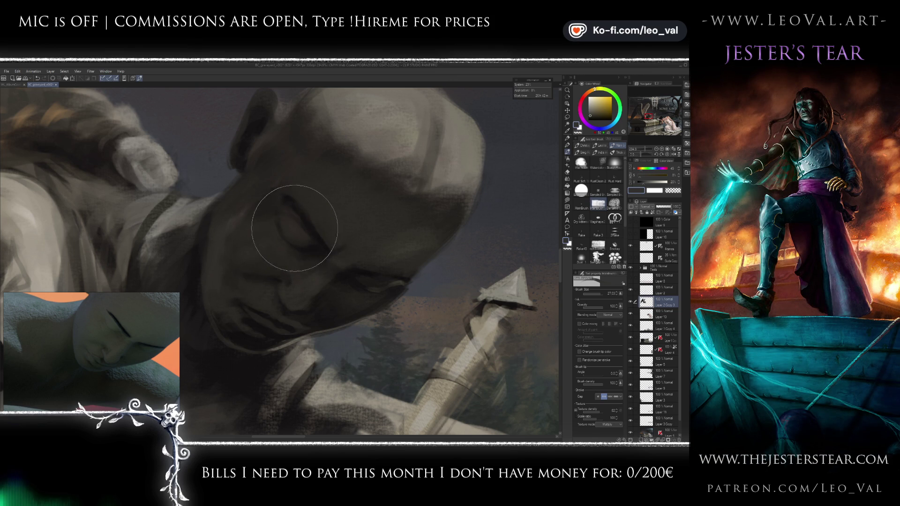
pyautogui.moveTo(299, 231); pyautogui.dragTo(287, 270)
pyautogui.moveTo(311, 231); pyautogui.dragTo(328, 274)
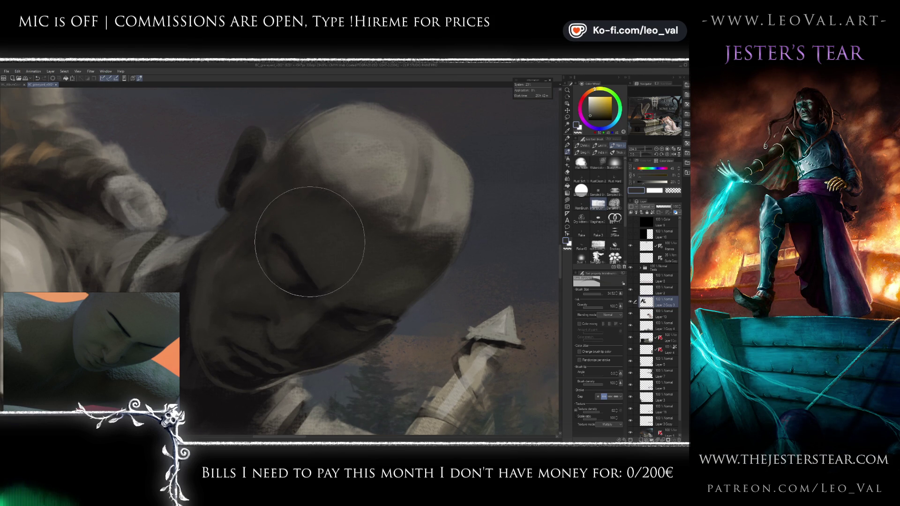
pyautogui.scroll(-3, 402, 257)
# Step: Paint light grey highlight strokes over the angel's shoulder and along the arm
pyautogui.scroll(-2, 400, 249)
pyautogui.scroll(1, 393, 273)
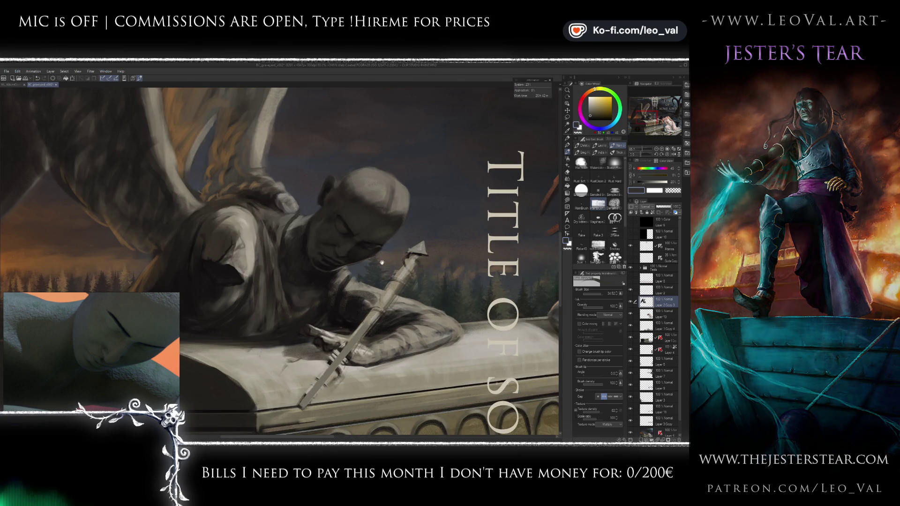
pyautogui.scroll(1, 371, 272)
pyautogui.scroll(1, 351, 271)
pyautogui.scroll(1, 351, 270)
pyautogui.keyDown('alt'); pyautogui.click(317, 230); pyautogui.keyUp('alt')
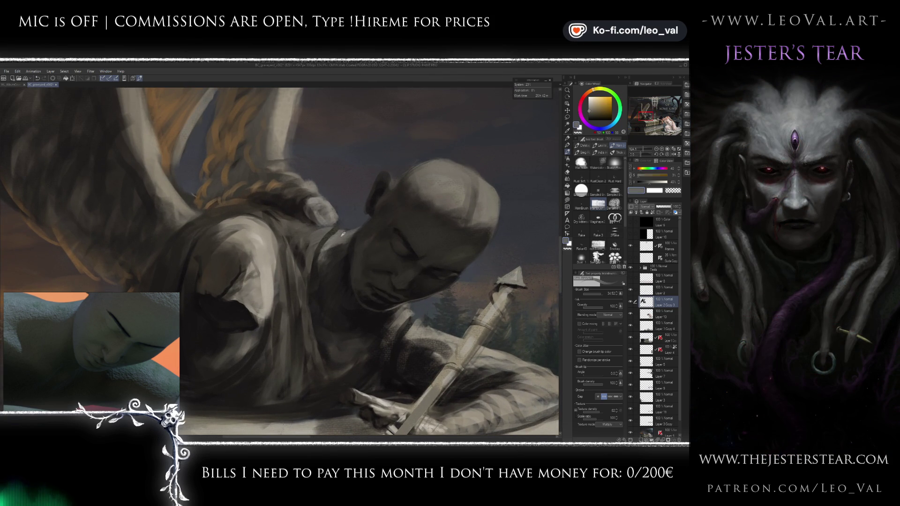
pyautogui.moveTo(318, 230); pyautogui.dragTo(290, 248)
pyautogui.moveTo(300, 201)
pyautogui.mouseDown()
pyautogui.moveTo(281, 243)
pyautogui.moveTo(270, 247)
pyautogui.mouseUp()
# Step: Paint a dark brown shadow over the shoulder, with the 3D reference figure turned for comparison
pyautogui.moveTo(99, 351); pyautogui.dragTo(132, 345)
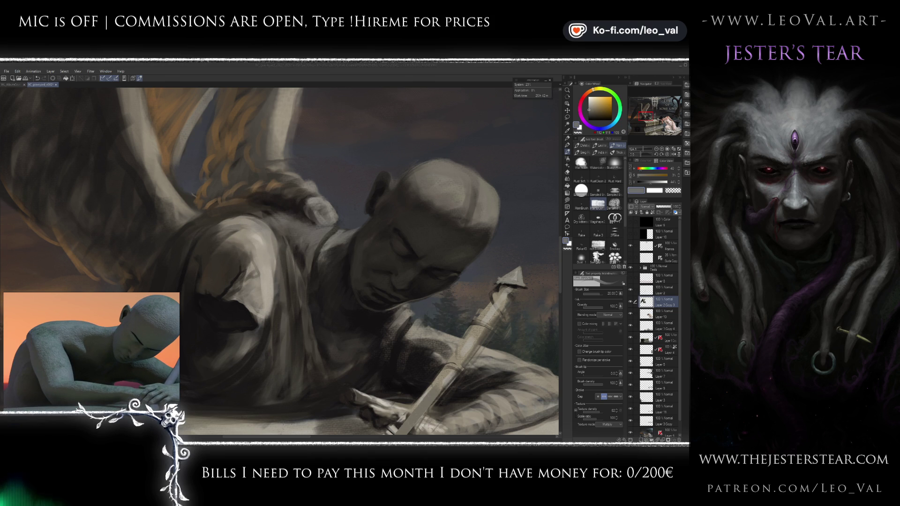
pyautogui.moveTo(223, 272); pyautogui.dragTo(261, 267)
pyautogui.keyDown('alt'); pyautogui.click(260, 295); pyautogui.keyUp('alt')
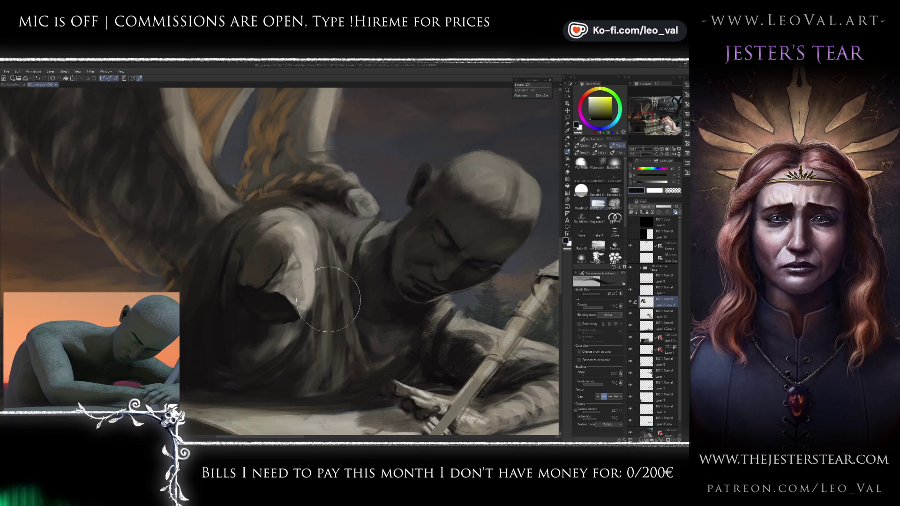
pyautogui.press('m')
pyautogui.press('b')
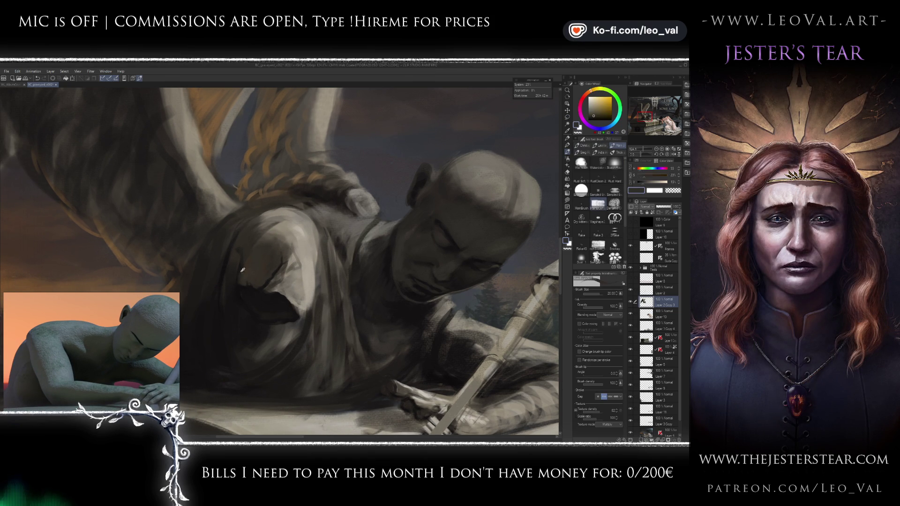
pyautogui.keyDown('alt'); pyautogui.click(240, 270); pyautogui.keyUp('alt')
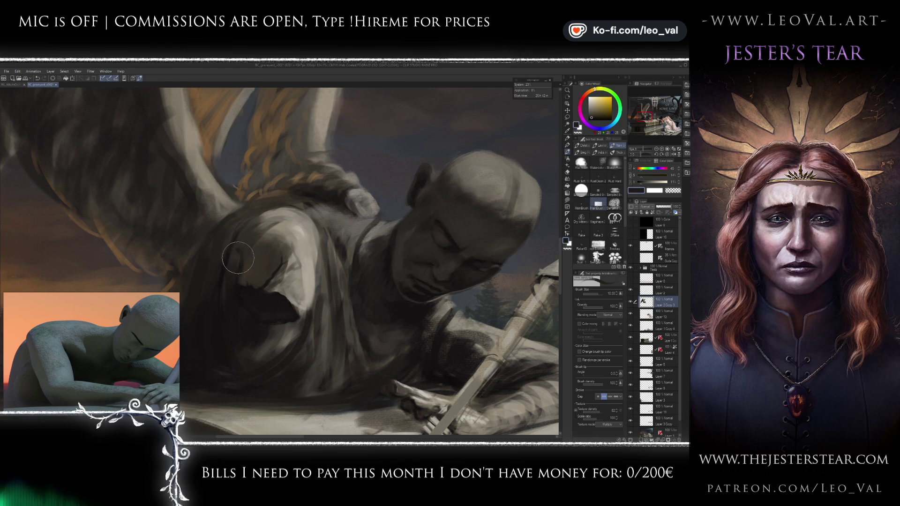
pyautogui.keyDown('alt'); pyautogui.click(265, 288); pyautogui.keyUp('alt')
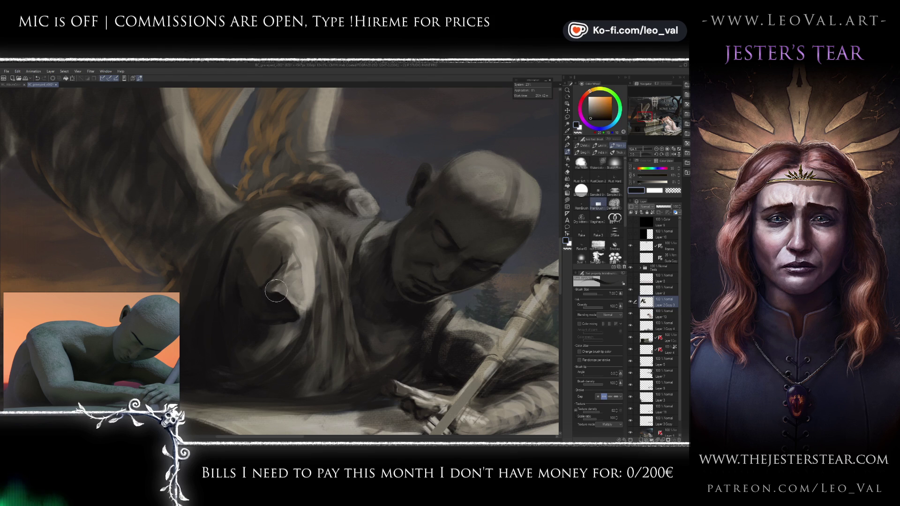
pyautogui.moveTo(268, 293); pyautogui.dragTo(273, 293)
# Step: Sample near-black, brown and olive tones and smooth the dark shadow fold on the shoulder
pyautogui.keyDown('alt'); pyautogui.click(311, 269); pyautogui.keyUp('alt')
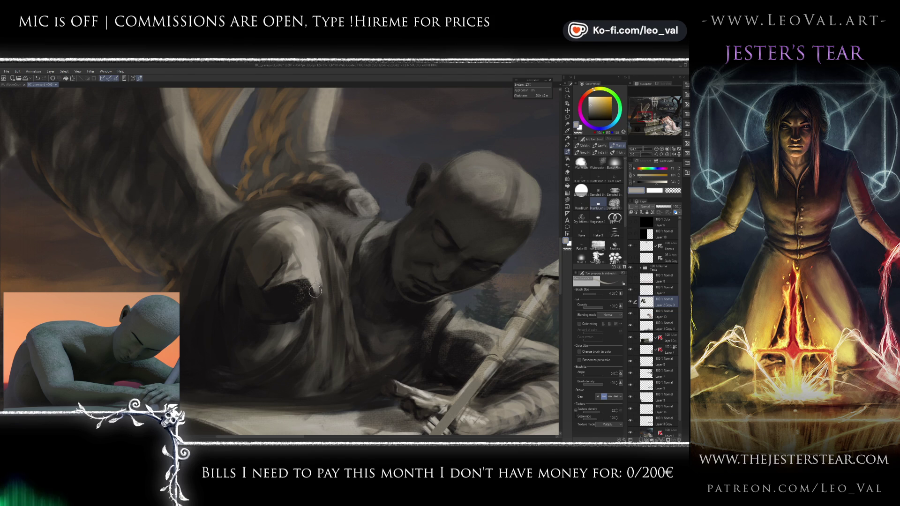
pyautogui.scroll(-2, 322, 295)
pyautogui.keyDown('alt'); pyautogui.click(295, 280); pyautogui.keyUp('alt')
pyautogui.keyDown('alt'); pyautogui.click(275, 296); pyautogui.keyUp('alt')
pyautogui.keyDown('alt'); pyautogui.click(284, 276); pyautogui.keyUp('alt')
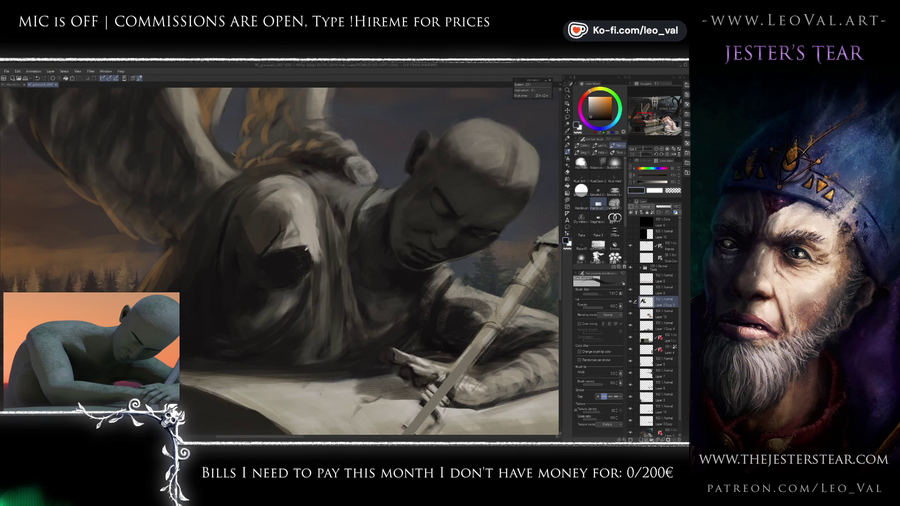
pyautogui.keyDown('alt'); pyautogui.click(417, 232); pyautogui.keyUp('alt')
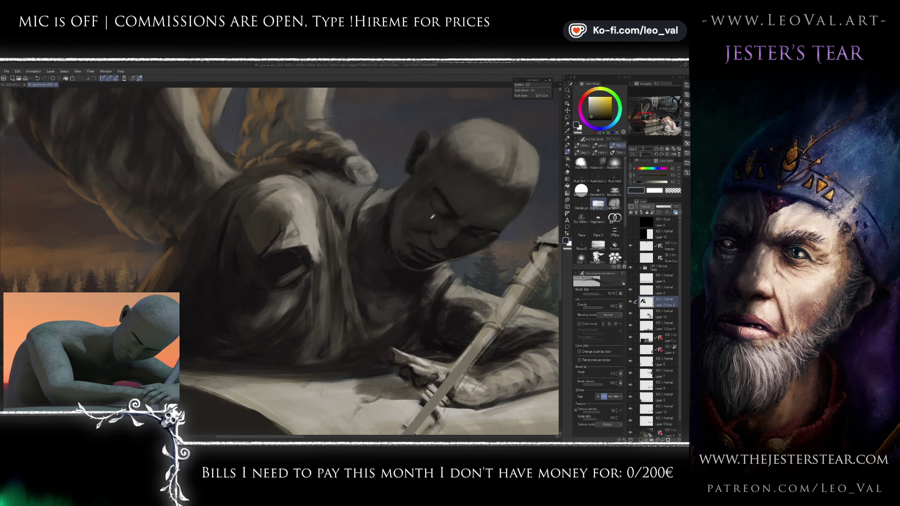
pyautogui.moveTo(295, 258); pyautogui.dragTo(277, 272)
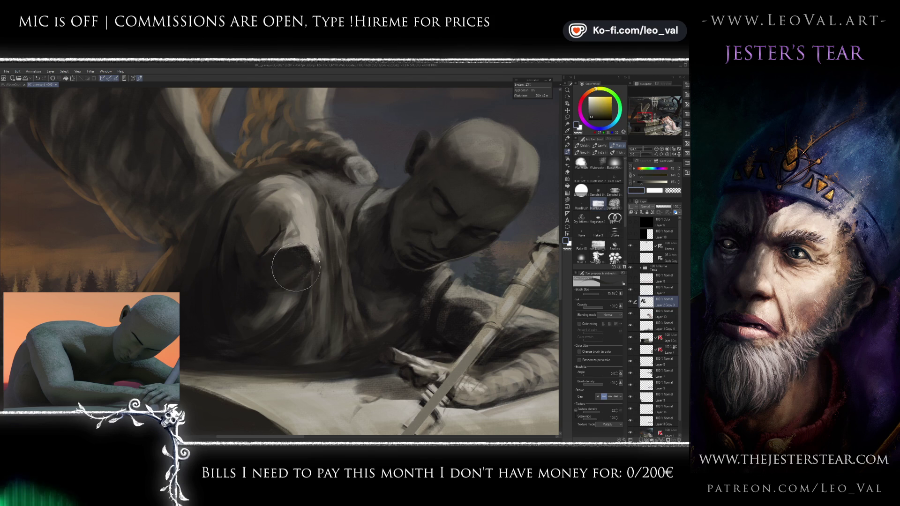
pyautogui.scroll(-5, 281, 320)
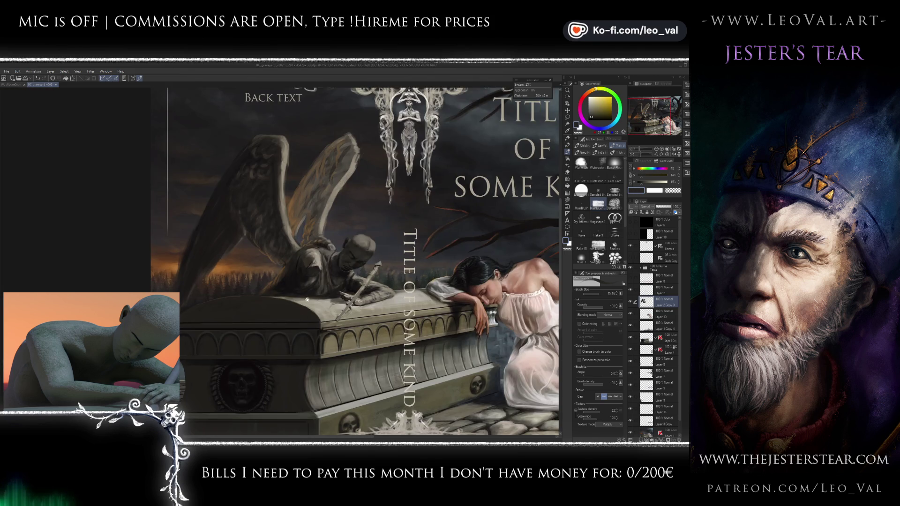
pyautogui.scroll(4, 322, 266)
pyautogui.scroll(3, 322, 267)
pyautogui.scroll(1, 294, 316)
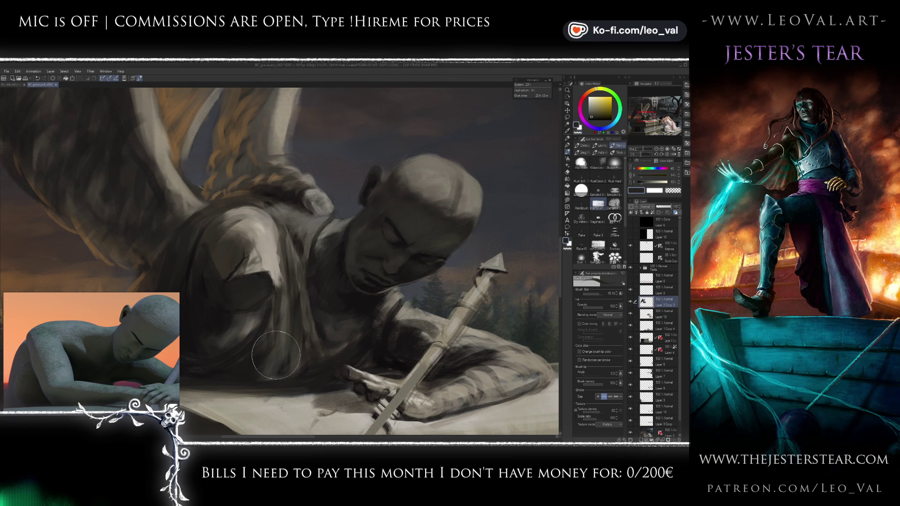
pyautogui.keyDown('alt'); pyautogui.click(431, 320); pyautogui.keyUp('alt')
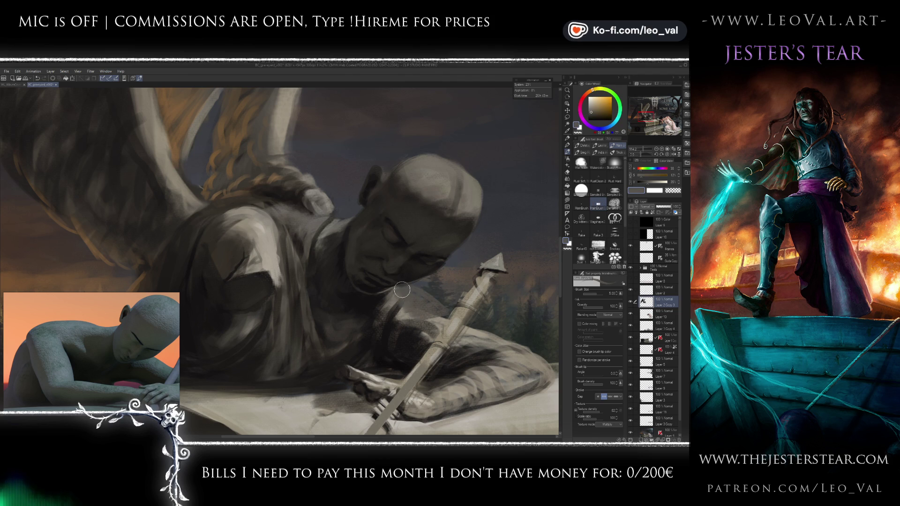
# Step: Enlarge the 3D mannequin reference and turn it to match the angel's pose
pyautogui.click(11, 352)
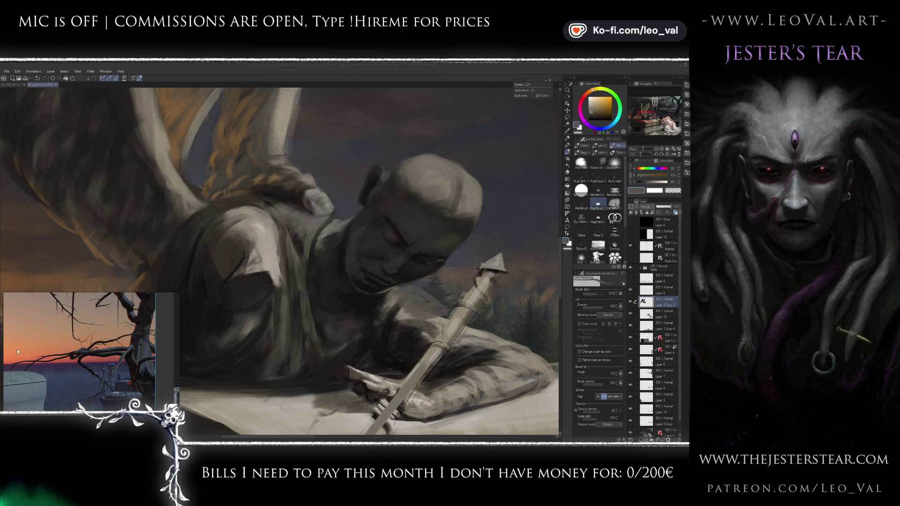
pyautogui.moveTo(30, 351); pyautogui.dragTo(139, 356)
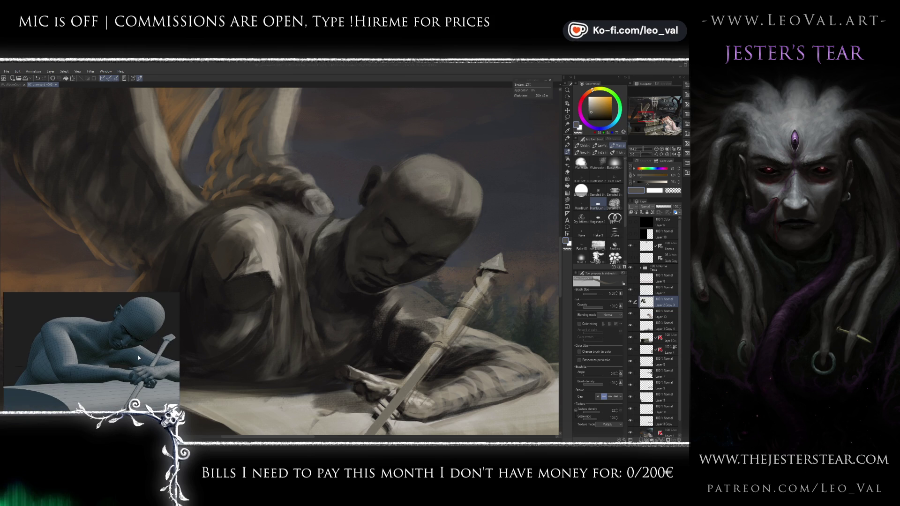
pyautogui.moveTo(138, 358)
pyautogui.mouseDown()
pyautogui.moveTo(127, 361)
pyautogui.moveTo(140, 361)
pyautogui.mouseUp()
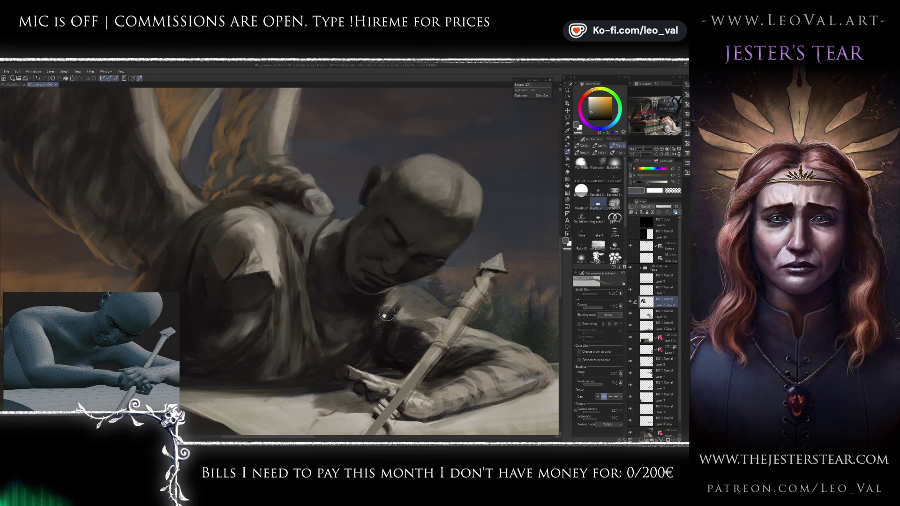
pyautogui.moveTo(357, 272); pyautogui.dragTo(373, 284)
pyautogui.keyDown('alt'); pyautogui.click(373, 279); pyautogui.keyUp('alt')
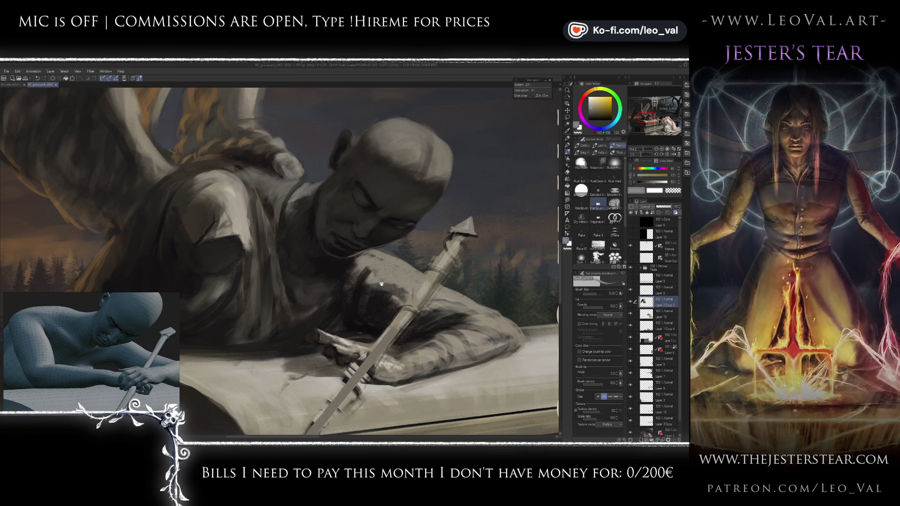
pyautogui.moveTo(367, 259); pyautogui.dragTo(387, 311)
# Step: Erase back the dark forearm shading, then pick a dark warm grey with brush size 5
pyautogui.press('e')
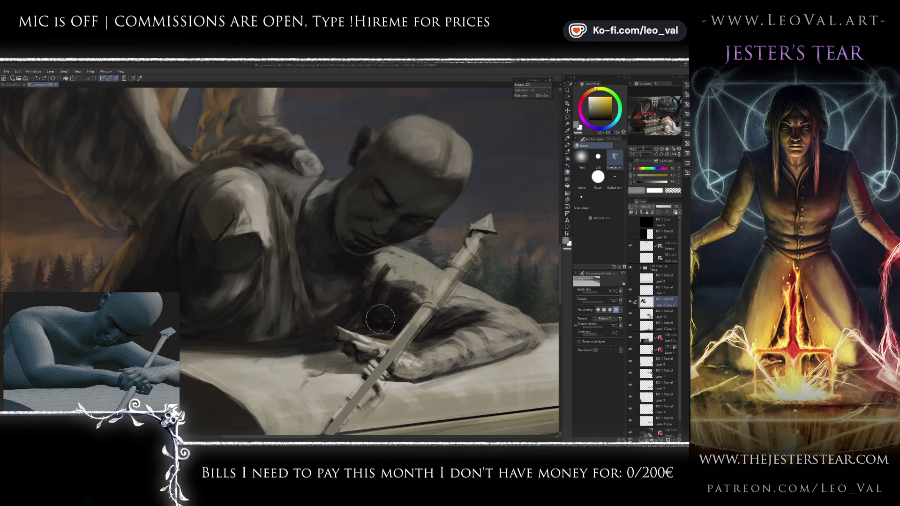
pyautogui.moveTo(369, 314)
pyautogui.mouseDown()
pyautogui.moveTo(364, 325)
pyautogui.moveTo(413, 327)
pyautogui.mouseUp()
pyautogui.press('b')
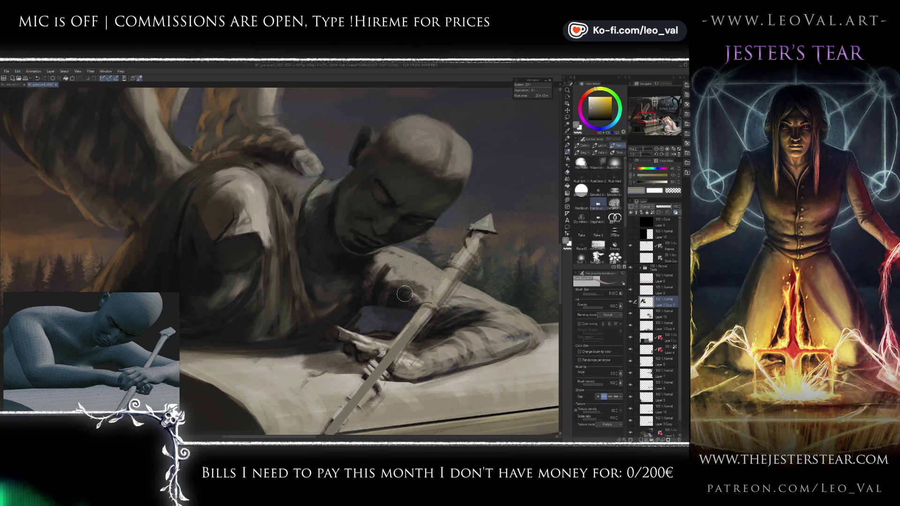
pyautogui.keyDown('alt'); pyautogui.click(397, 322); pyautogui.keyUp('alt')
pyautogui.press('[')
pyautogui.press('[')
pyautogui.press('[')
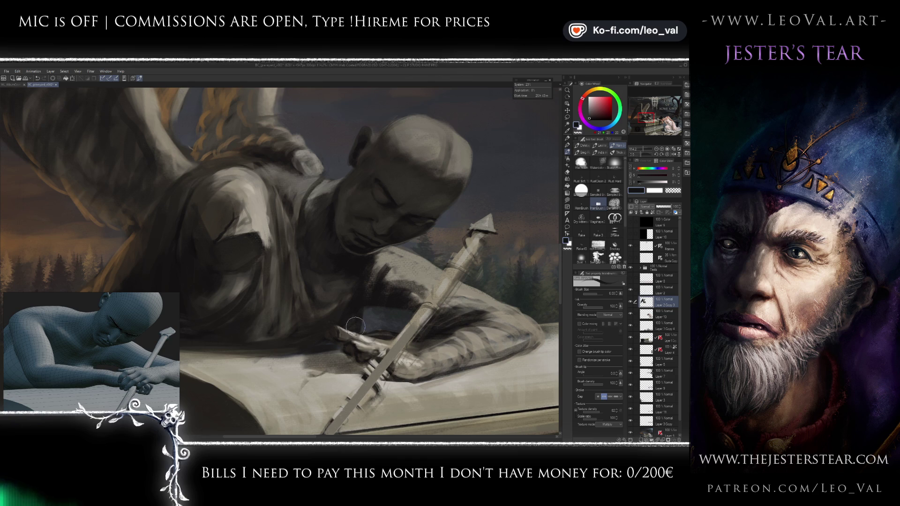
pyautogui.keyDown('alt'); pyautogui.click(340, 296); pyautogui.keyUp('alt')
pyautogui.press('[')
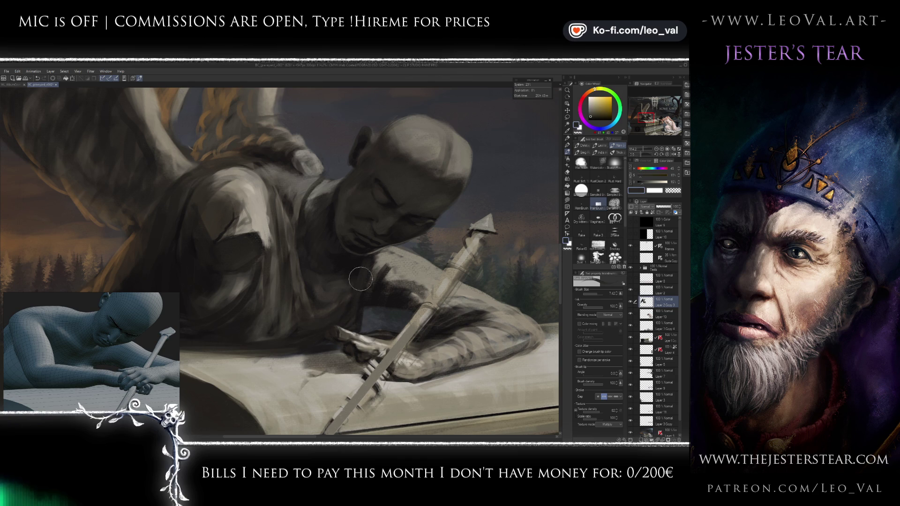
# Step: Lighten the forearm holding the quill with sampled light grey paint
pyautogui.moveTo(398, 290); pyautogui.dragTo(375, 282)
pyautogui.keyDown('alt'); pyautogui.click(349, 295); pyautogui.keyUp('alt')
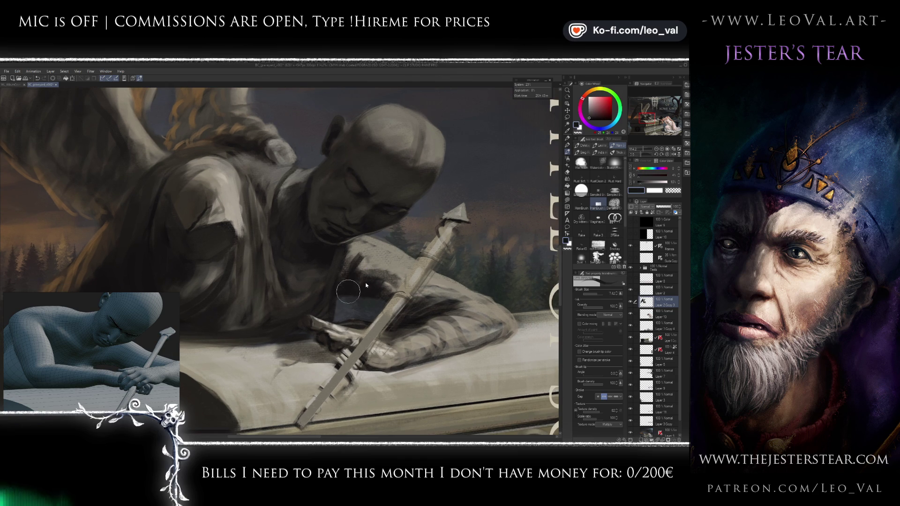
pyautogui.keyDown('alt'); pyautogui.click(355, 258); pyautogui.keyUp('alt')
pyautogui.moveTo(409, 295)
pyautogui.mouseDown()
pyautogui.moveTo(431, 302)
pyautogui.moveTo(419, 270)
pyautogui.moveTo(396, 277)
pyautogui.mouseUp()
pyautogui.keyDown('alt'); pyautogui.click(395, 287); pyautogui.keyUp('alt')
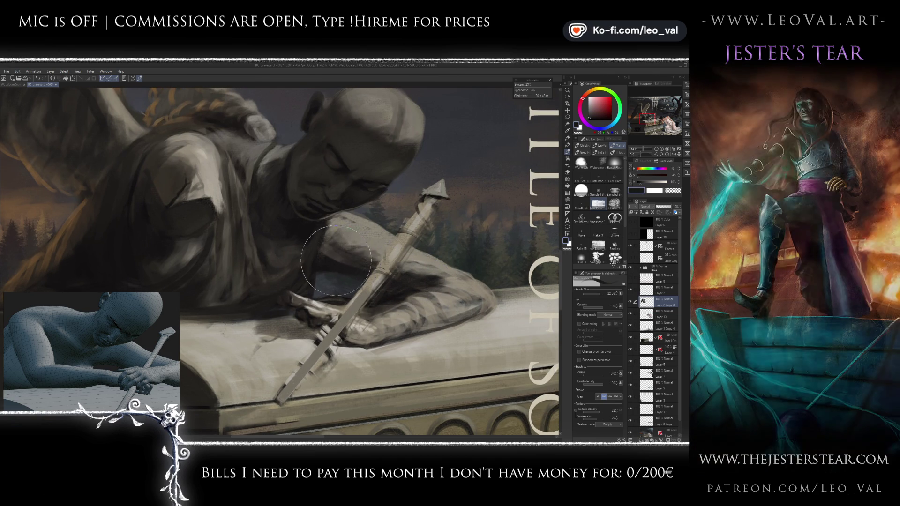
# Step: Show the reference figure against the sky and orbit it to view the head
pyautogui.scroll(-2, 363, 307)
pyautogui.scroll(3, 357, 313)
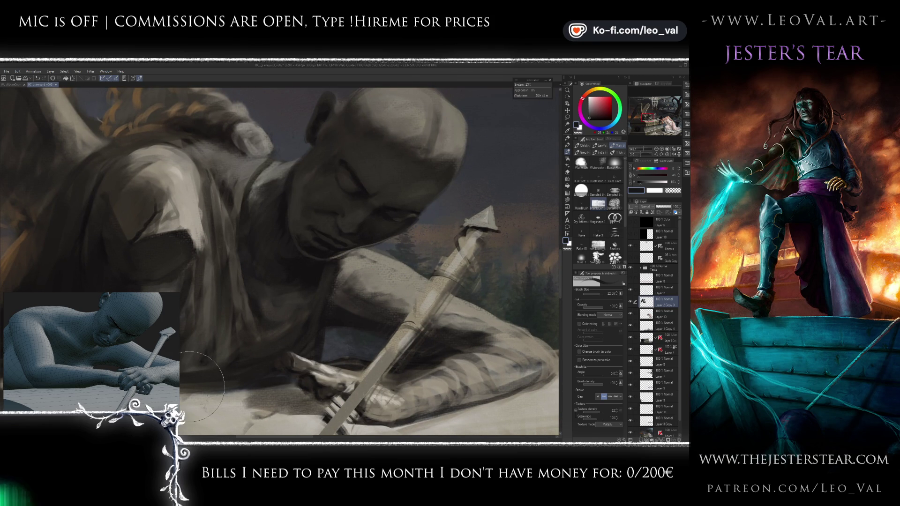
pyautogui.click(91, 370)
pyautogui.moveTo(91, 370); pyautogui.dragTo(105, 361)
pyautogui.scroll(5, 108, 361)
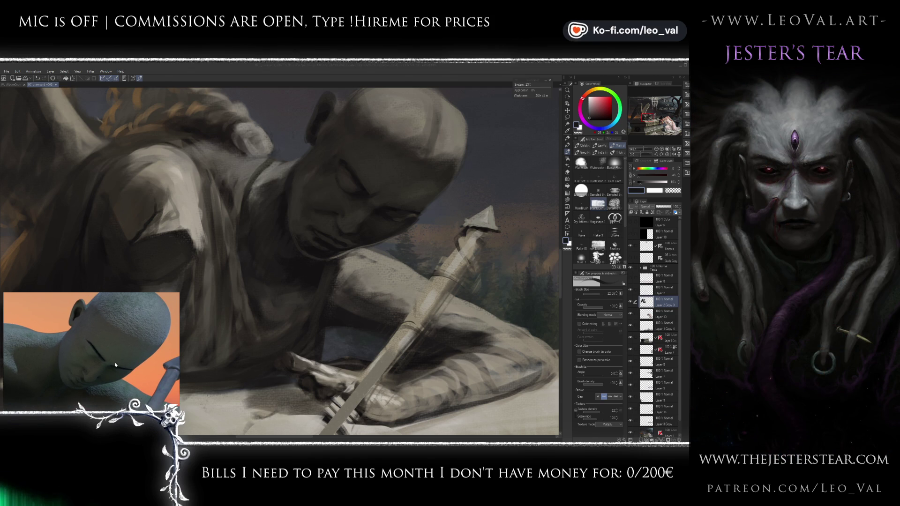
pyautogui.scroll(-1, 349, 293)
# Step: Paint a darker stroke across the shoulder with a smaller brush, then centre the shoulder
pyautogui.press('[')
pyautogui.moveTo(338, 293)
pyautogui.mouseDown()
pyautogui.moveTo(367, 286)
pyautogui.moveTo(450, 307)
pyautogui.mouseUp()
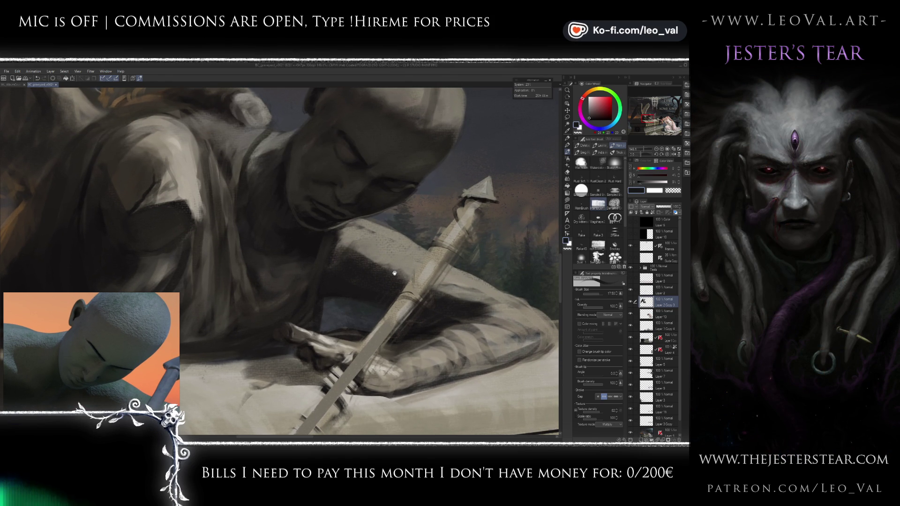
pyautogui.press('[')
pyautogui.press('[')
pyautogui.press('[')
pyautogui.moveTo(328, 263); pyautogui.dragTo(359, 291)
pyautogui.press('x')
pyautogui.press('x')
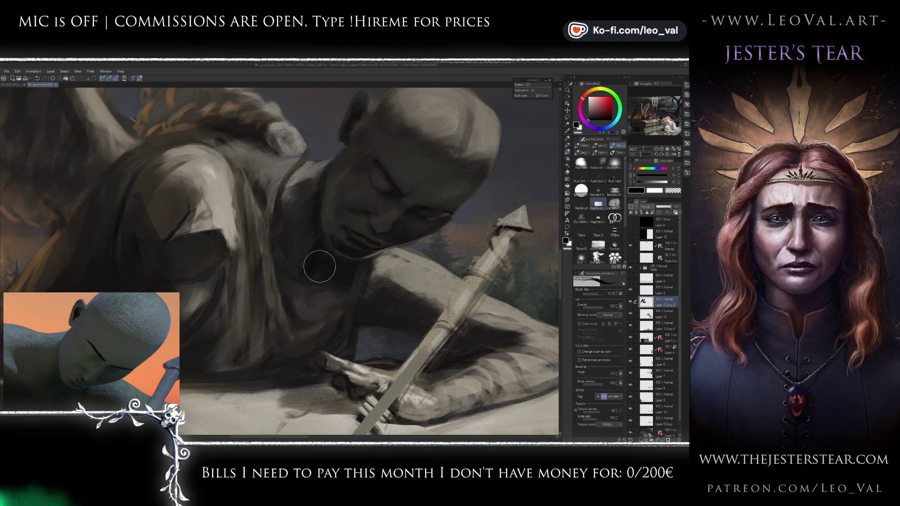
pyautogui.moveTo(314, 248); pyautogui.dragTo(328, 260)
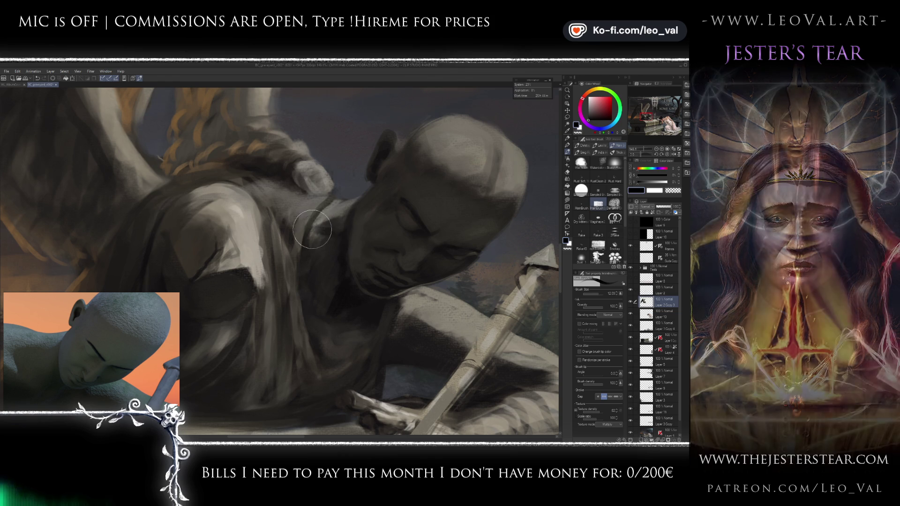
pyautogui.moveTo(303, 223); pyautogui.dragTo(331, 228)
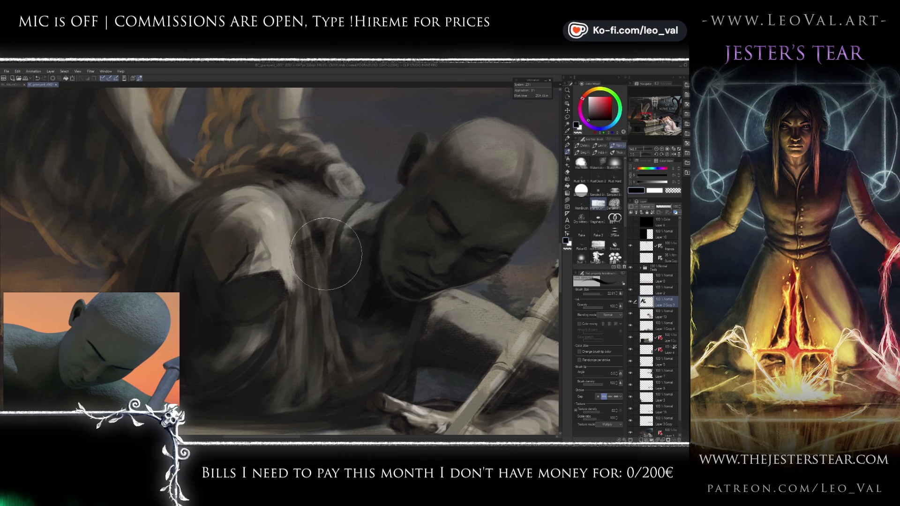
# Step: Paint grey-beige stone tone over the dark shoulder to lighten it
pyautogui.keyDown('alt'); pyautogui.click(289, 243); pyautogui.keyUp('alt')
pyautogui.press('[')
pyautogui.press('[')
pyautogui.moveTo(300, 220); pyautogui.dragTo(312, 272)
pyautogui.moveTo(305, 240); pyautogui.dragTo(315, 269)
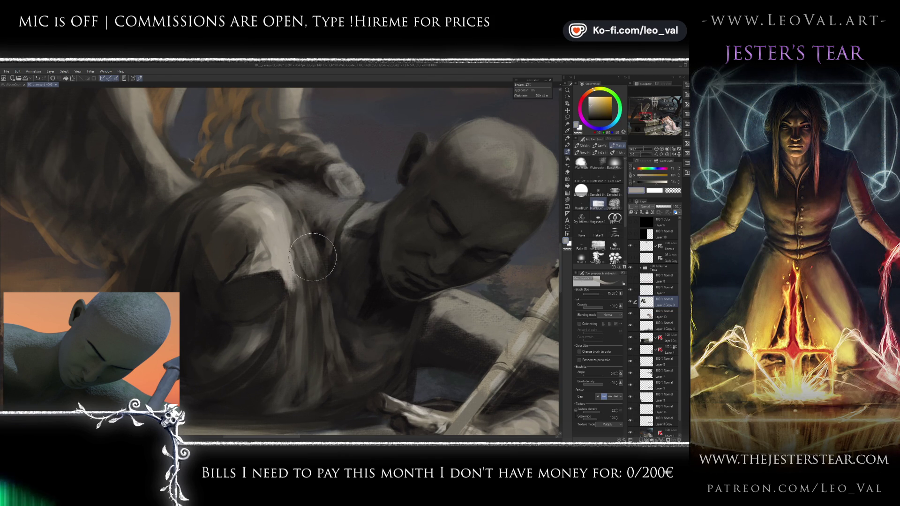
pyautogui.moveTo(301, 233); pyautogui.dragTo(305, 254)
pyautogui.press('[')
pyautogui.press('[')
pyautogui.press('[')
# Step: Draw a near-black crease down the shoulder, checking the reference figure from a new angle
pyautogui.keyDown('alt'); pyautogui.click(329, 243); pyautogui.keyUp('alt')
pyautogui.keyDown('alt'); pyautogui.click(329, 243); pyautogui.keyUp('alt')
pyautogui.press(']')
pyautogui.press(']')
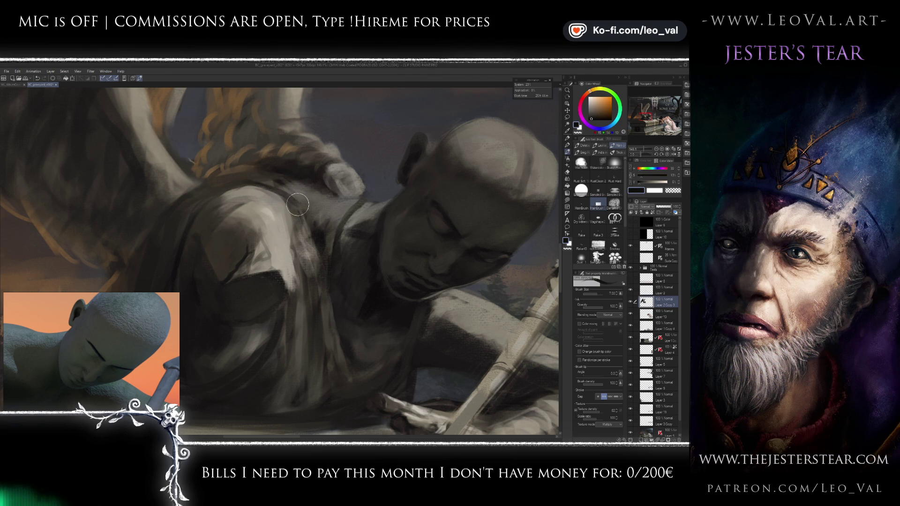
pyautogui.moveTo(301, 222); pyautogui.dragTo(301, 288)
pyautogui.moveTo(136, 348)
pyautogui.mouseDown()
pyautogui.moveTo(154, 347)
pyautogui.moveTo(153, 356)
pyautogui.moveTo(170, 347)
pyautogui.mouseUp()
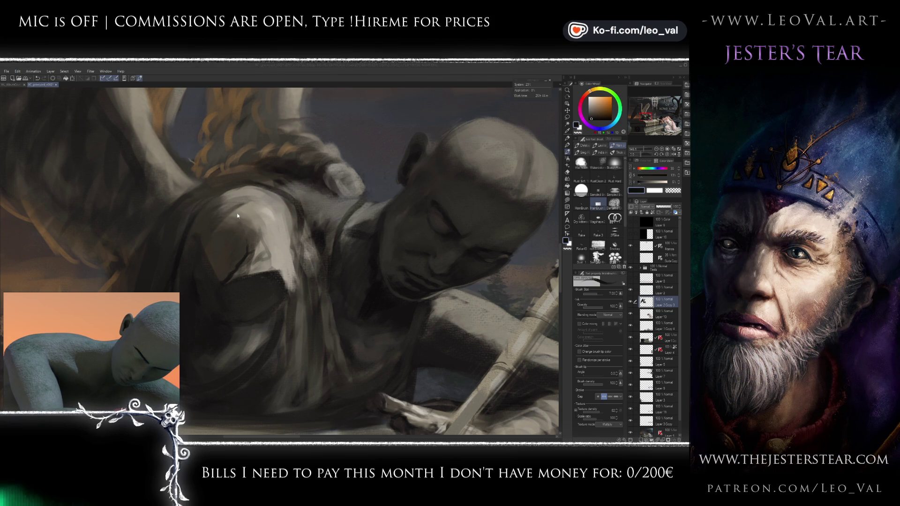
pyautogui.press('[')
pyautogui.press('[')
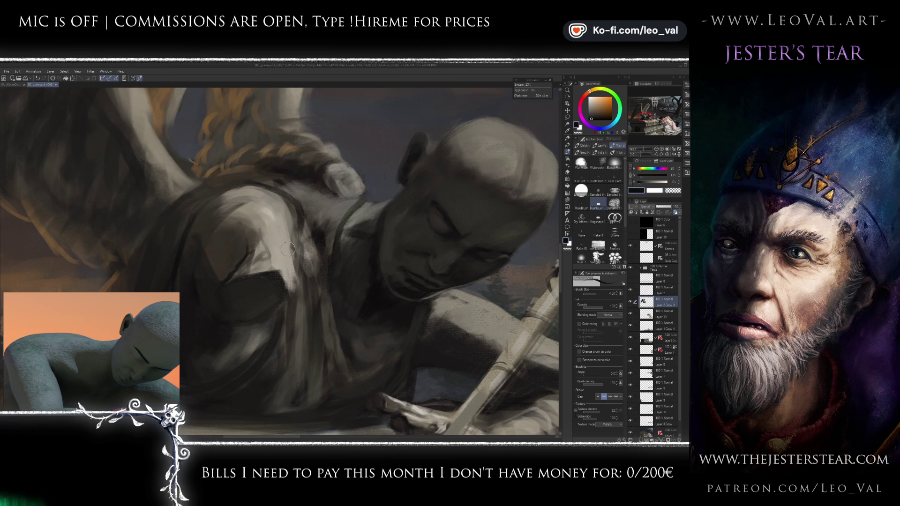
# Step: Paint a broad warm dark brown shadow down the shoulder
pyautogui.keyDown('alt'); pyautogui.click(291, 288); pyautogui.keyUp('alt')
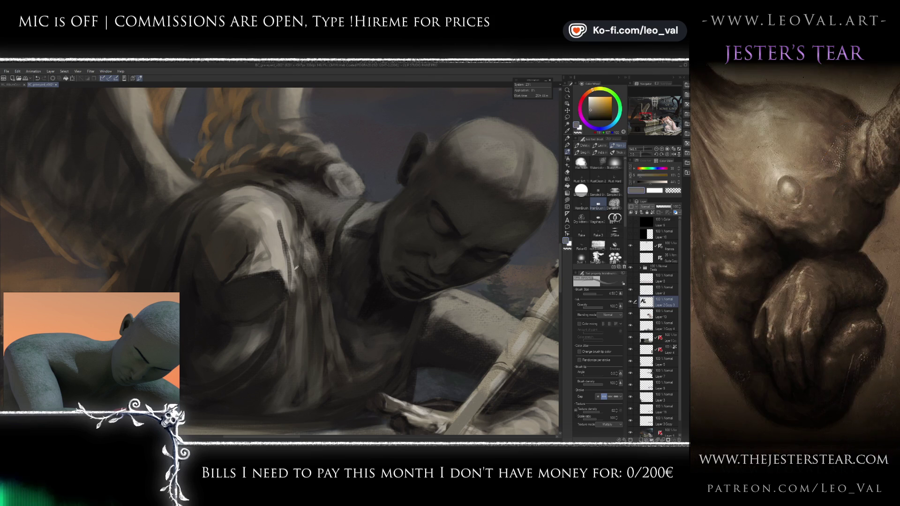
pyautogui.moveTo(296, 284); pyautogui.dragTo(313, 284)
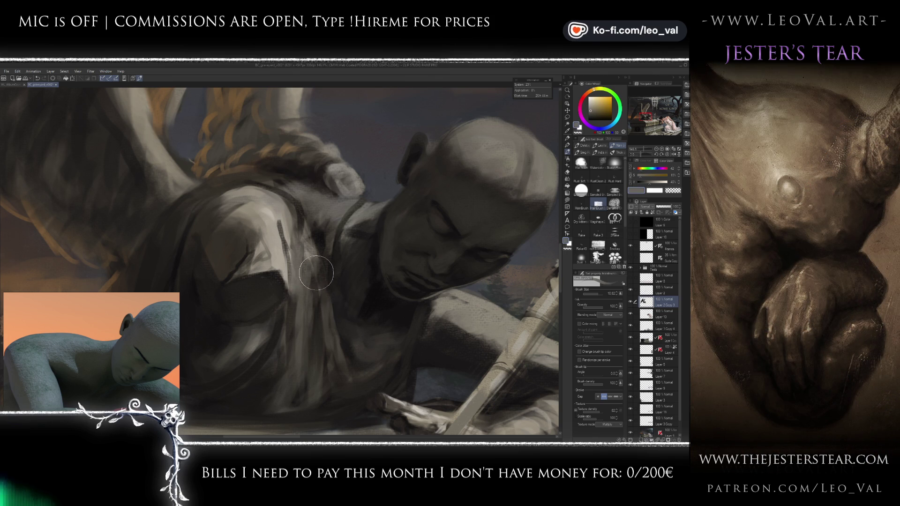
pyautogui.keyDown('alt'); pyautogui.click(344, 298); pyautogui.keyUp('alt')
pyautogui.keyDown('alt'); pyautogui.click(345, 298); pyautogui.keyUp('alt')
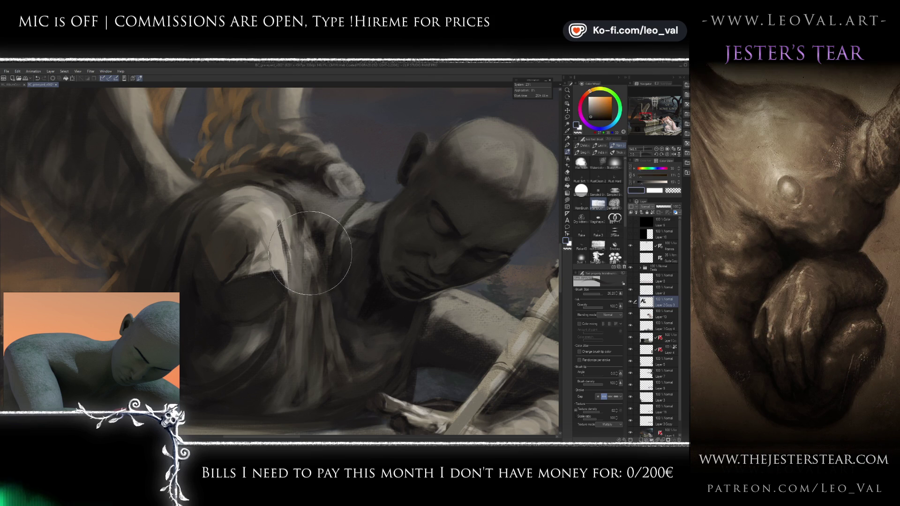
pyautogui.moveTo(296, 225); pyautogui.dragTo(294, 326)
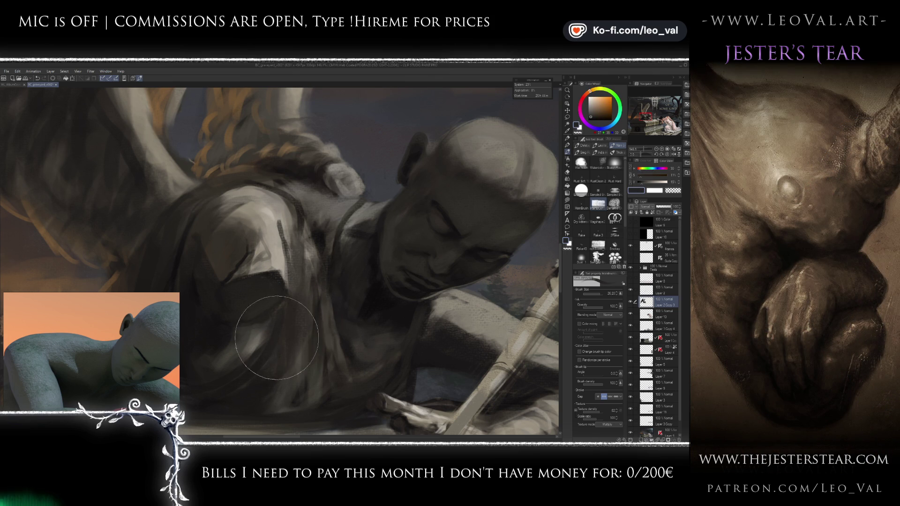
# Step: Add pale grey highlights across the shoulder with a larger brush
pyautogui.keyDown('alt'); pyautogui.click(273, 264); pyautogui.keyUp('alt')
pyautogui.keyDown('alt'); pyautogui.click(273, 264); pyautogui.keyUp('alt')
pyautogui.moveTo(286, 291); pyautogui.dragTo(255, 221)
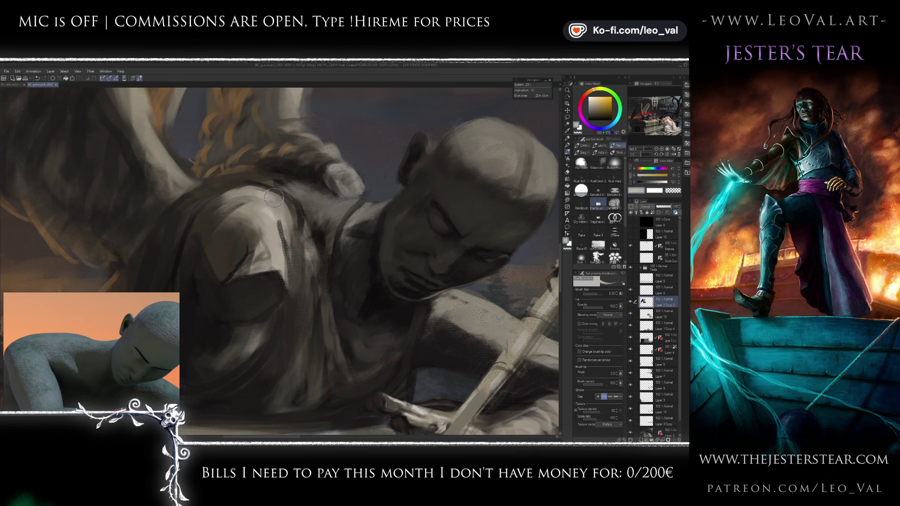
pyautogui.keyDown('alt'); pyautogui.click(260, 213); pyautogui.keyUp('alt')
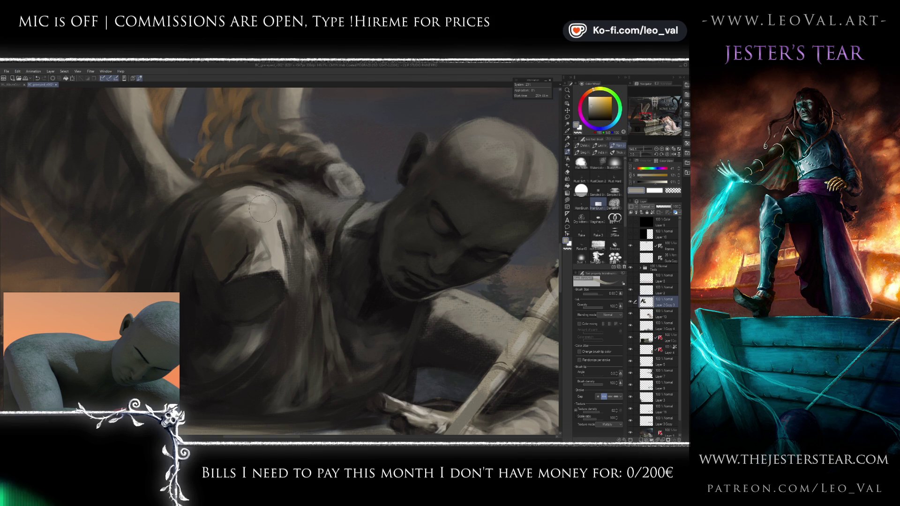
pyautogui.keyDown('alt'); pyautogui.click(280, 242); pyautogui.keyUp('alt')
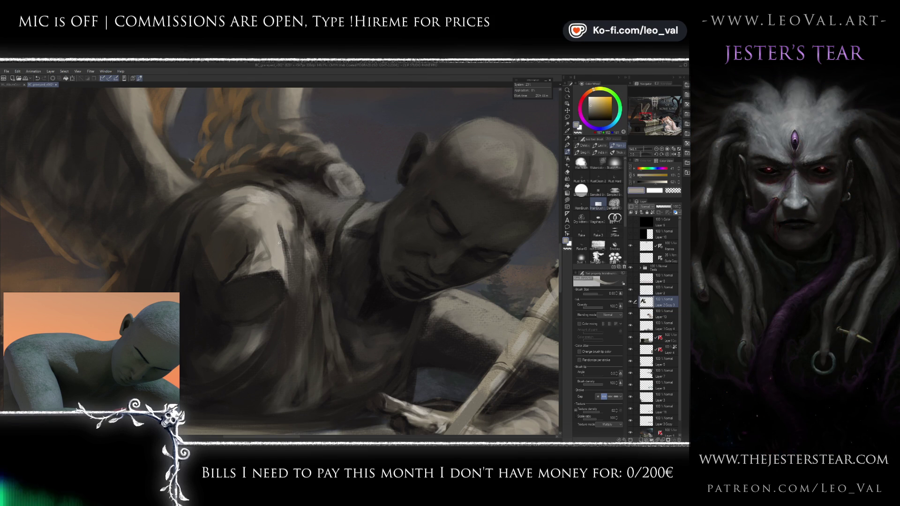
pyautogui.moveTo(272, 223); pyautogui.dragTo(271, 238)
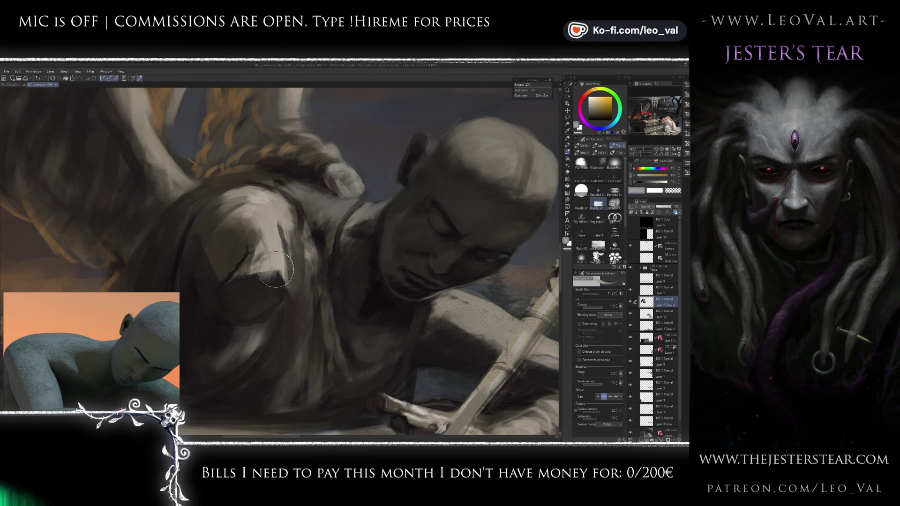
# Step: Brighten the top of the shoulder with lighter grey strokes
pyautogui.keyDown('alt'); pyautogui.click(285, 293); pyautogui.keyUp('alt')
pyautogui.keyDown('alt'); pyautogui.click(270, 291); pyautogui.keyUp('alt')
pyautogui.keyDown('alt'); pyautogui.click(275, 254); pyautogui.keyUp('alt')
pyautogui.moveTo(269, 274); pyautogui.dragTo(283, 291)
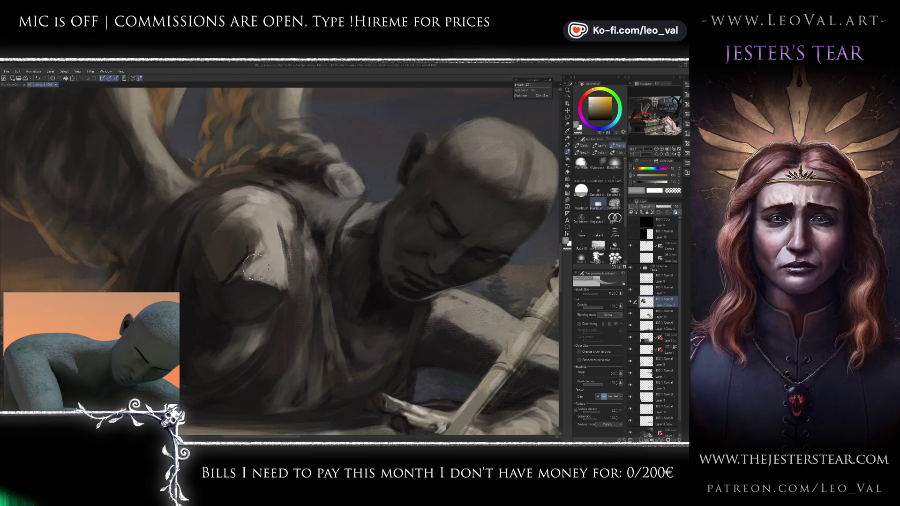
pyautogui.moveTo(251, 248)
pyautogui.mouseDown()
pyautogui.moveTo(247, 229)
pyautogui.moveTo(220, 210)
pyautogui.mouseUp()
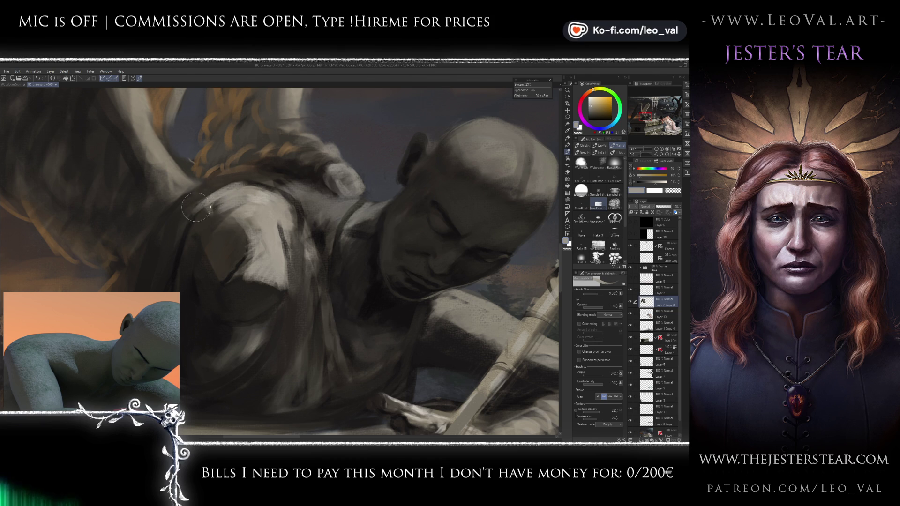
pyautogui.scroll(-5, 234, 210)
# Step: Darken the shoulder where it meets the wing and touch up the wing edge
pyautogui.scroll(5, 233, 210)
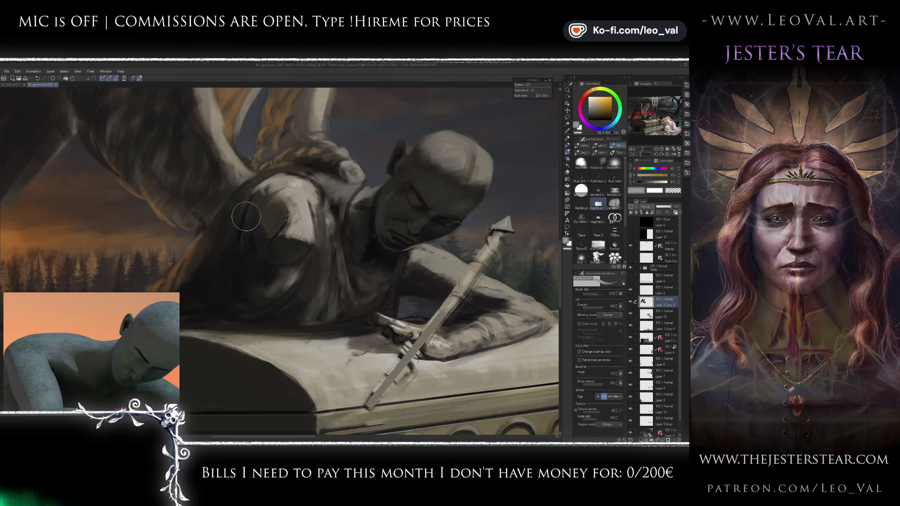
pyautogui.moveTo(146, 330); pyautogui.dragTo(151, 342)
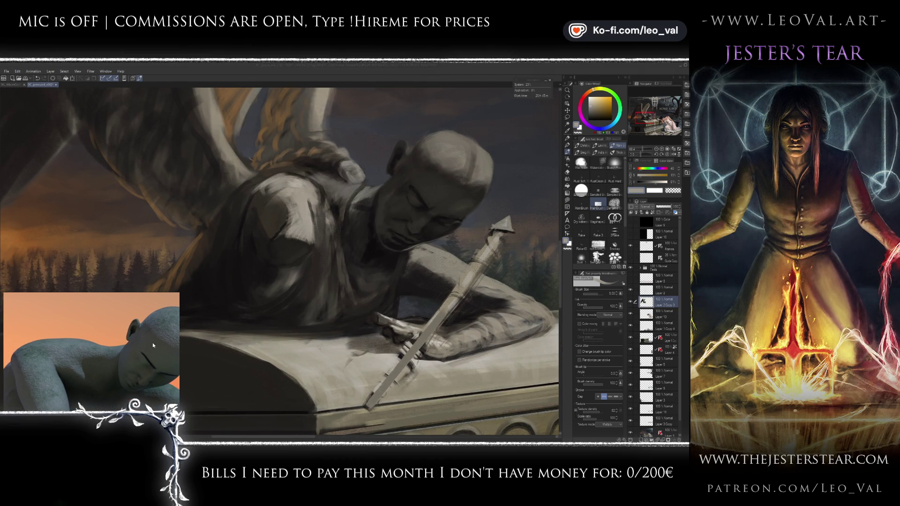
pyautogui.keyDown('alt'); pyautogui.click(246, 181); pyautogui.keyUp('alt')
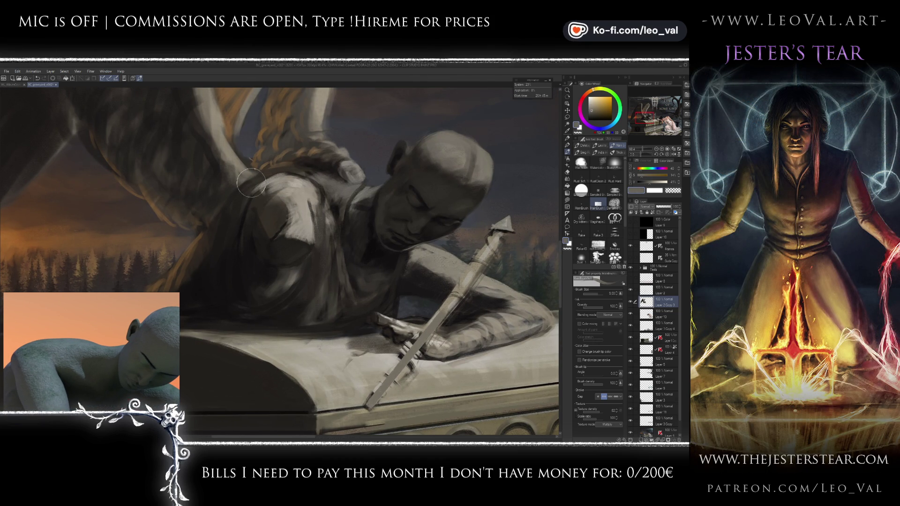
pyautogui.keyDown('alt'); pyautogui.click(211, 211); pyautogui.keyUp('alt')
pyautogui.moveTo(248, 179)
pyautogui.mouseDown()
pyautogui.moveTo(206, 221)
pyautogui.moveTo(217, 227)
pyautogui.mouseUp()
pyautogui.keyDown('alt'); pyautogui.click(192, 211); pyautogui.keyUp('alt')
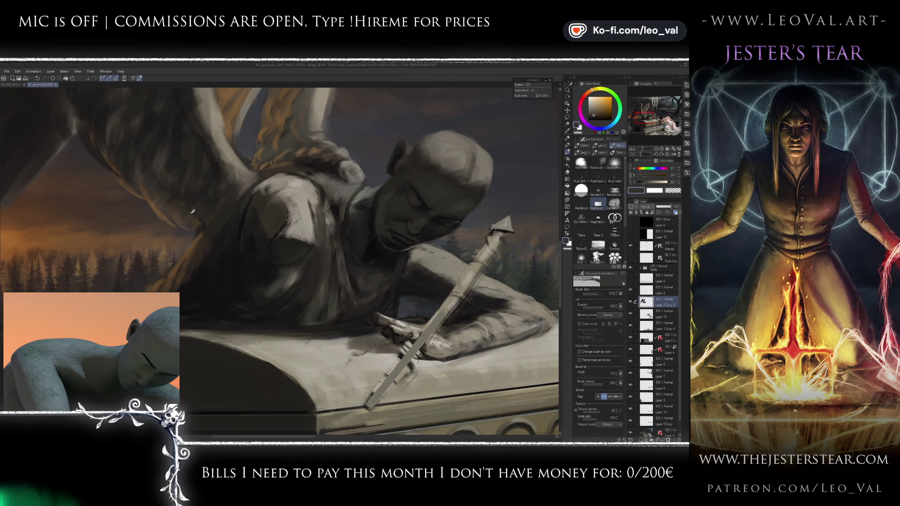
pyautogui.moveTo(197, 230); pyautogui.dragTo(218, 197)
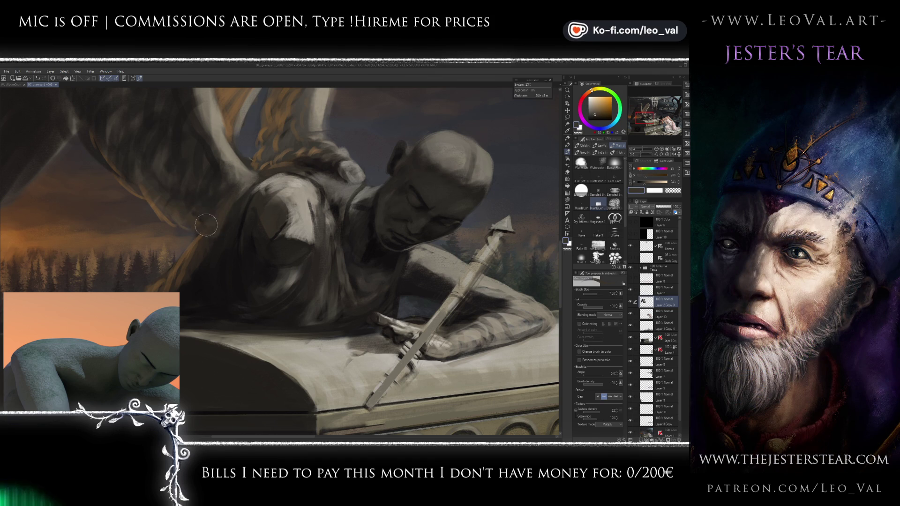
# Step: Paint a darker outline along the shoulder edge
pyautogui.keyDown('alt'); pyautogui.click(208, 194); pyautogui.keyUp('alt')
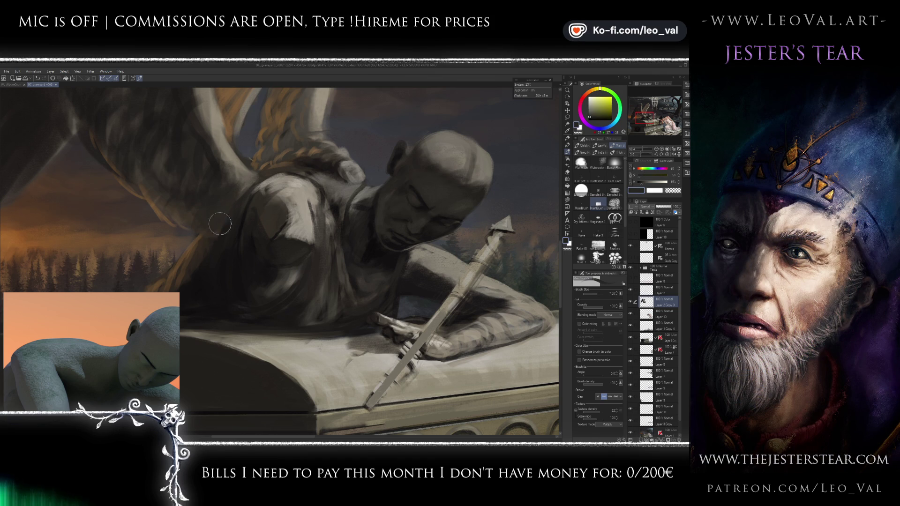
pyautogui.keyDown('alt'); pyautogui.click(280, 184); pyautogui.keyUp('alt')
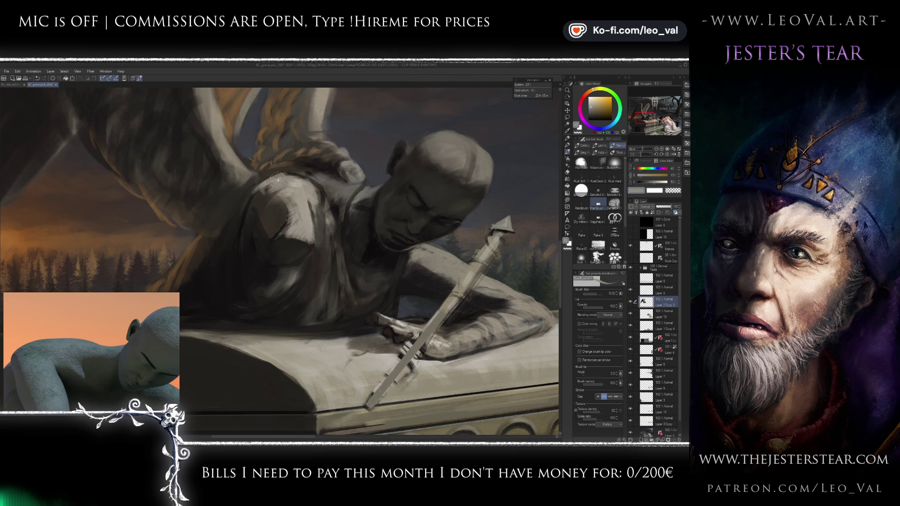
pyautogui.press('[')
pyautogui.keyDown('alt'); pyautogui.click(250, 207); pyautogui.keyUp('alt')
pyautogui.press(']')
pyautogui.press(']')
pyautogui.press(']')
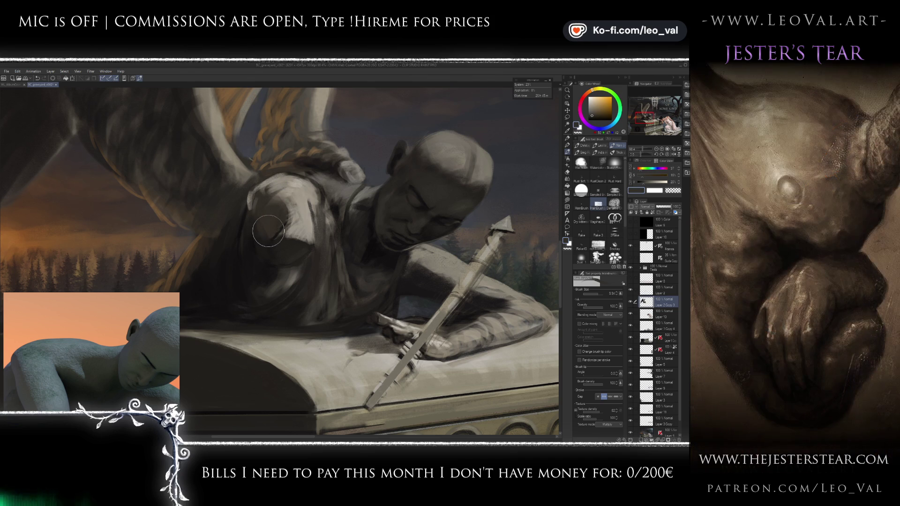
pyautogui.keyDown('alt'); pyautogui.click(268, 231); pyautogui.keyUp('alt')
pyautogui.moveTo(270, 230)
pyautogui.mouseDown()
pyautogui.moveTo(251, 201)
pyautogui.moveTo(265, 237)
pyautogui.moveTo(247, 199)
pyautogui.mouseUp()
# Step: Paint a light grey stroke atop the shoulder with a finer brush
pyautogui.keyDown('alt'); pyautogui.click(267, 230); pyautogui.keyUp('alt')
pyautogui.press('[')
pyautogui.keyDown('alt'); pyautogui.click(264, 196); pyautogui.keyUp('alt')
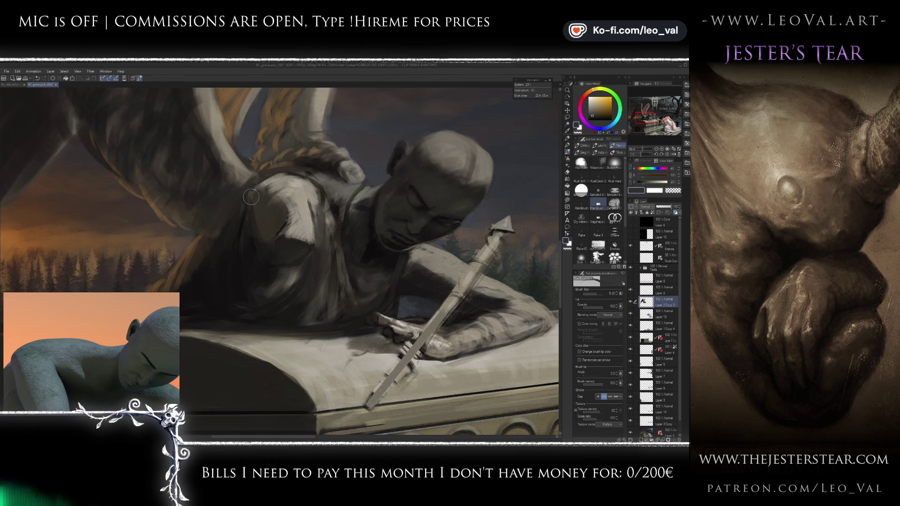
pyautogui.keyDown('alt'); pyautogui.click(264, 182); pyautogui.keyUp('alt')
pyautogui.press('[')
pyautogui.moveTo(253, 182); pyautogui.dragTo(281, 175)
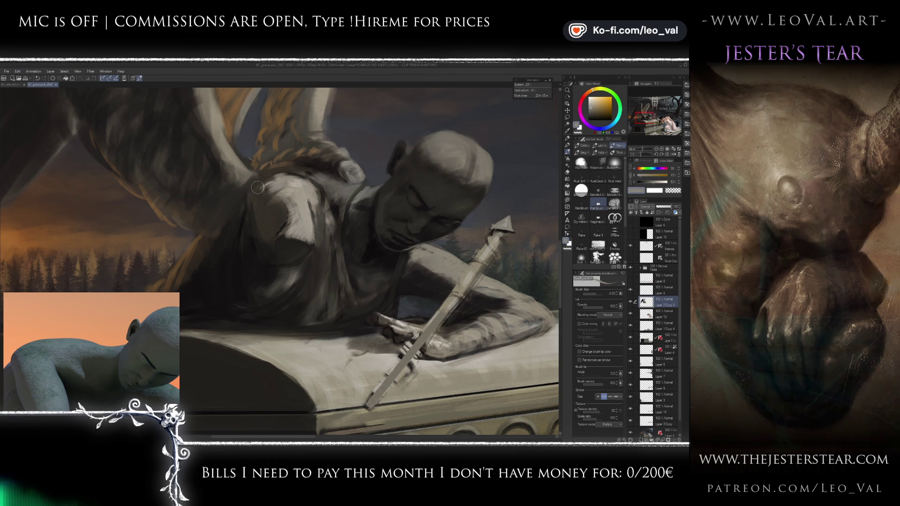
pyautogui.press(']')
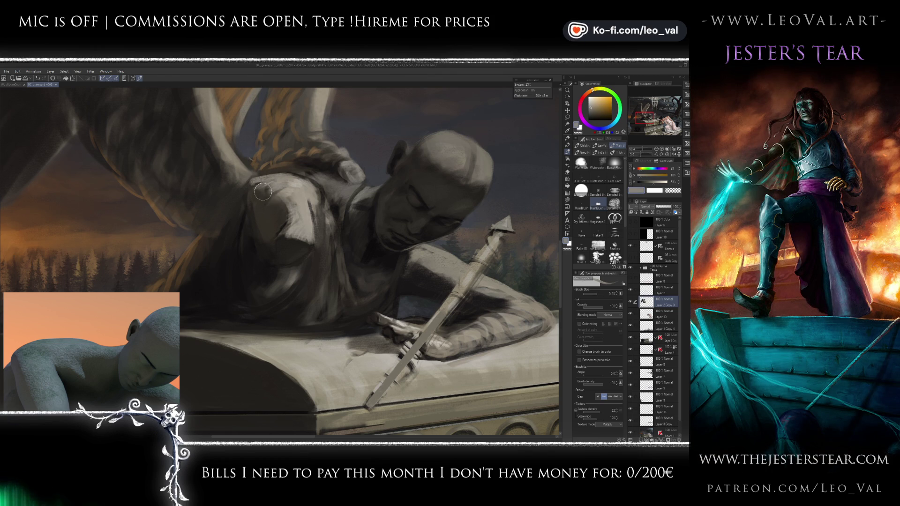
# Step: Pick a dark grey and widen the brush for broader shadow strokes on the statue
pyautogui.keyDown('alt'); pyautogui.click(292, 154); pyautogui.keyUp('alt')
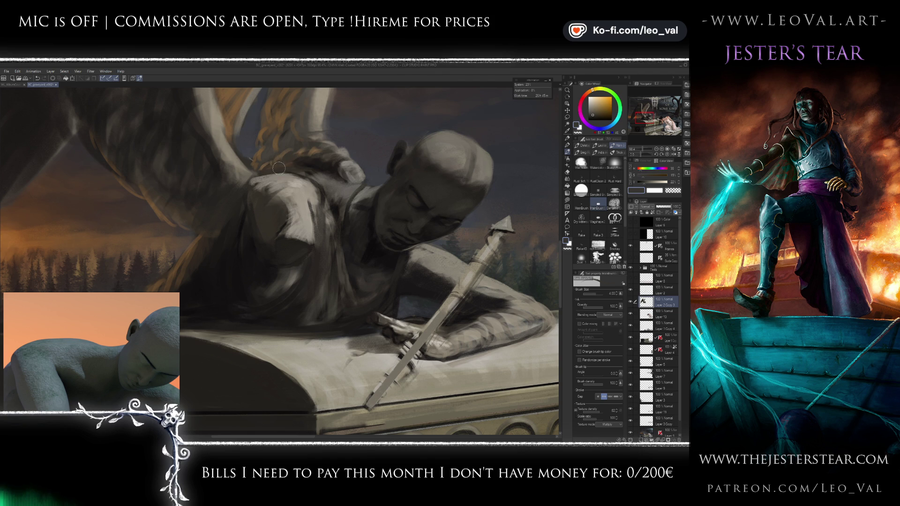
pyautogui.keyDown('alt'); pyautogui.click(285, 179); pyautogui.keyUp('alt')
pyautogui.keyDown('alt'); pyautogui.click(305, 181); pyautogui.keyUp('alt')
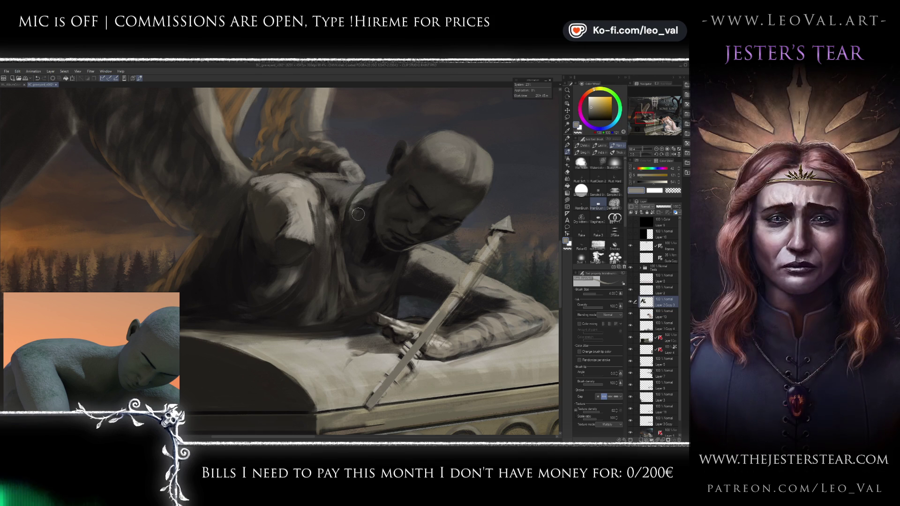
pyautogui.keyDown('alt'); pyautogui.click(340, 235); pyautogui.keyUp('alt')
pyautogui.moveTo(347, 225)
pyautogui.mouseDown()
pyautogui.moveTo(371, 201)
pyautogui.moveTo(354, 229)
pyautogui.mouseUp()
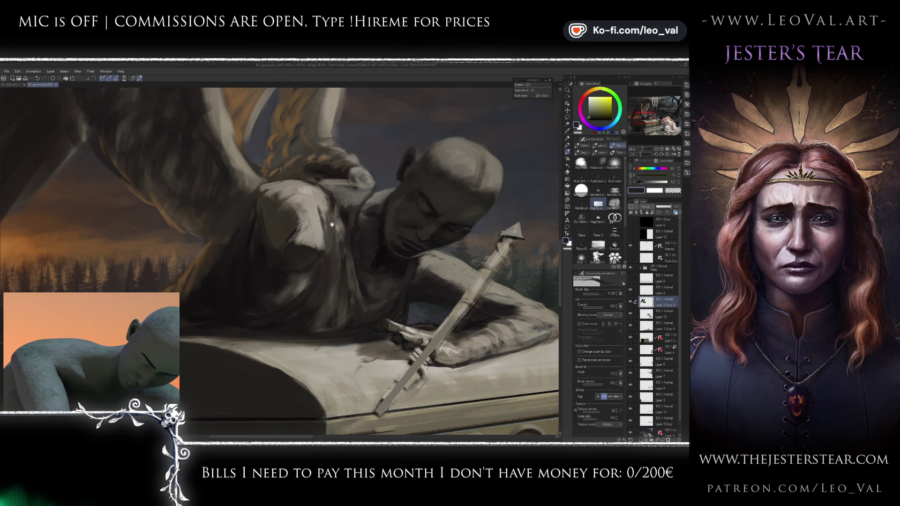
# Step: Resample statue greys, fine-tune brush size, and fit the whole cover in view to check progress
pyautogui.keyDown('alt'); pyautogui.click(338, 199); pyautogui.keyUp('alt')
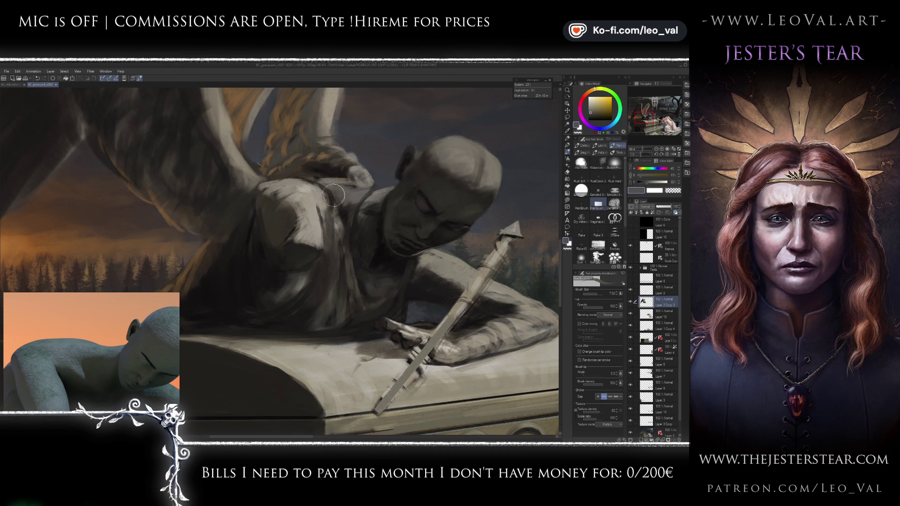
pyautogui.keyDown('alt'); pyautogui.click(333, 197); pyautogui.keyUp('alt')
pyautogui.press('[')
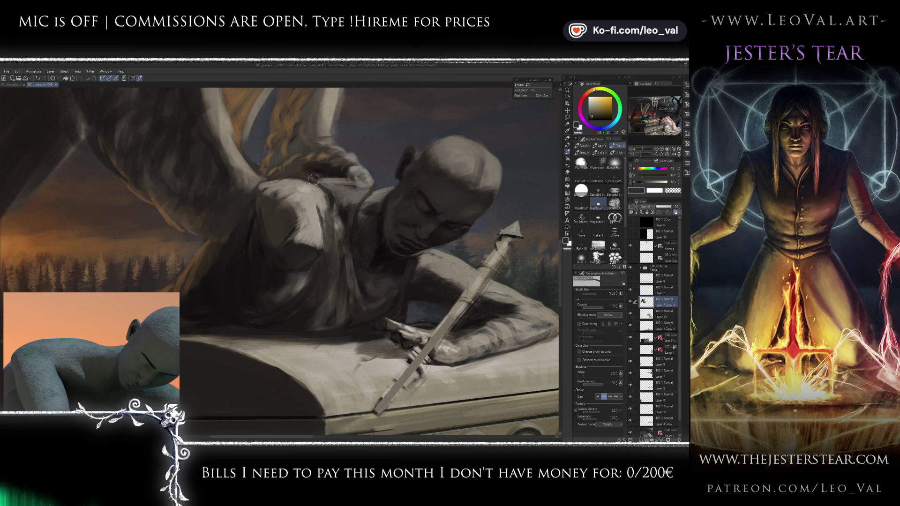
pyautogui.keyDown('alt'); pyautogui.click(343, 178); pyautogui.keyUp('alt')
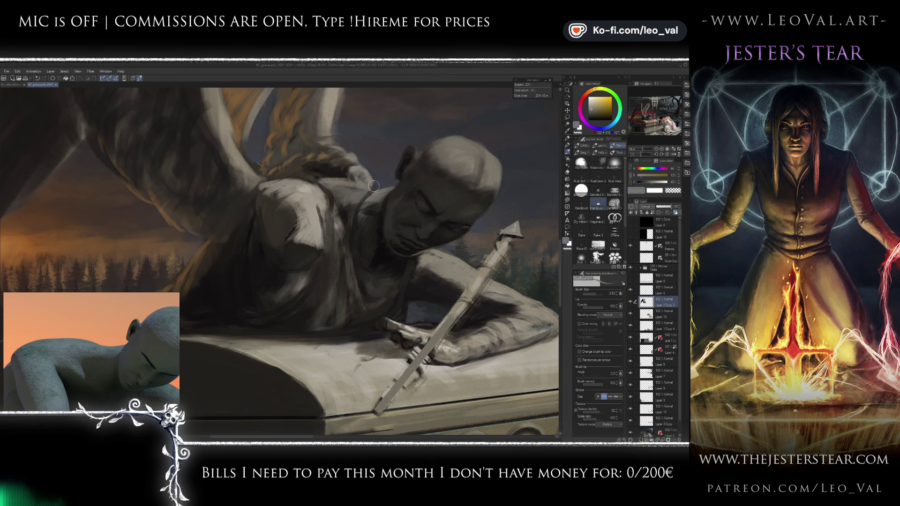
pyautogui.press(']')
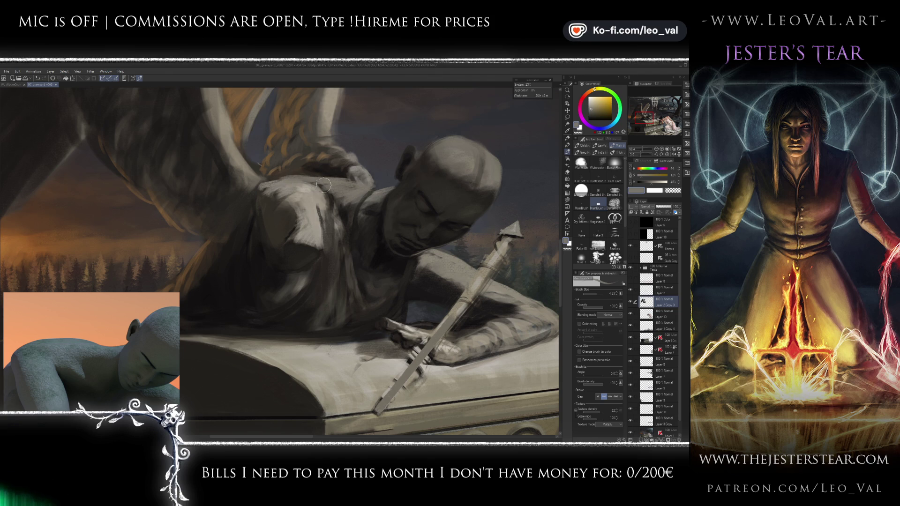
pyautogui.hotkey('ctrl', '0')
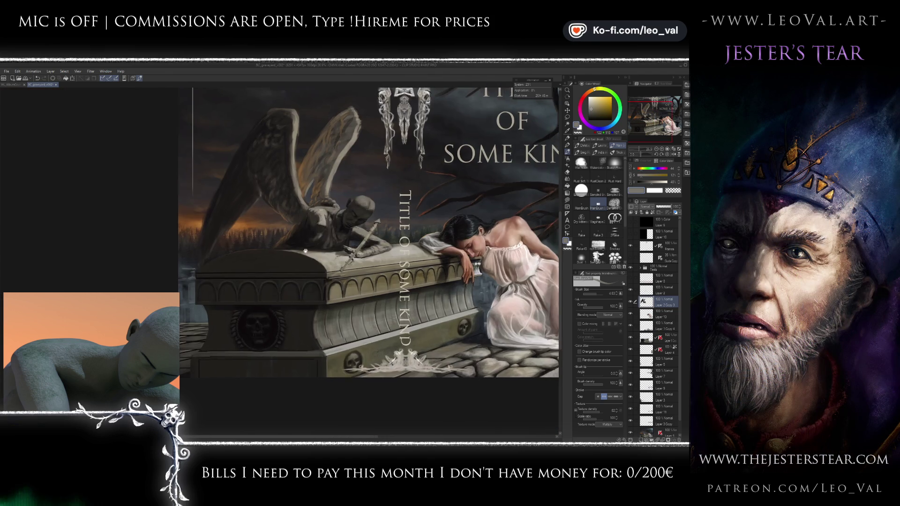
pyautogui.scroll(3, 328, 238)
pyautogui.scroll(1, 329, 237)
pyautogui.scroll(1, 323, 238)
pyautogui.scroll(1, 309, 239)
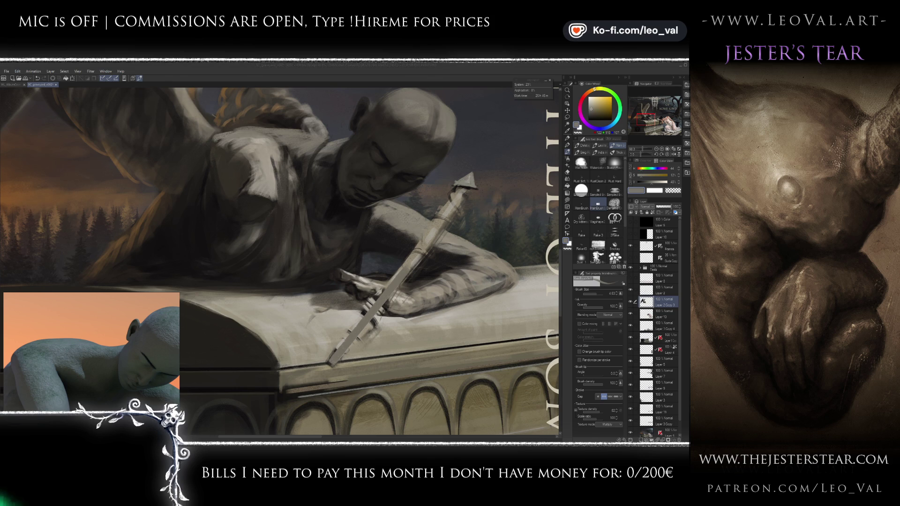
pyautogui.moveTo(264, 191); pyautogui.dragTo(274, 201)
# Step: Paint a short dark shadow stroke on the shoulder, then soften the tones with the Blend tool
pyautogui.scroll(2, 274, 201)
pyautogui.scroll(1, 281, 204)
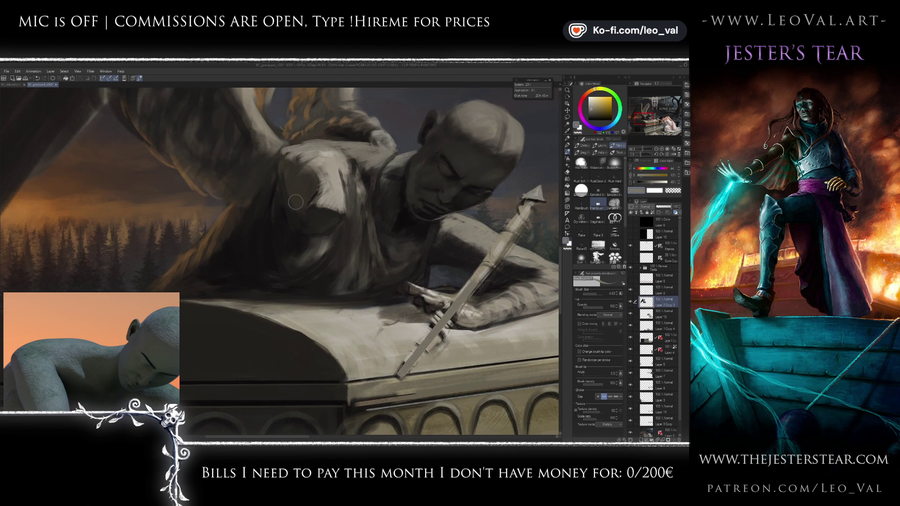
pyautogui.keyDown('alt'); pyautogui.click(294, 176); pyautogui.keyUp('alt')
pyautogui.keyDown('alt'); pyautogui.click(294, 162); pyautogui.keyUp('alt')
pyautogui.press(']')
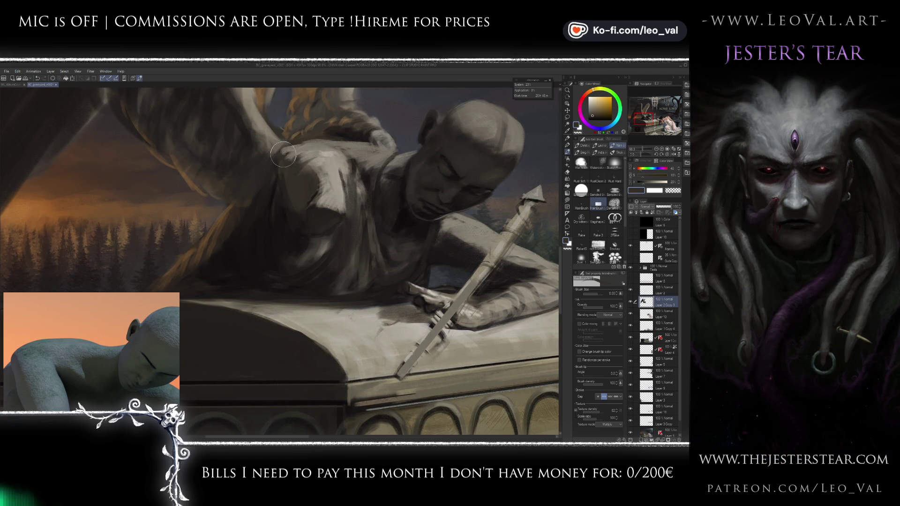
pyautogui.moveTo(279, 167); pyautogui.dragTo(285, 166)
pyautogui.keyDown('alt'); pyautogui.click(298, 158); pyautogui.keyUp('alt')
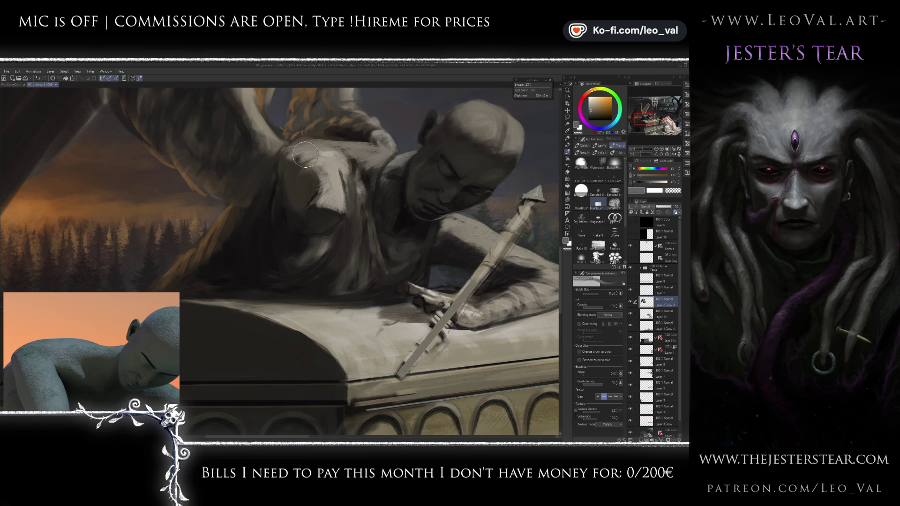
pyautogui.keyDown('alt'); pyautogui.click(319, 167); pyautogui.keyUp('alt')
pyautogui.press('j')
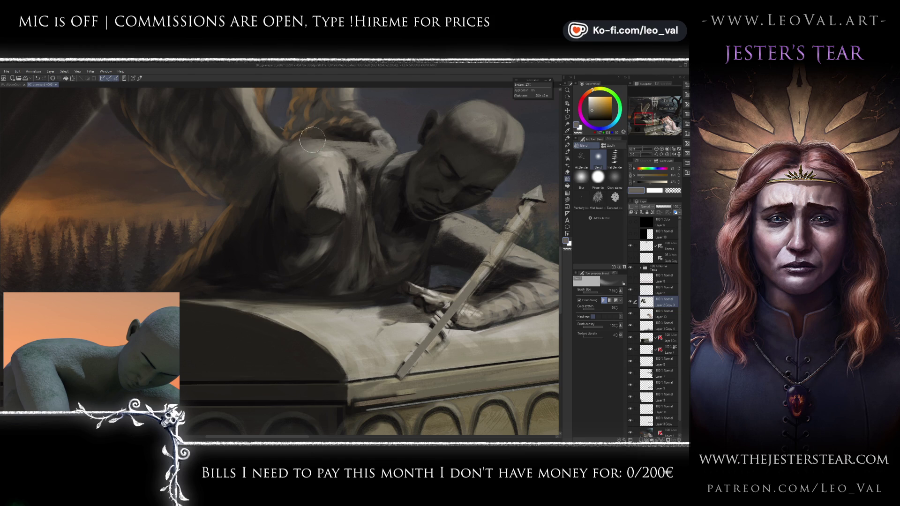
pyautogui.press('b')
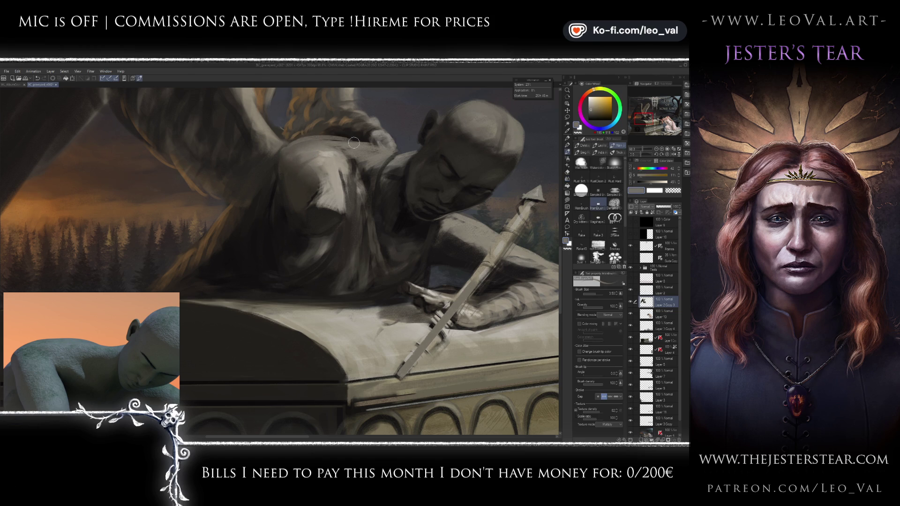
# Step: Resample darker and lighter shoulder greys with a larger brush, ending on a near-black shadow colour
pyautogui.moveTo(336, 143); pyautogui.dragTo(310, 139)
pyautogui.keyDown('alt'); pyautogui.click(320, 172); pyautogui.keyUp('alt')
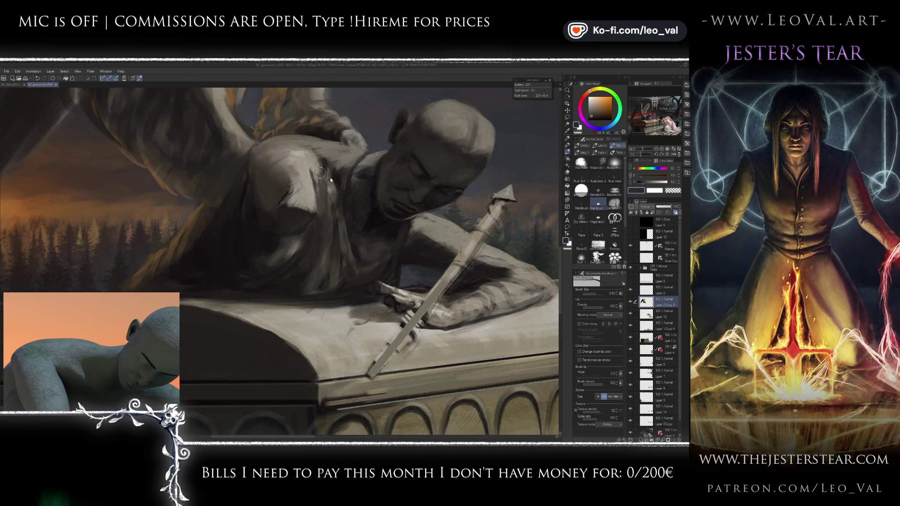
pyautogui.moveTo(348, 169)
pyautogui.keyDown('ctrl'); pyautogui.keyDown('alt'); pyautogui.mouseDown()
pyautogui.moveTo(368, 169)
pyautogui.moveTo(357, 157)
pyautogui.moveTo(340, 181)
pyautogui.moveTo(326, 175)
pyautogui.moveTo(347, 180)
pyautogui.mouseUp(); pyautogui.keyUp('alt'); pyautogui.keyUp('ctrl')
pyautogui.keyDown('alt'); pyautogui.click(347, 185); pyautogui.keyUp('alt')
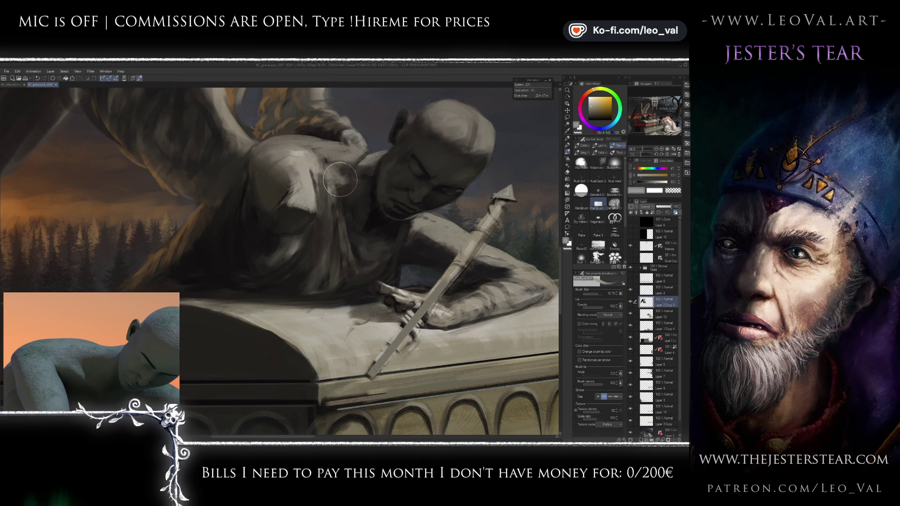
pyautogui.moveTo(337, 186)
pyautogui.mouseDown()
pyautogui.moveTo(296, 186)
pyautogui.moveTo(356, 187)
pyautogui.mouseUp()
pyautogui.keyDown('alt'); pyautogui.click(342, 188); pyautogui.keyUp('alt')
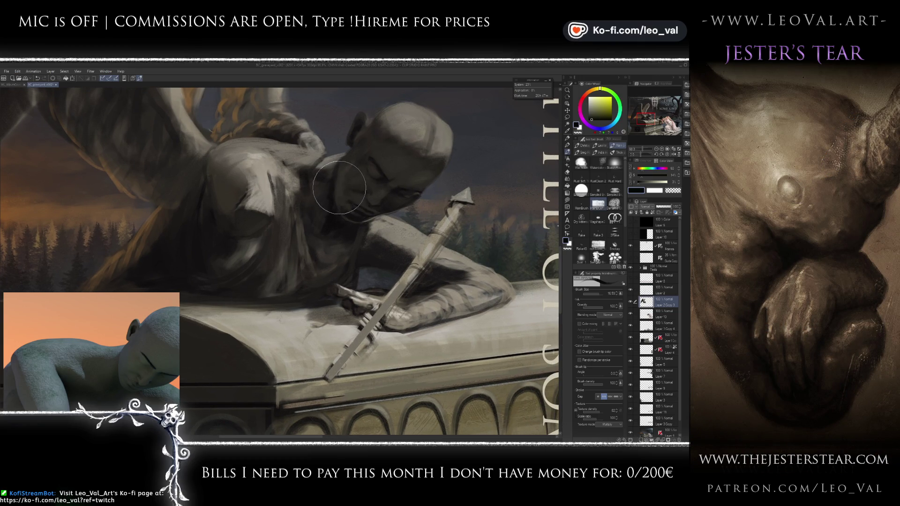
pyautogui.press('j')
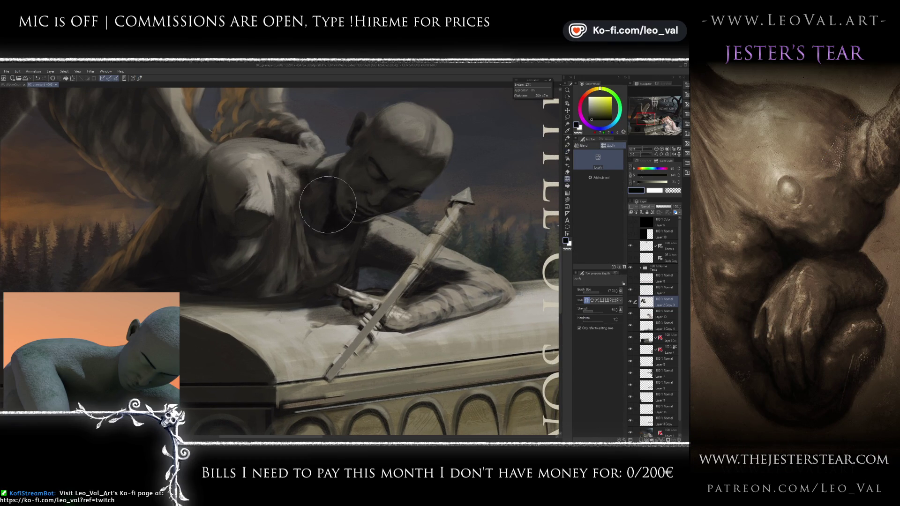
pyautogui.keyDown('ctrl'); pyautogui.keyDown('alt'); pyautogui.moveTo(339, 210); pyautogui.dragTo(372, 217); pyautogui.keyUp('alt'); pyautogui.keyUp('ctrl')
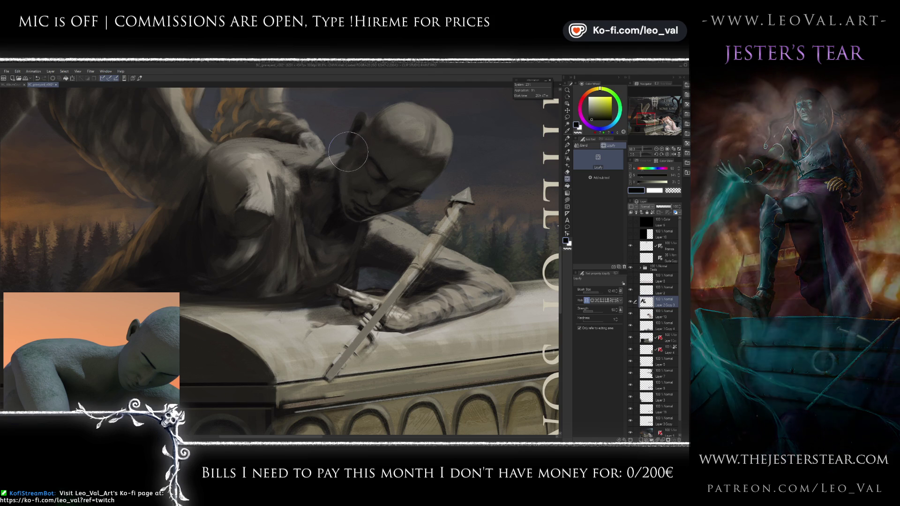
pyautogui.press('[')
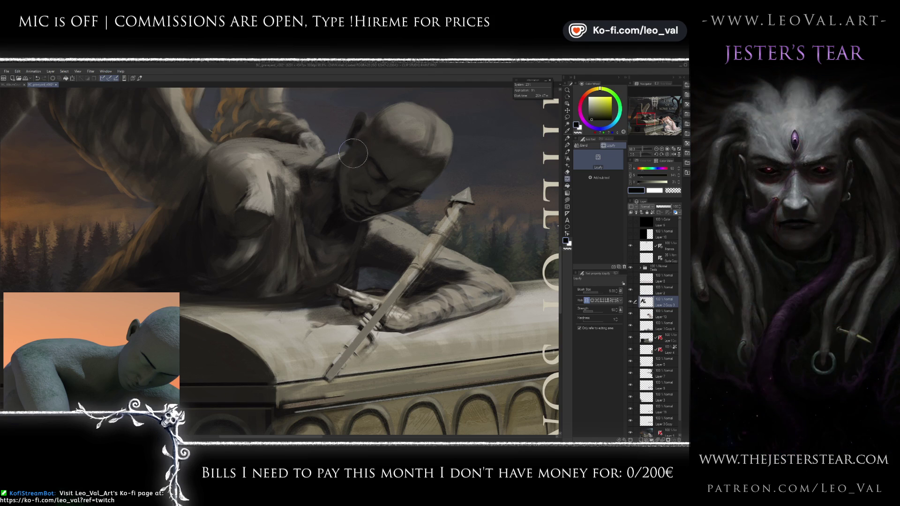
pyautogui.moveTo(351, 150); pyautogui.dragTo(326, 164)
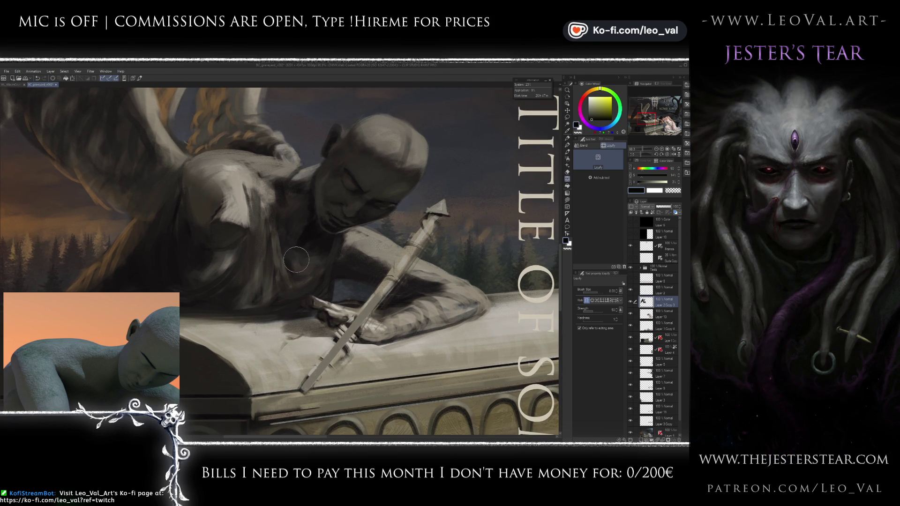
pyautogui.scroll(-3, 295, 258)
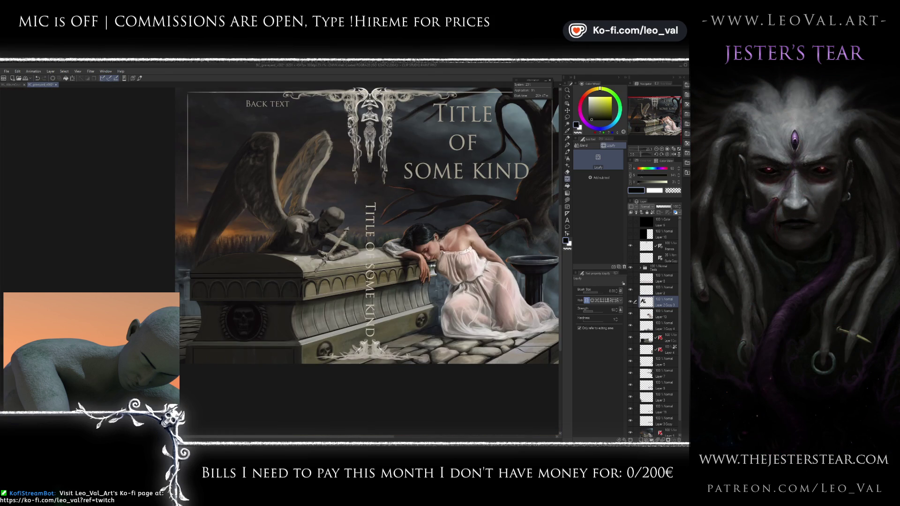
pyautogui.scroll(3, 296, 258)
pyautogui.scroll(2, 300, 248)
pyautogui.scroll(2, 309, 236)
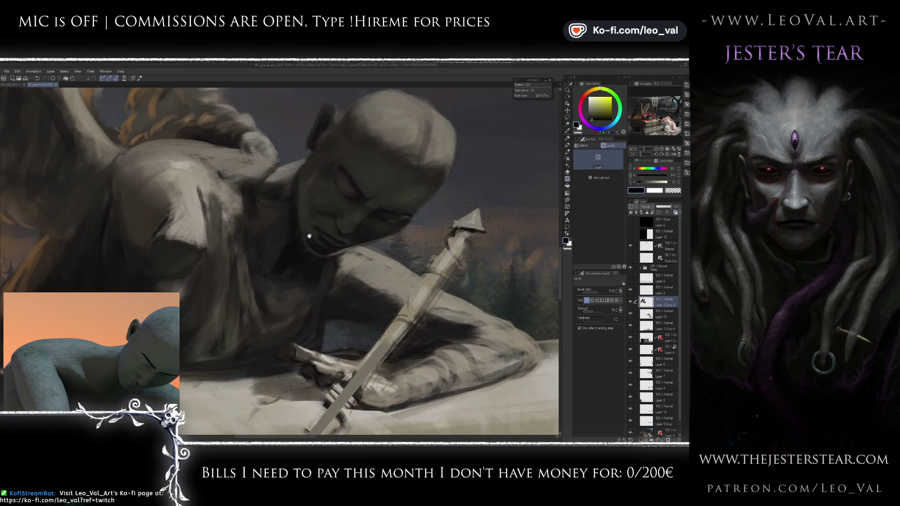
pyautogui.press('b')
pyautogui.keyDown('alt'); pyautogui.click(306, 232); pyautogui.keyUp('alt')
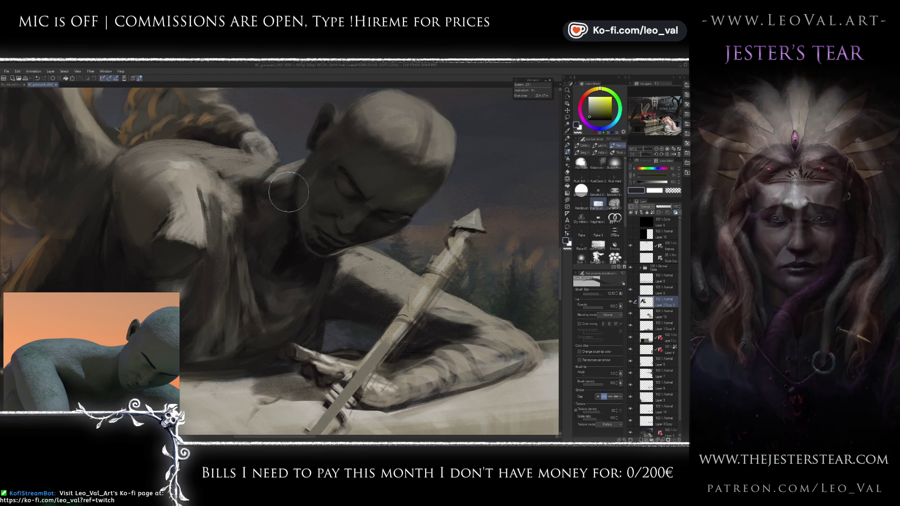
# Step: Sample yellowish and lighter greys and paint a fine light textured stroke along the shoulder top
pyautogui.keyDown('alt'); pyautogui.click(279, 180); pyautogui.keyUp('alt')
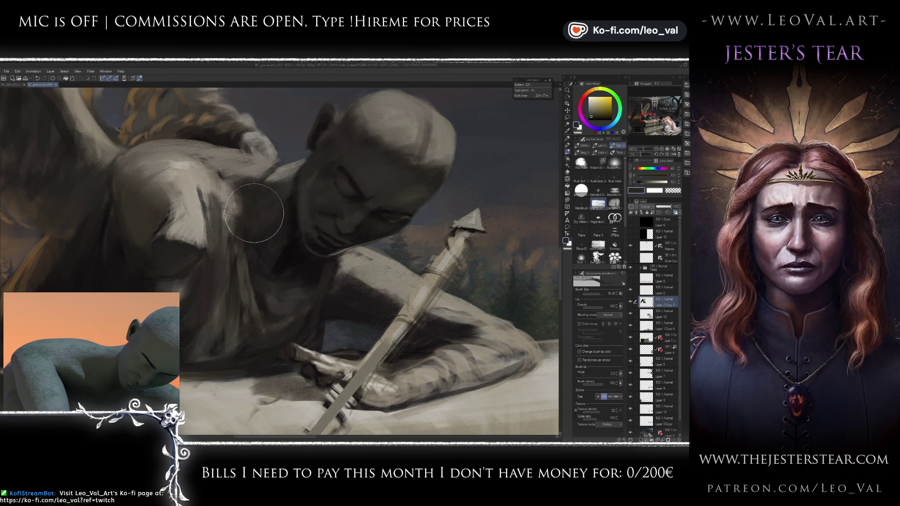
pyautogui.keyDown('alt'); pyautogui.click(270, 196); pyautogui.keyUp('alt')
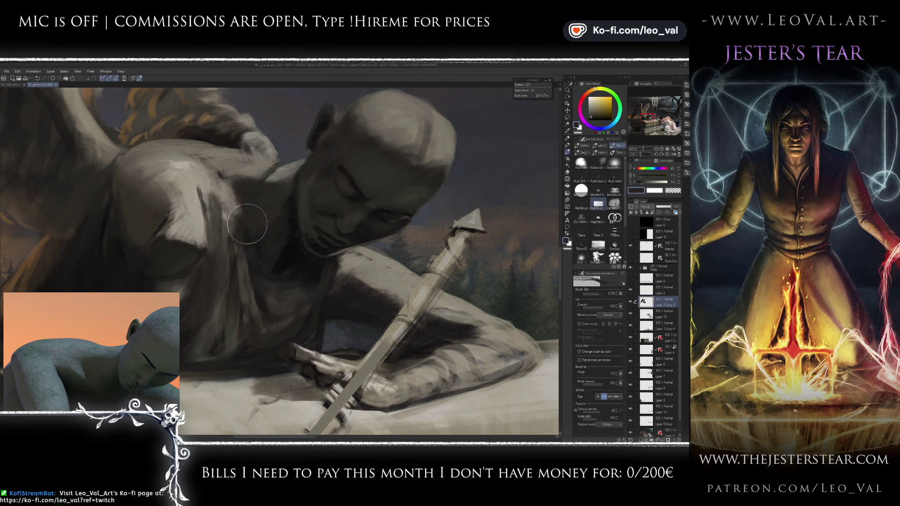
pyautogui.press(']')
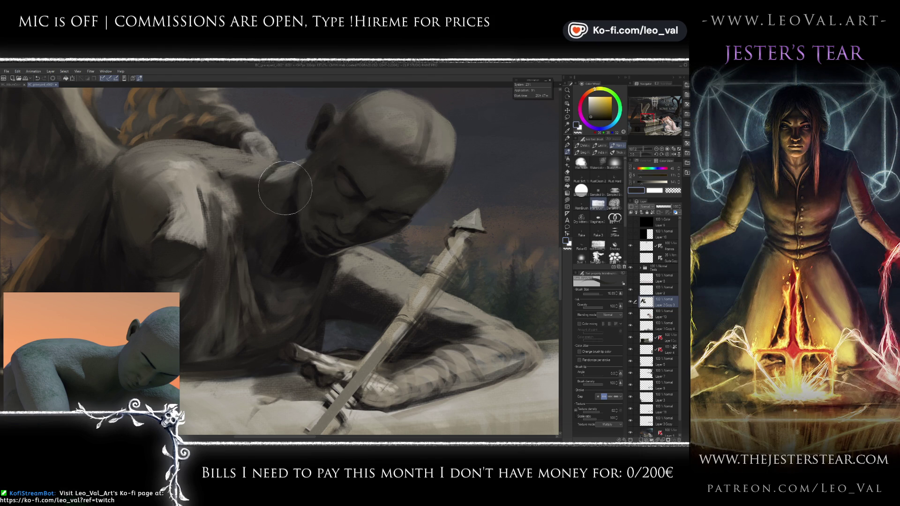
pyautogui.keyDown('alt'); pyautogui.click(273, 174); pyautogui.keyUp('alt')
pyautogui.press('[')
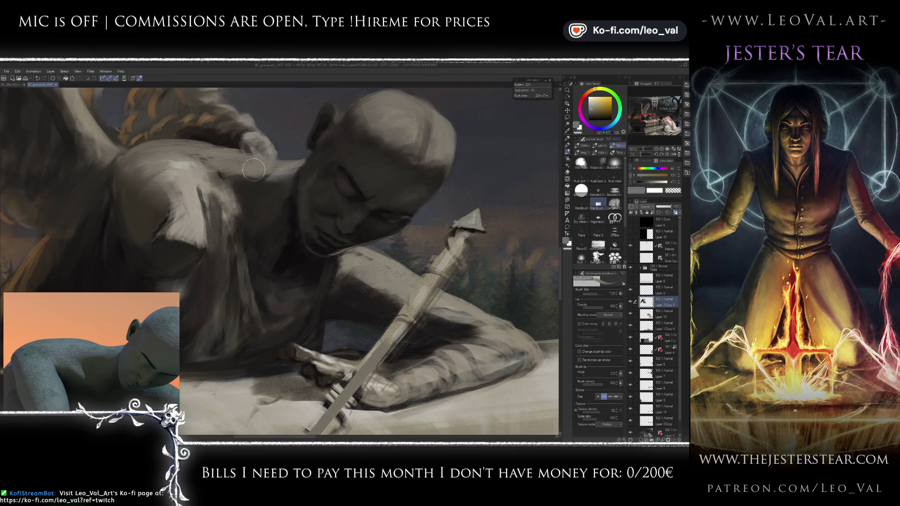
pyautogui.scroll(1, 272, 168)
pyautogui.press('[')
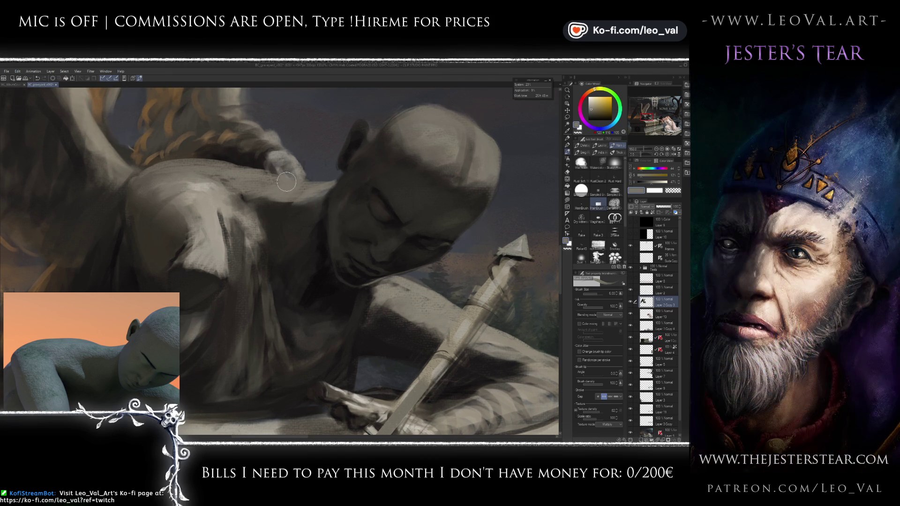
pyautogui.moveTo(257, 166); pyautogui.dragTo(268, 173)
# Step: Pick the dark shadow grey for the arm on the tomb and zoom toward the angel's face
pyautogui.scroll(-3, 279, 180)
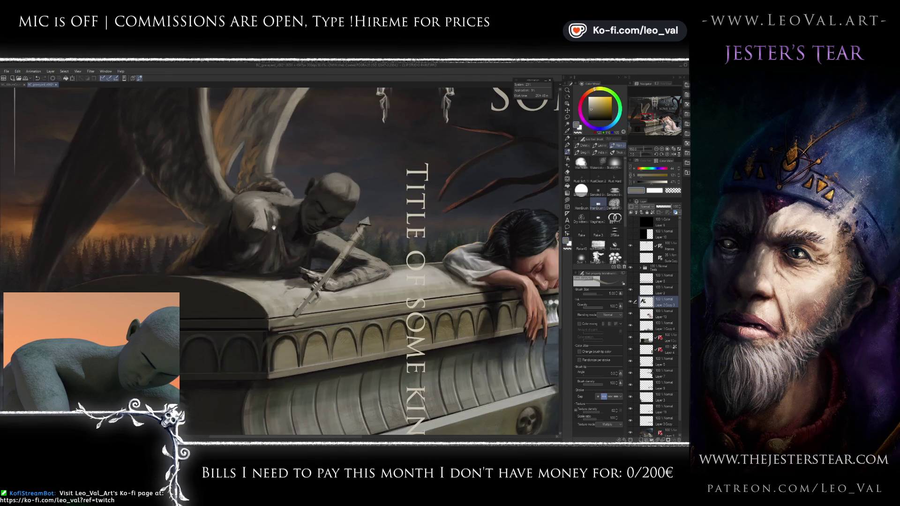
pyautogui.scroll(2, 278, 223)
pyautogui.scroll(1, 288, 200)
pyautogui.scroll(-1, 291, 206)
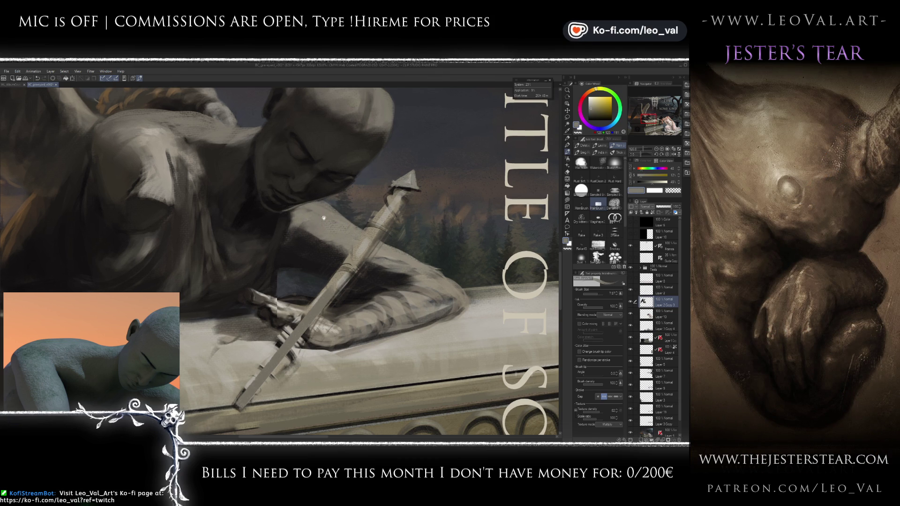
pyautogui.scroll(2, 333, 237)
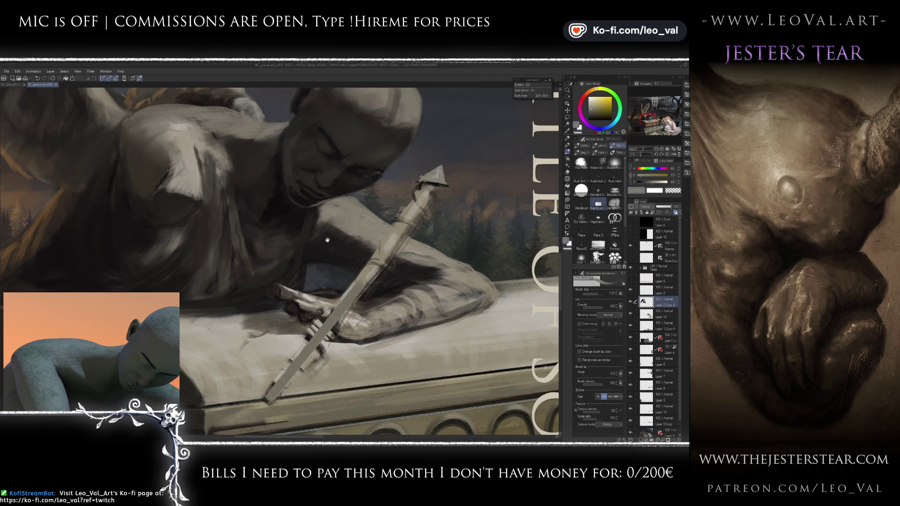
pyautogui.scroll(-1, 328, 240)
pyautogui.keyDown('alt'); pyautogui.click(246, 219); pyautogui.keyUp('alt')
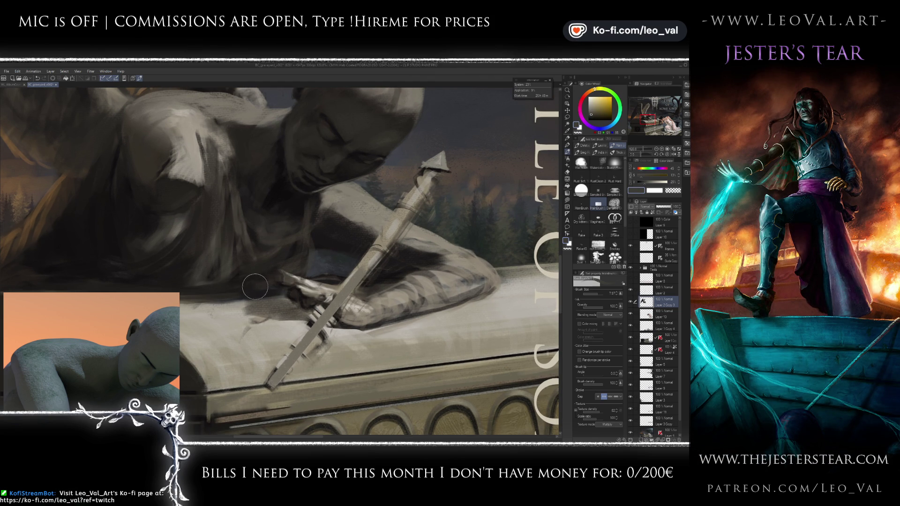
pyautogui.scroll(-2, 246, 264)
pyautogui.scroll(-3, 277, 272)
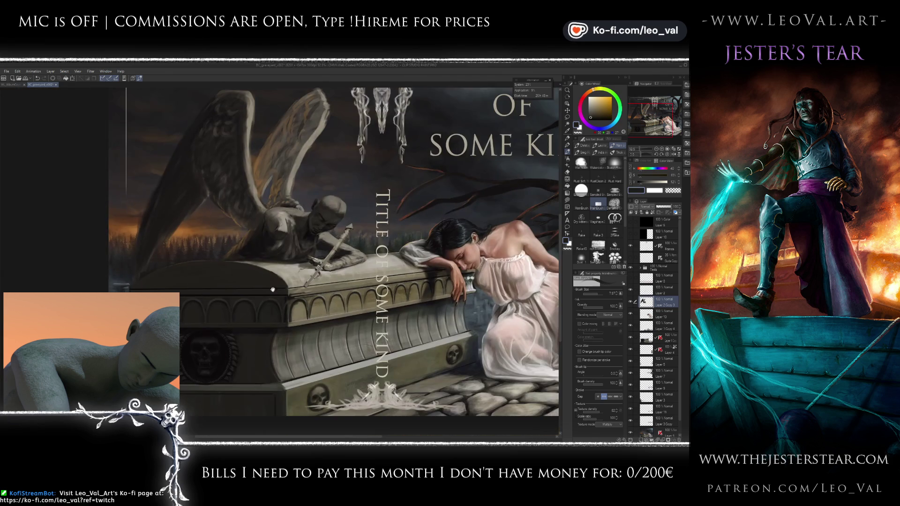
pyautogui.scroll(2, 277, 272)
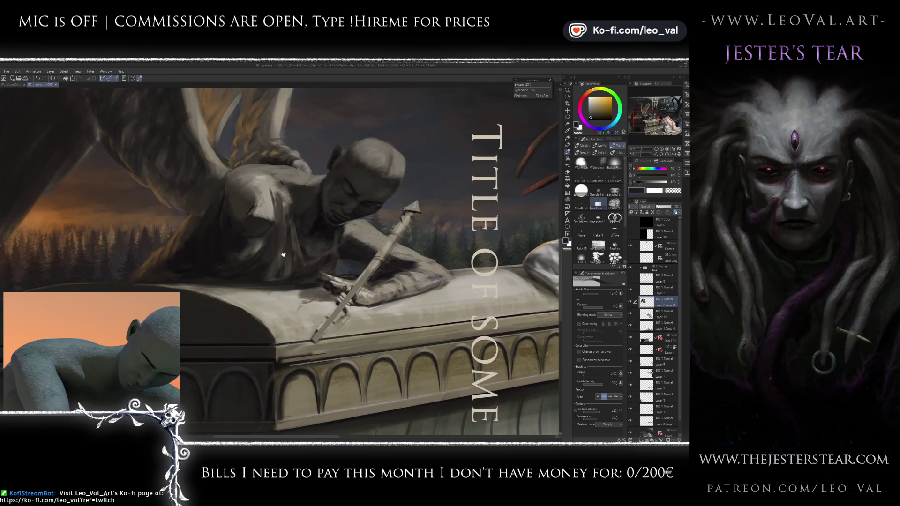
pyautogui.scroll(1, 285, 251)
pyautogui.scroll(2, 309, 202)
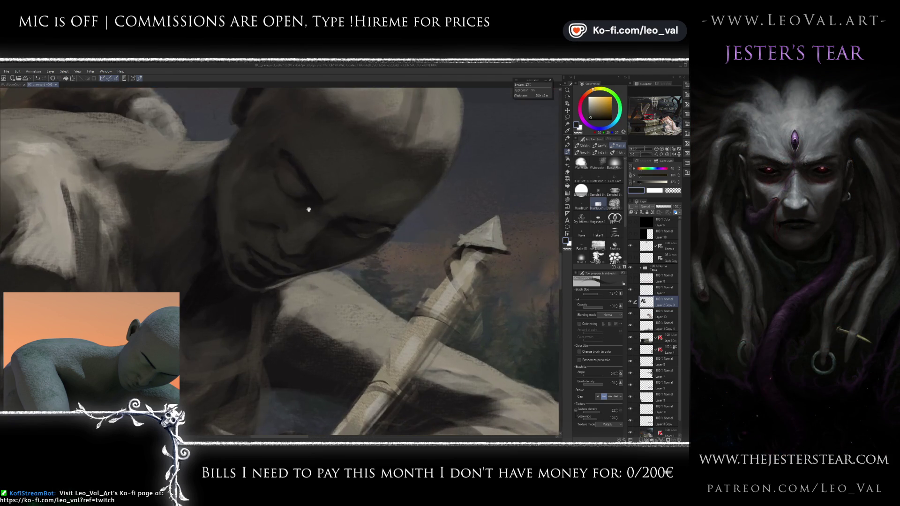
# Step: Sample lighter forehead and darker face greys with an enlarged brush for the angel's face planes
pyautogui.scroll(1, 277, 226)
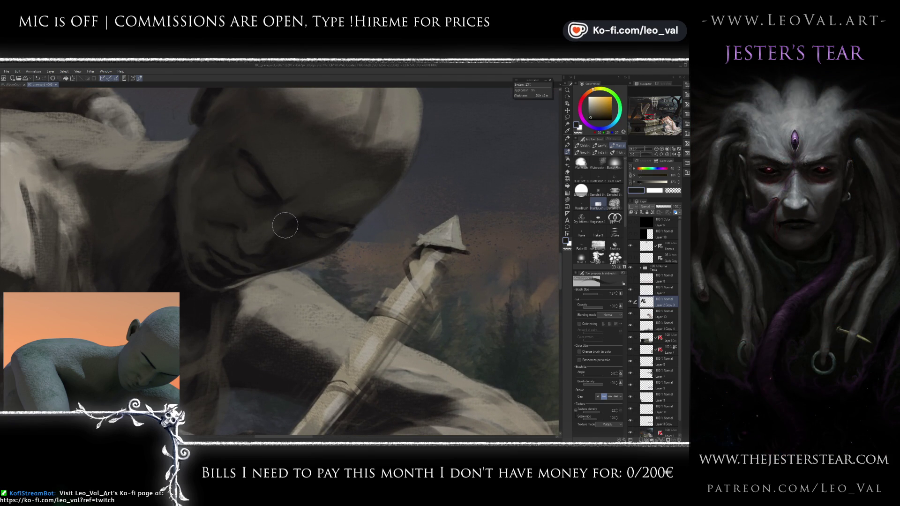
pyautogui.keyDown('alt'); pyautogui.click(333, 113); pyautogui.keyUp('alt')
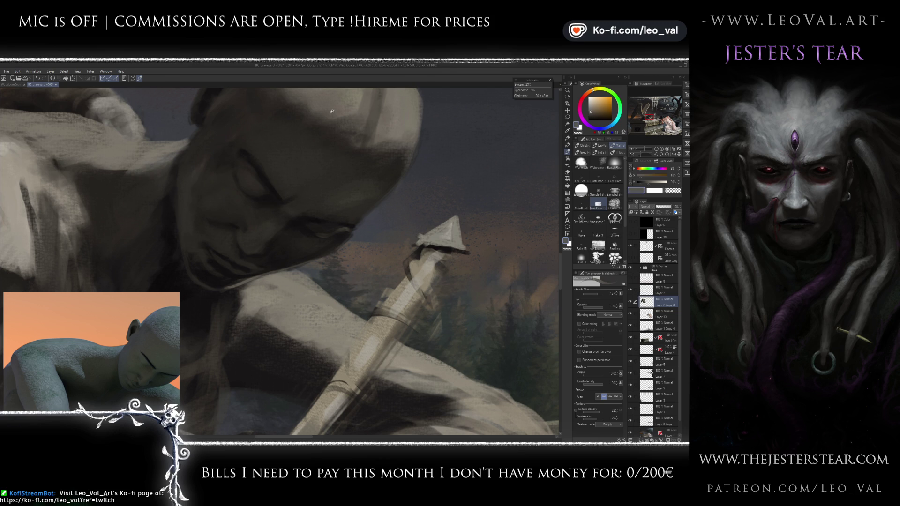
pyautogui.moveTo(250, 205); pyautogui.dragTo(253, 185)
pyautogui.keyDown('alt'); pyautogui.click(253, 185); pyautogui.keyUp('alt')
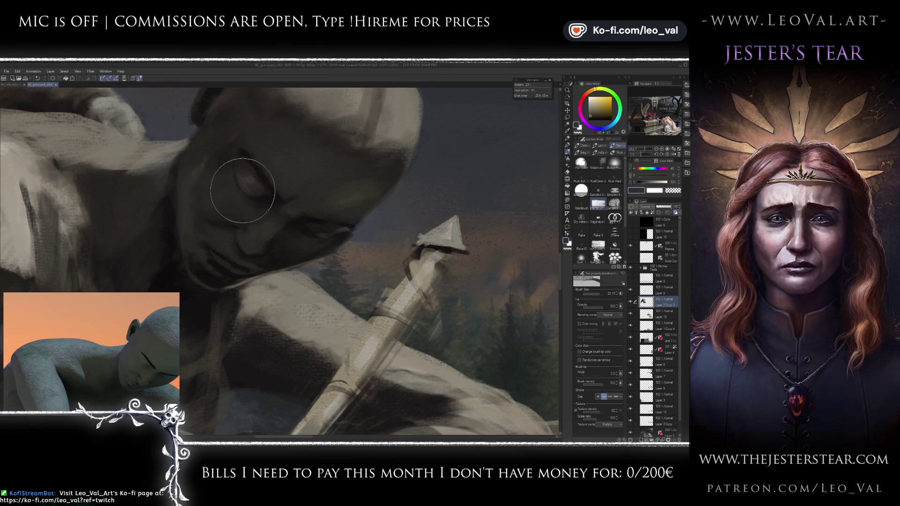
pyautogui.moveTo(258, 184)
pyautogui.mouseDown()
pyautogui.moveTo(266, 212)
pyautogui.moveTo(357, 208)
pyautogui.moveTo(277, 181)
pyautogui.mouseUp()
pyautogui.keyDown('alt'); pyautogui.click(356, 208); pyautogui.keyUp('alt')
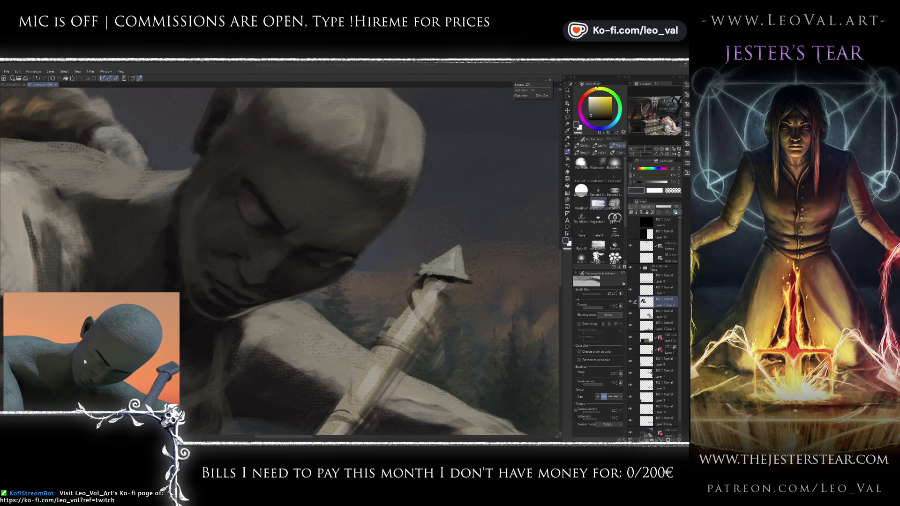
# Step: Pick a near-black blue and dark greys for the eye-socket shadows, adjusting brush size
pyautogui.click(306, 188)
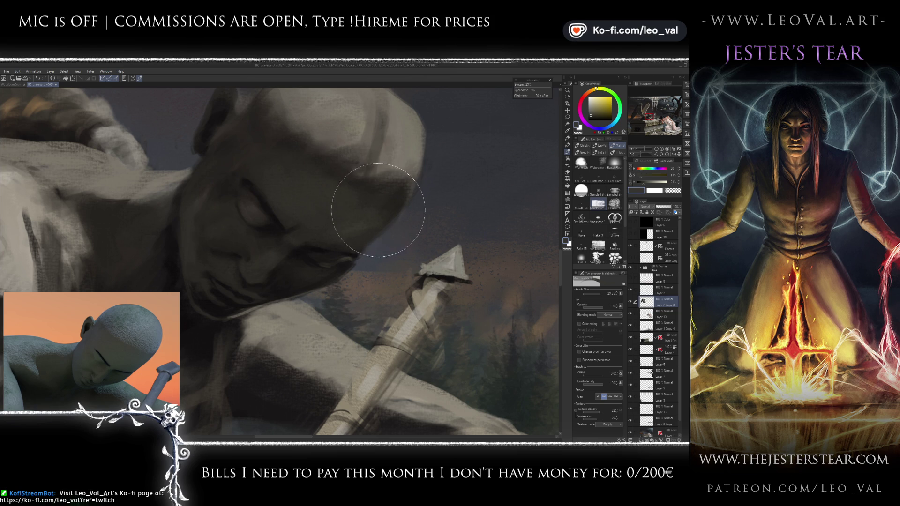
pyautogui.press('[')
pyautogui.press('[')
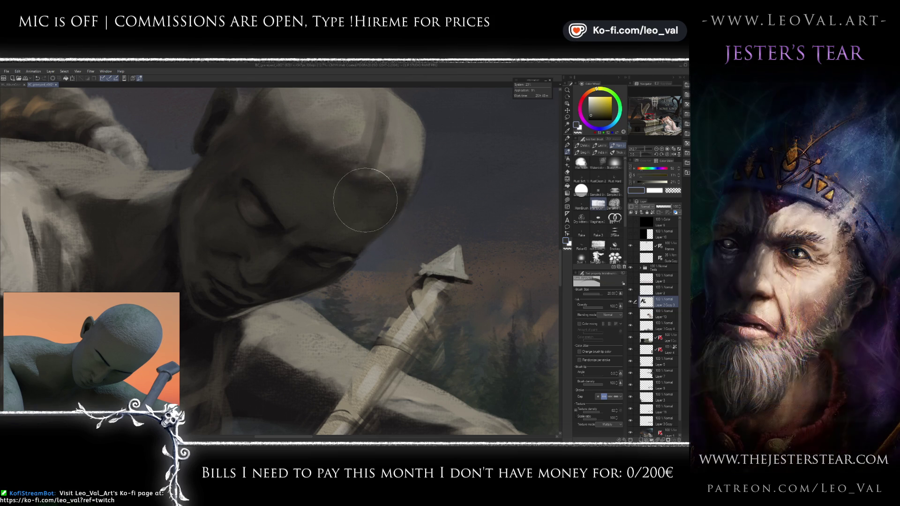
pyautogui.moveTo(335, 238); pyautogui.dragTo(361, 201)
pyautogui.press('[')
pyautogui.press('[')
pyautogui.press('[')
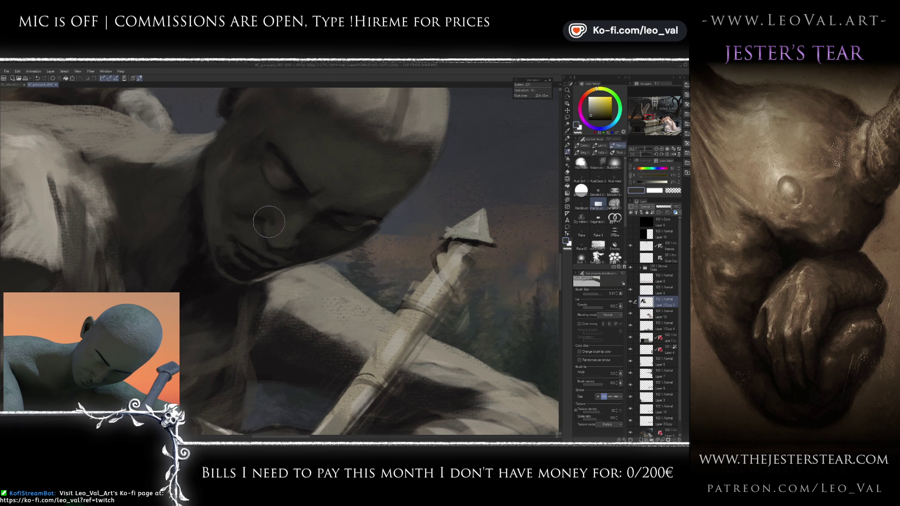
pyautogui.keyDown('alt'); pyautogui.click(270, 225); pyautogui.keyUp('alt')
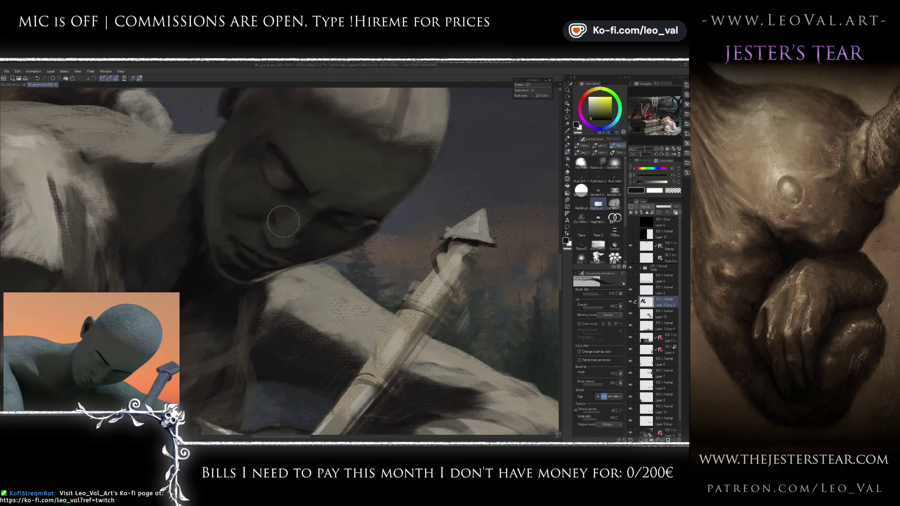
pyautogui.keyDown('alt'); pyautogui.click(271, 207); pyautogui.keyUp('alt')
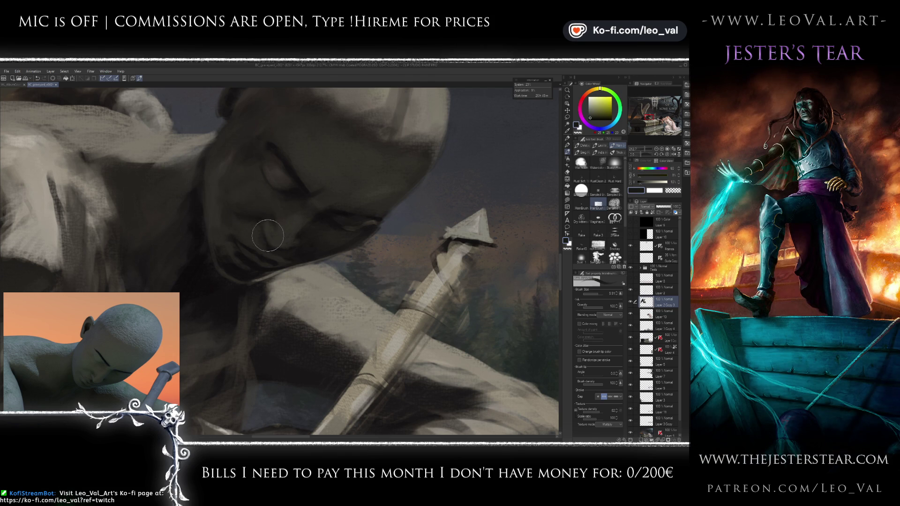
pyautogui.keyDown('alt'); pyautogui.click(280, 229); pyautogui.keyUp('alt')
pyautogui.moveTo(275, 229)
pyautogui.mouseDown()
pyautogui.moveTo(297, 221)
pyautogui.moveTo(299, 209)
pyautogui.mouseUp()
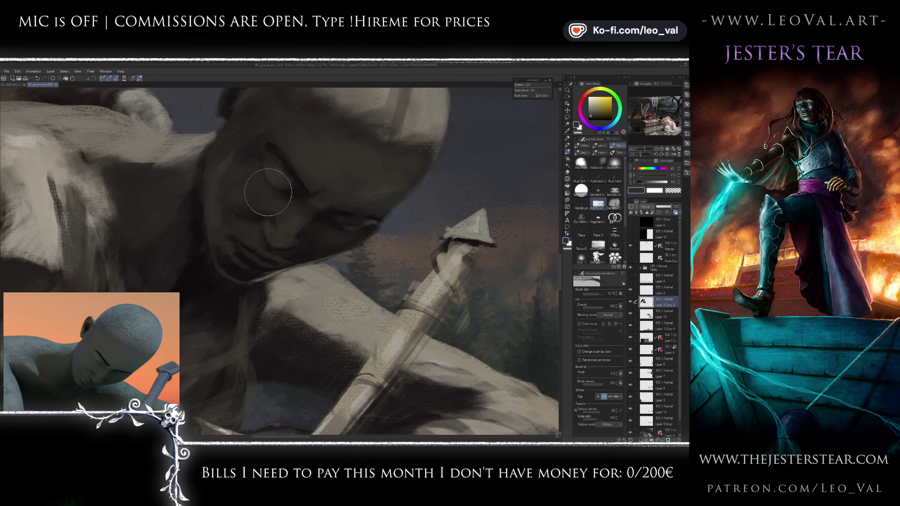
pyautogui.moveTo(243, 197); pyautogui.dragTo(247, 195)
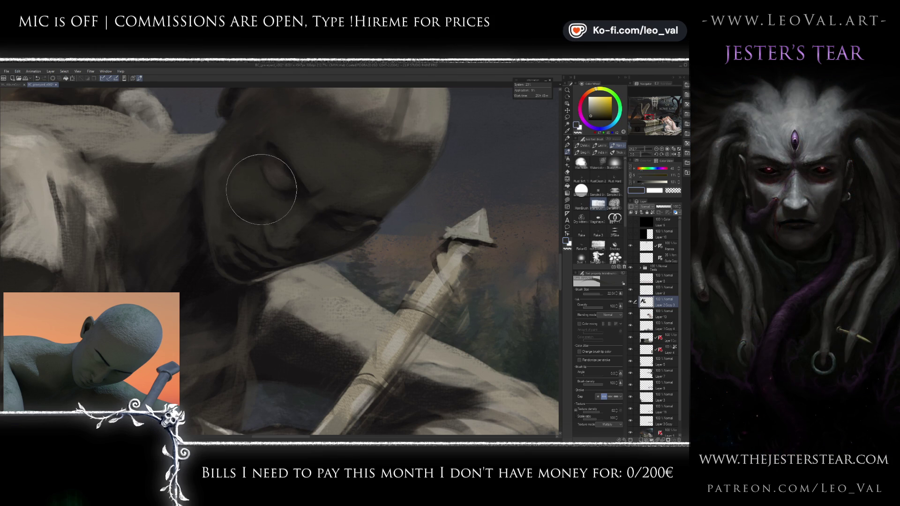
# Step: Sample brownish, yellow-grey and deep shadow face tones, resizing the brush and zooming into the face
pyautogui.keyDown('alt'); pyautogui.click(275, 201); pyautogui.keyUp('alt')
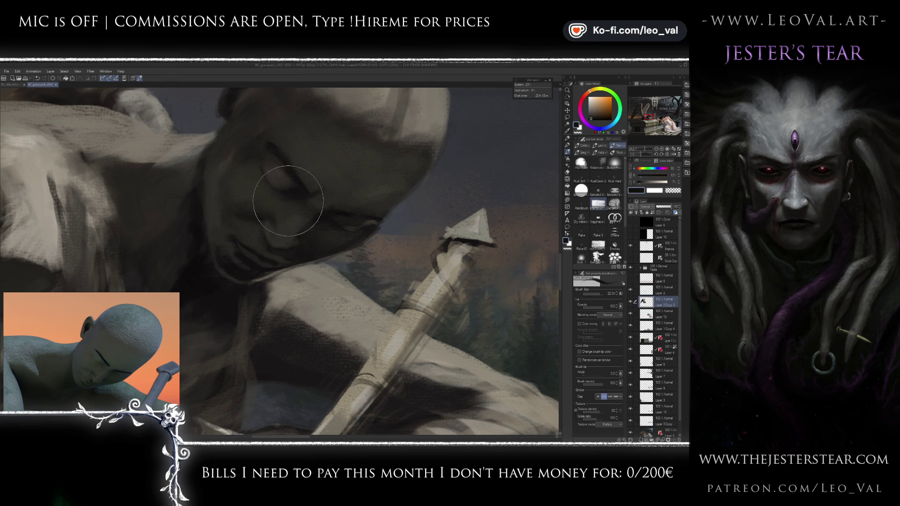
pyautogui.moveTo(300, 200); pyautogui.dragTo(291, 196)
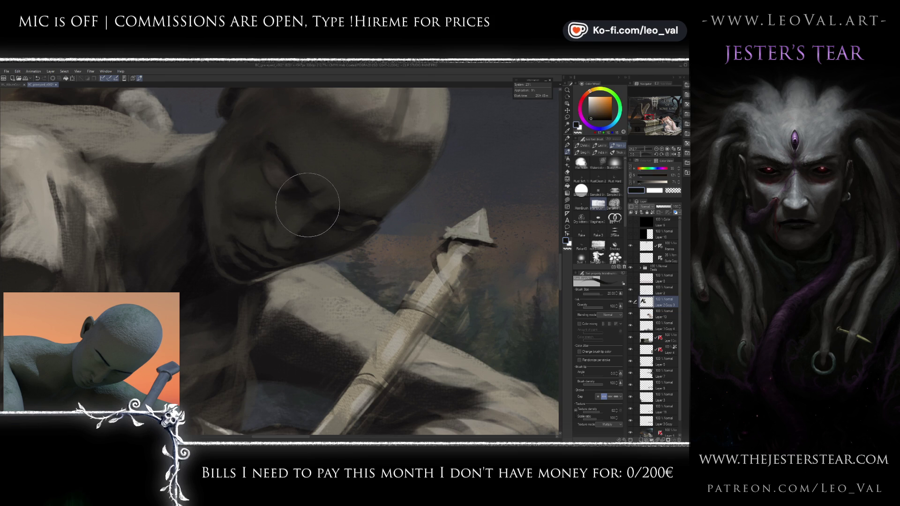
pyautogui.keyDown('alt'); pyautogui.click(381, 193); pyautogui.keyUp('alt')
pyautogui.keyDown('alt'); pyautogui.click(381, 192); pyautogui.keyUp('alt')
pyautogui.moveTo(282, 161); pyautogui.dragTo(317, 210)
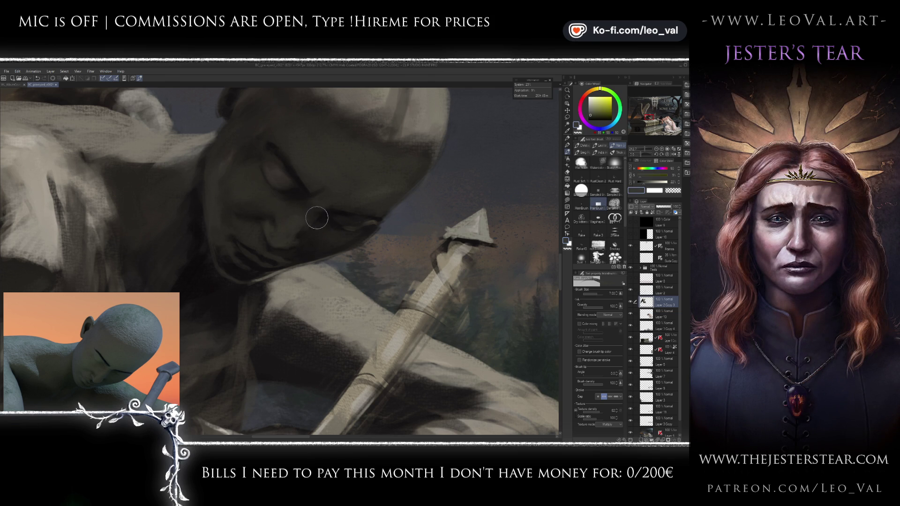
pyautogui.keyDown('alt'); pyautogui.click(322, 227); pyautogui.keyUp('alt')
pyautogui.moveTo(318, 221)
pyautogui.mouseDown()
pyautogui.moveTo(292, 237)
pyautogui.moveTo(300, 234)
pyautogui.mouseUp()
pyautogui.keyDown('alt'); pyautogui.click(310, 223); pyautogui.keyUp('alt')
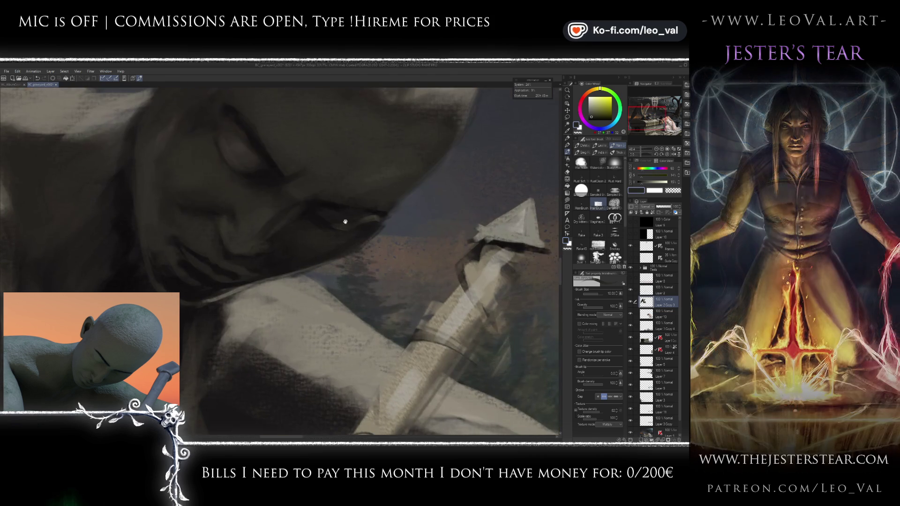
pyautogui.moveTo(319, 245); pyautogui.dragTo(305, 223)
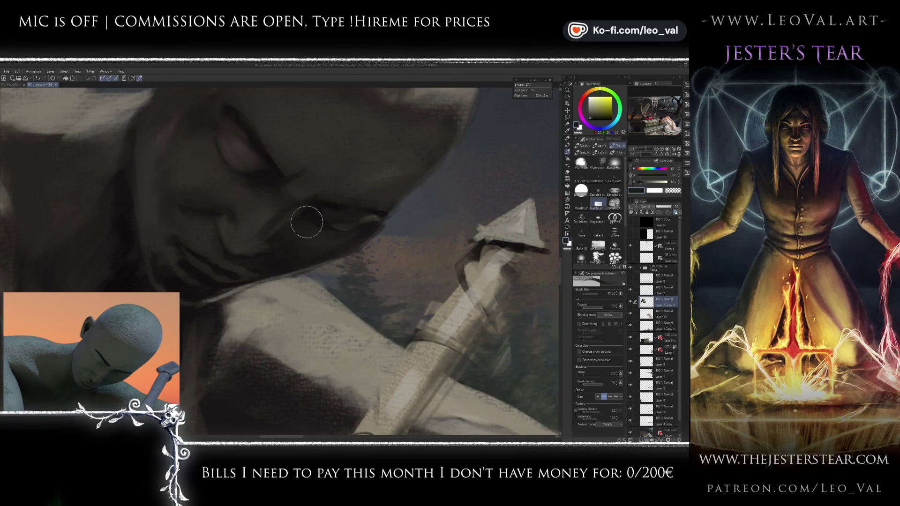
# Step: Zoom in on the face and quill, sample grey-brown shadow tones, and rotate the view about 14°
pyautogui.scroll(-5, 263, 249)
pyautogui.moveTo(286, 273)
pyautogui.mouseDown()
pyautogui.moveTo(318, 230)
pyautogui.moveTo(299, 237)
pyautogui.mouseUp()
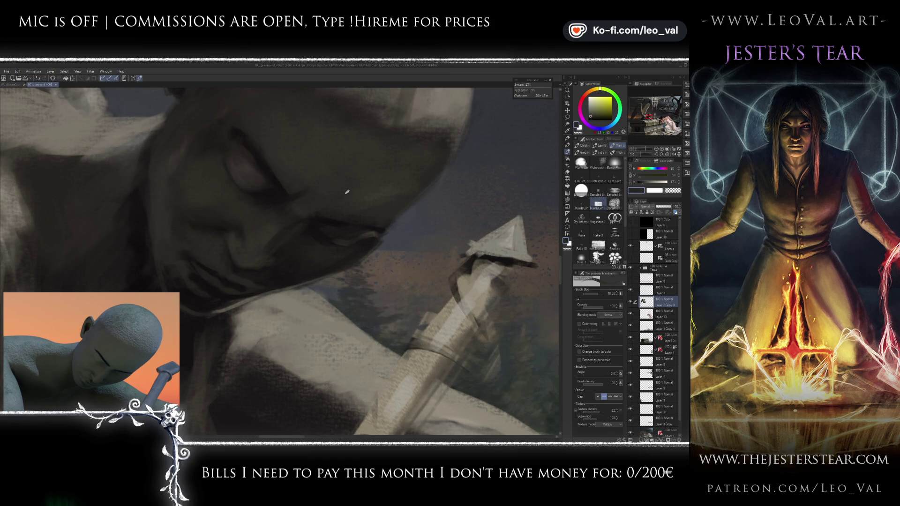
pyautogui.keyDown('alt'); pyautogui.click(316, 186); pyautogui.keyUp('alt')
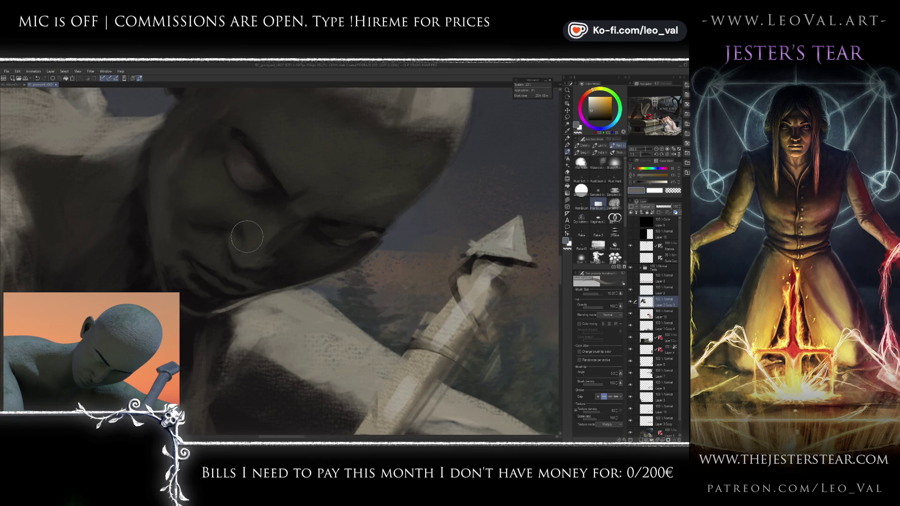
pyautogui.keyDown('alt'); pyautogui.click(239, 250); pyautogui.keyUp('alt')
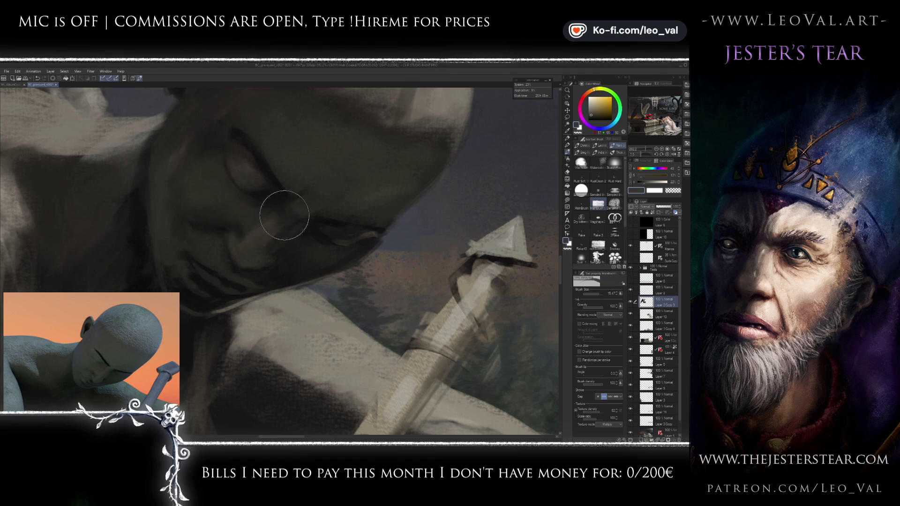
pyautogui.keyDown('alt'); pyautogui.click(275, 230); pyautogui.keyUp('alt')
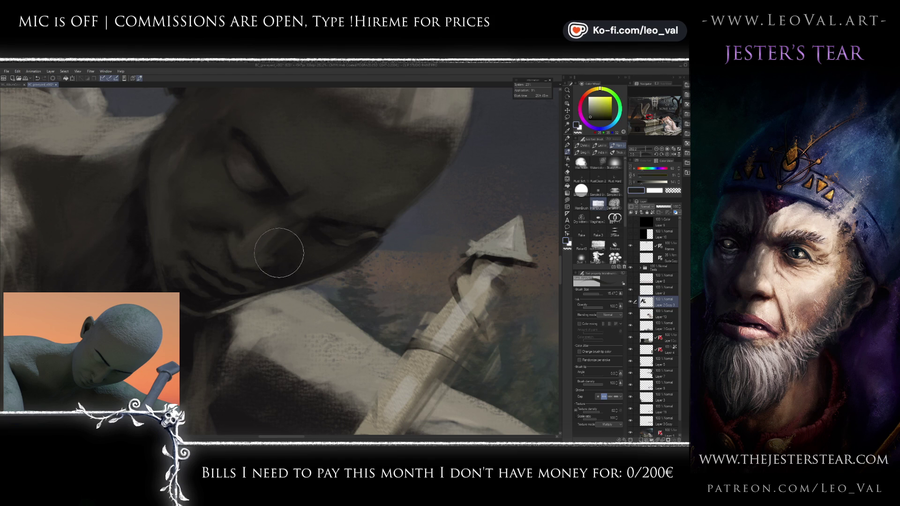
pyautogui.moveTo(297, 235); pyautogui.dragTo(308, 241)
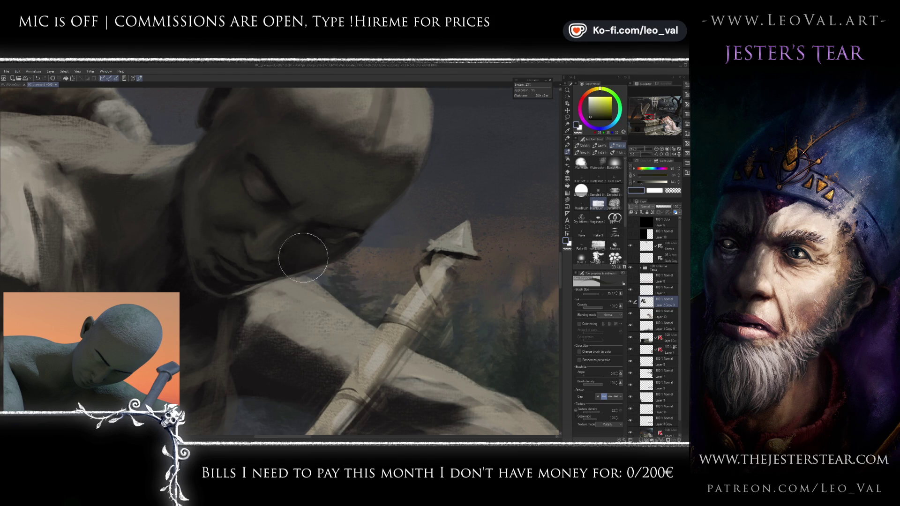
pyautogui.scroll(-5, 297, 259)
pyautogui.scroll(5, 311, 245)
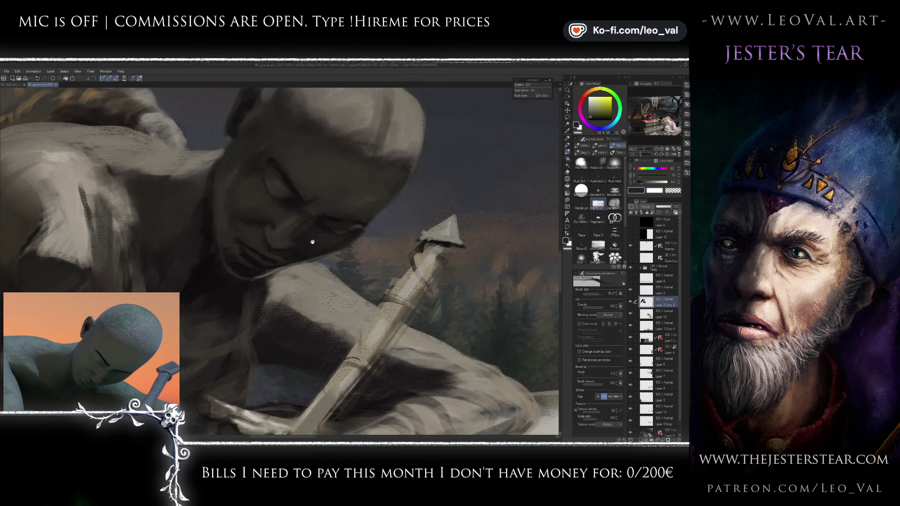
pyautogui.keyDown('alt'); pyautogui.click(264, 225); pyautogui.keyUp('alt')
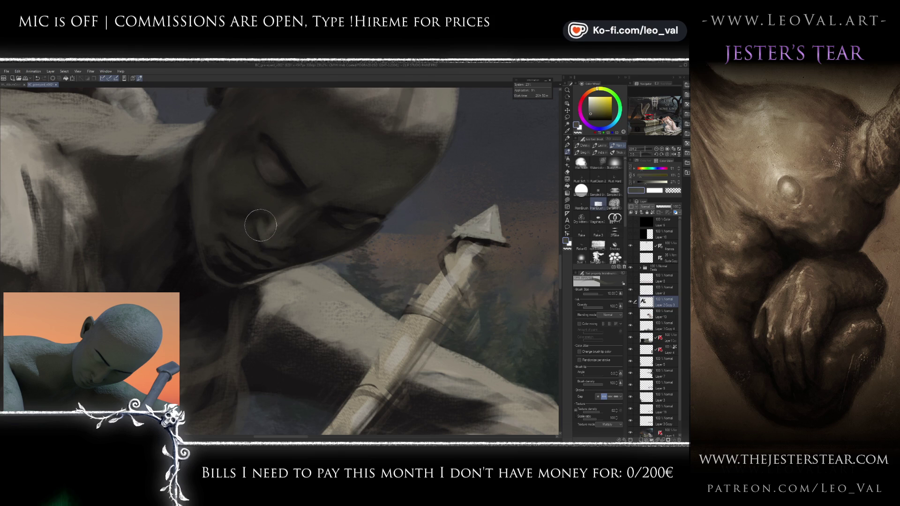
# Step: Sample darker brown-grey and light grey-yellow face tones, enlarging the brush to about 12.5
pyautogui.scroll(-5, 261, 221)
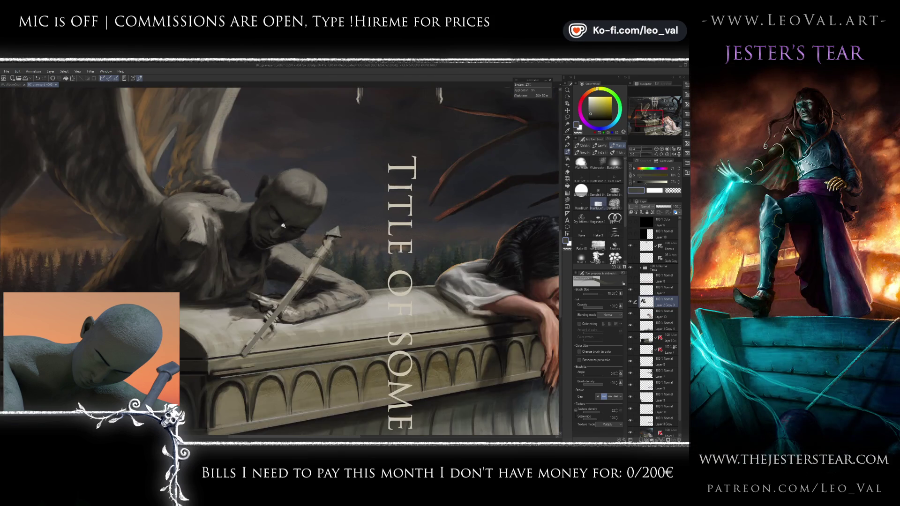
pyautogui.scroll(5, 278, 216)
pyautogui.keyDown('alt'); pyautogui.click(278, 215); pyautogui.keyUp('alt')
pyautogui.keyDown('alt'); pyautogui.click(270, 243); pyautogui.keyUp('alt')
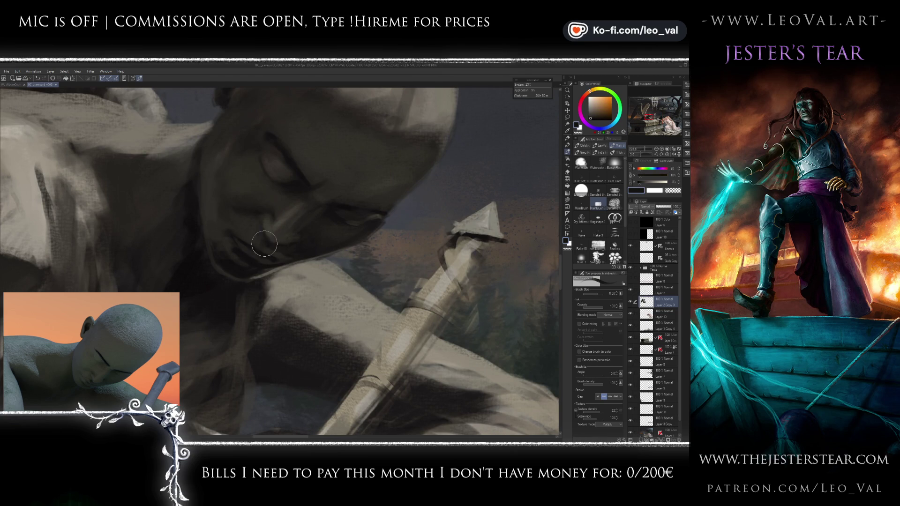
pyautogui.press('[')
pyautogui.keyDown('alt'); pyautogui.click(255, 244); pyautogui.keyUp('alt')
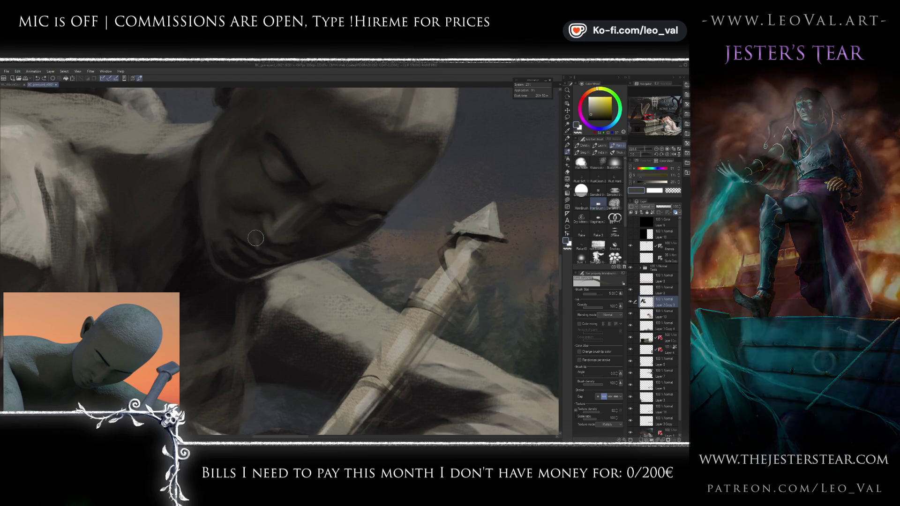
pyautogui.press(']')
pyautogui.press(']')
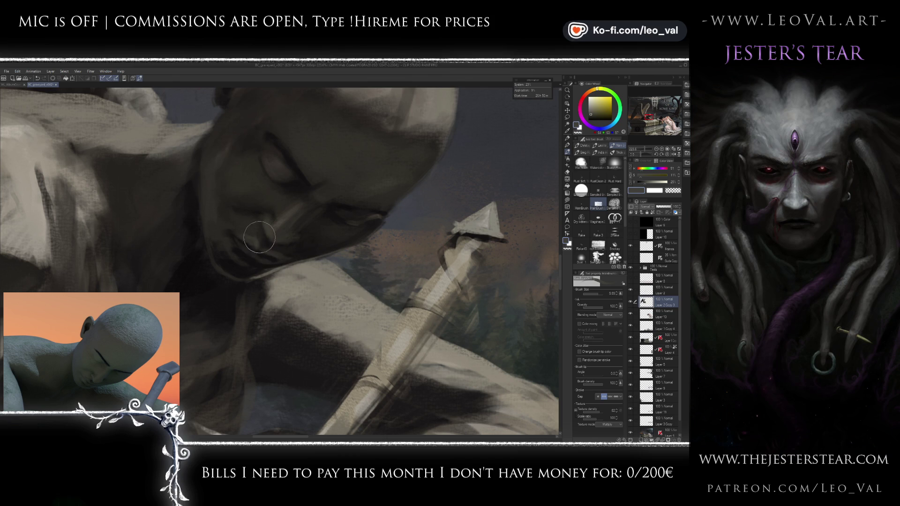
pyautogui.press(']')
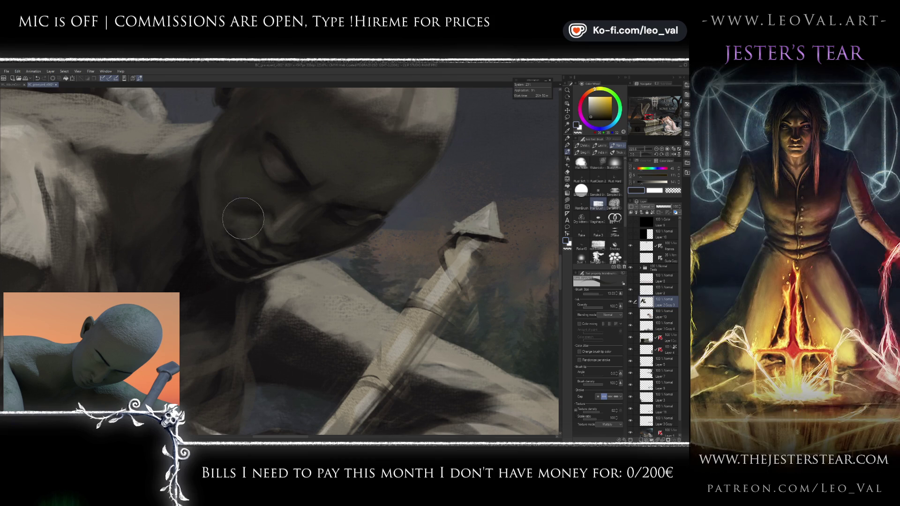
pyautogui.keyDown('alt'); pyautogui.click(230, 207); pyautogui.keyUp('alt')
pyautogui.keyDown('alt'); pyautogui.click(236, 253); pyautogui.keyUp('alt')
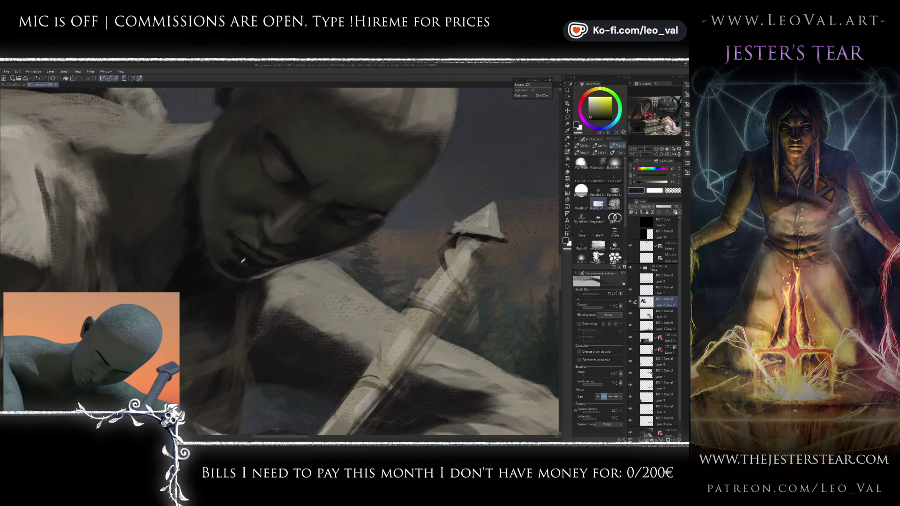
pyautogui.keyDown('alt'); pyautogui.click(261, 230); pyautogui.keyUp('alt')
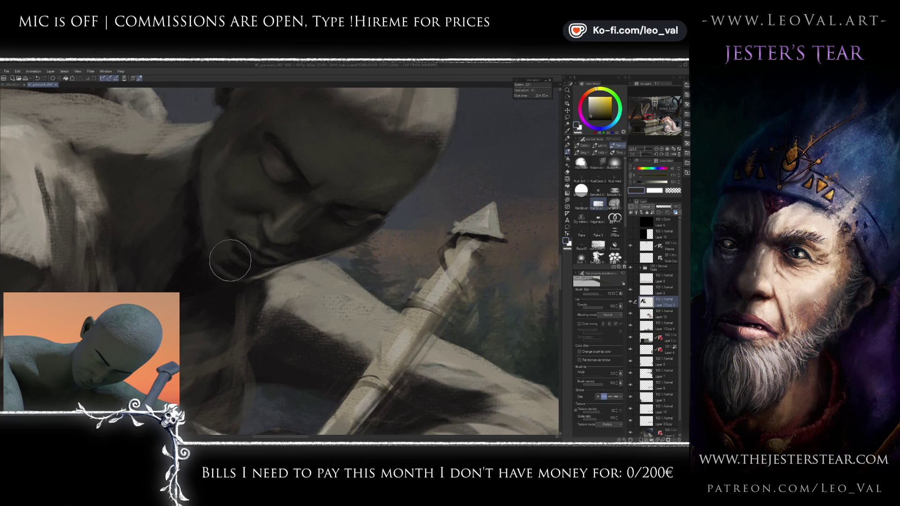
pyautogui.moveTo(226, 263); pyautogui.dragTo(247, 281)
# Step: Zoom out to view the whole cover and sample a statue grey
pyautogui.scroll(-5, 253, 281)
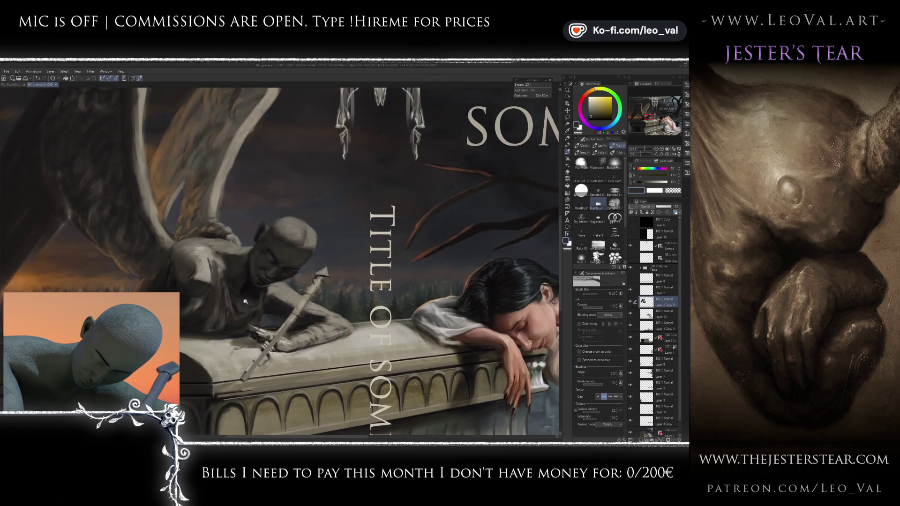
pyautogui.scroll(5, 242, 303)
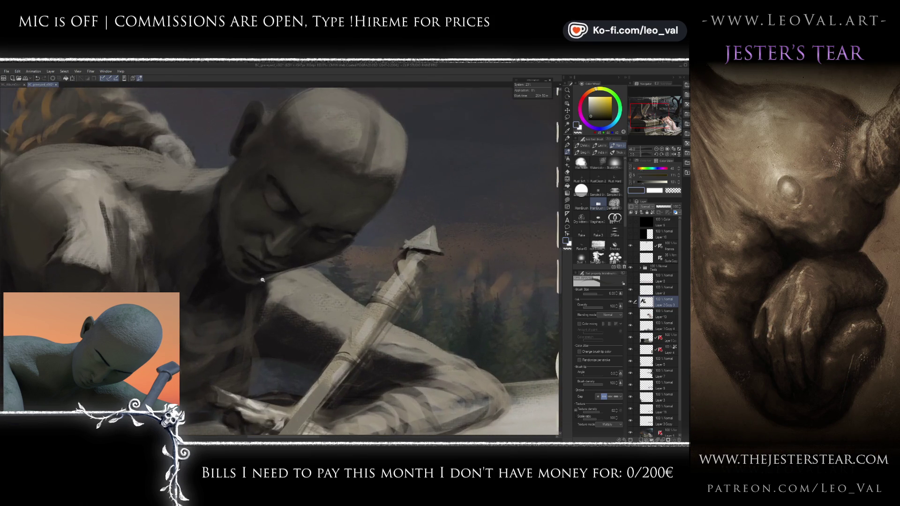
pyautogui.scroll(2, 261, 282)
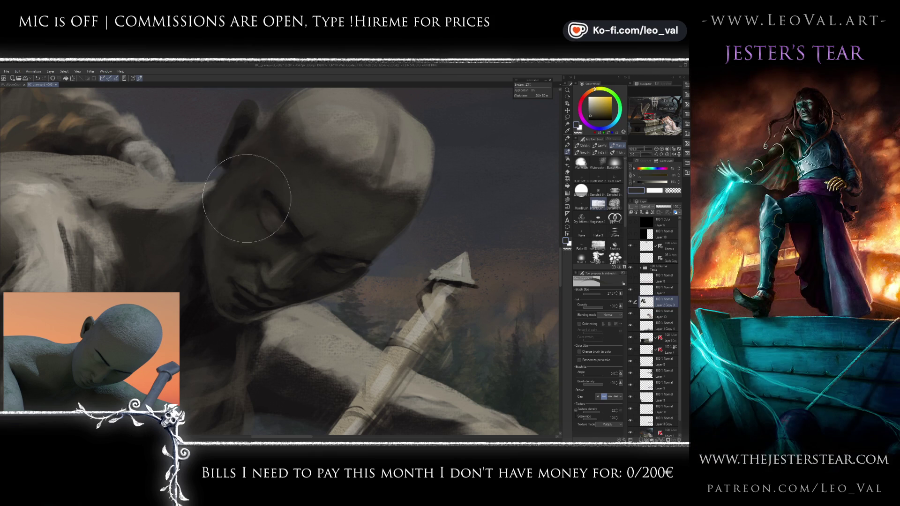
pyautogui.press(']')
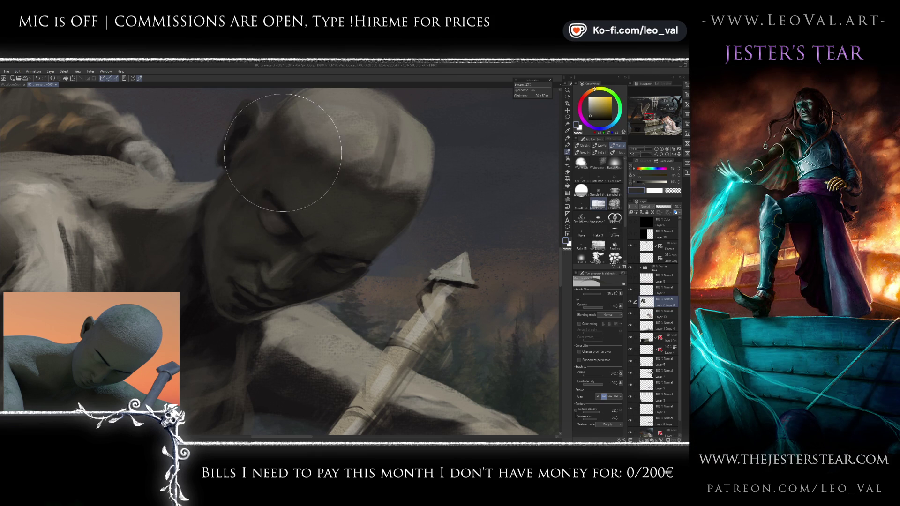
pyautogui.moveTo(264, 187); pyautogui.dragTo(237, 288)
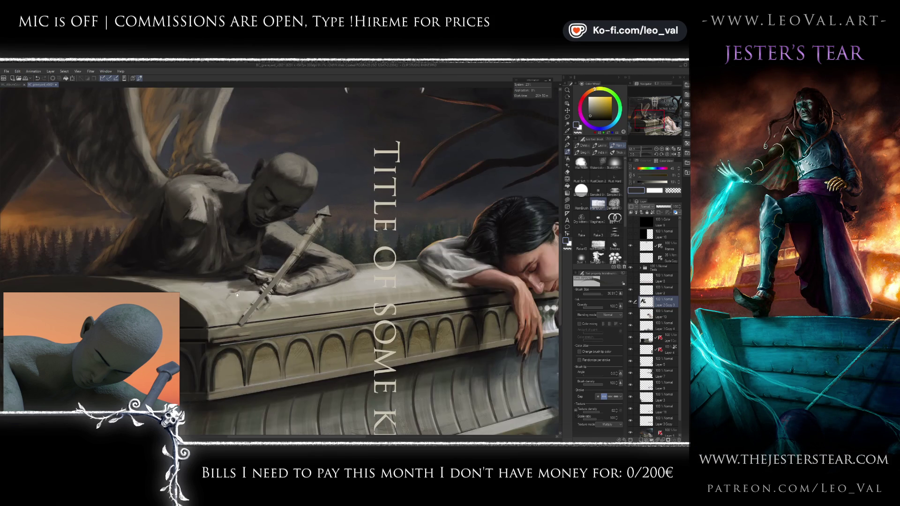
pyautogui.moveTo(247, 244)
pyautogui.mouseDown()
pyautogui.moveTo(237, 298)
pyautogui.moveTo(251, 254)
pyautogui.mouseUp()
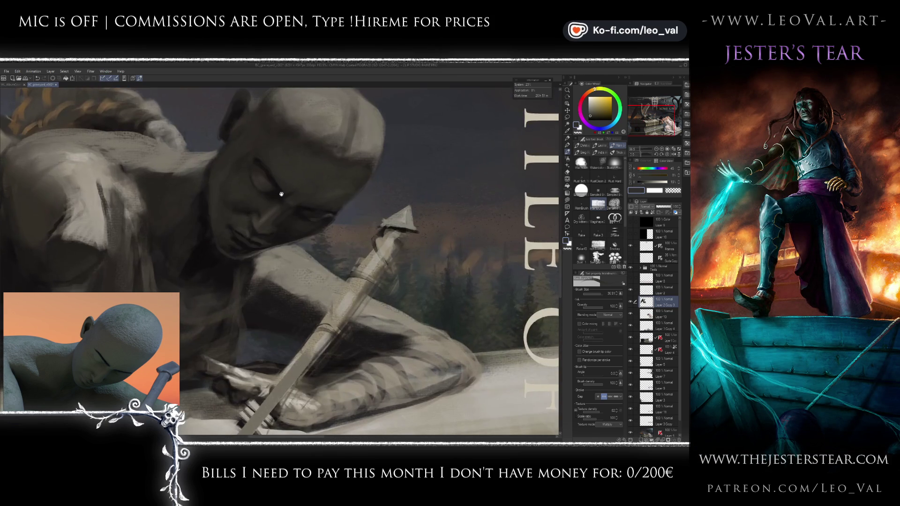
pyautogui.keyDown('alt'); pyautogui.click(250, 254); pyautogui.keyUp('alt')
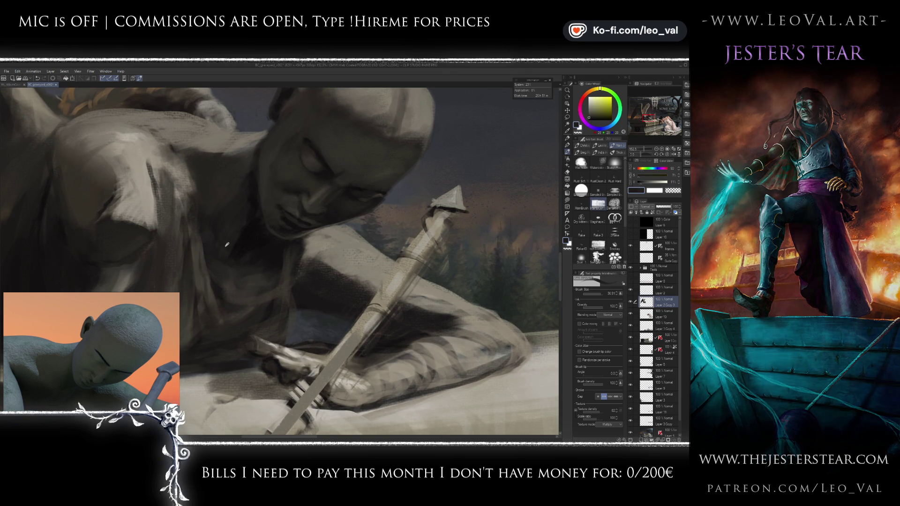
pyautogui.press('[')
pyautogui.press('[')
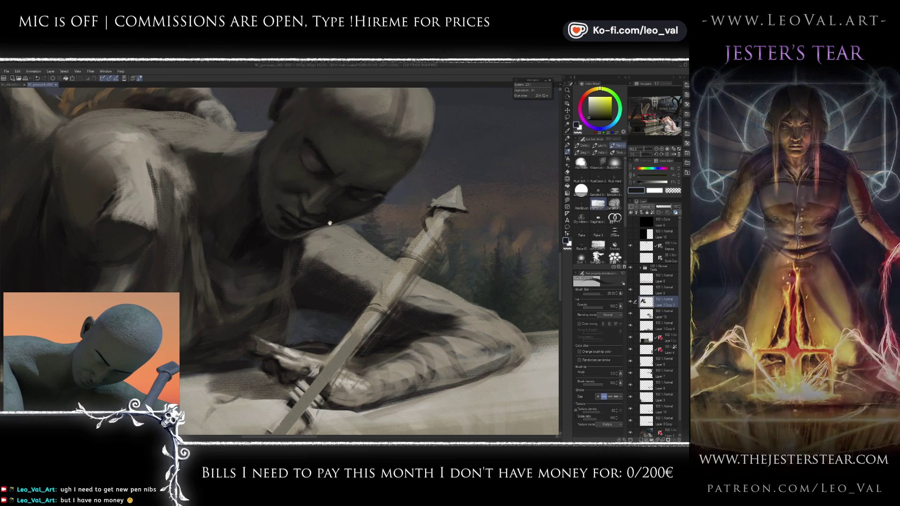
# Step: Sample mid and dark warm statue greys, adjusting the brush between sizes 10 and 18
pyautogui.scroll(-4, 333, 222)
pyautogui.scroll(3, 334, 223)
pyautogui.scroll(-3, 333, 223)
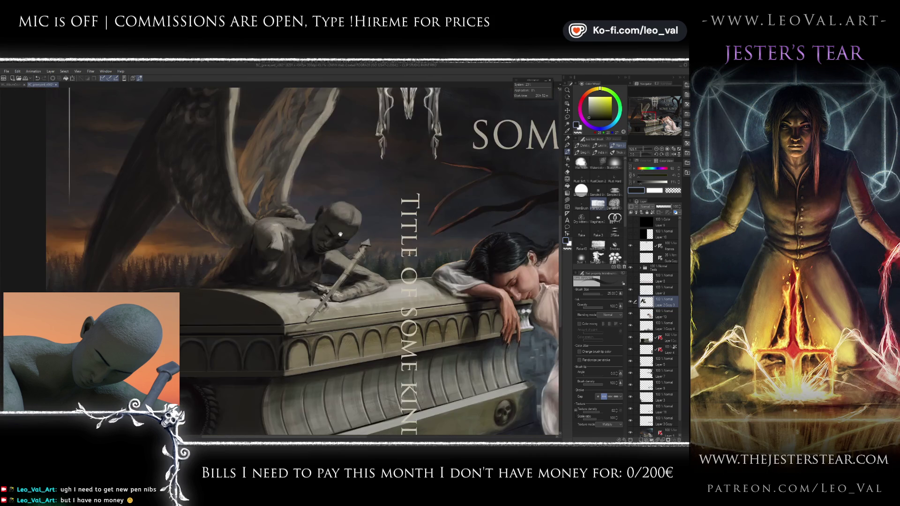
pyautogui.scroll(3, 344, 231)
pyautogui.scroll(2, 339, 239)
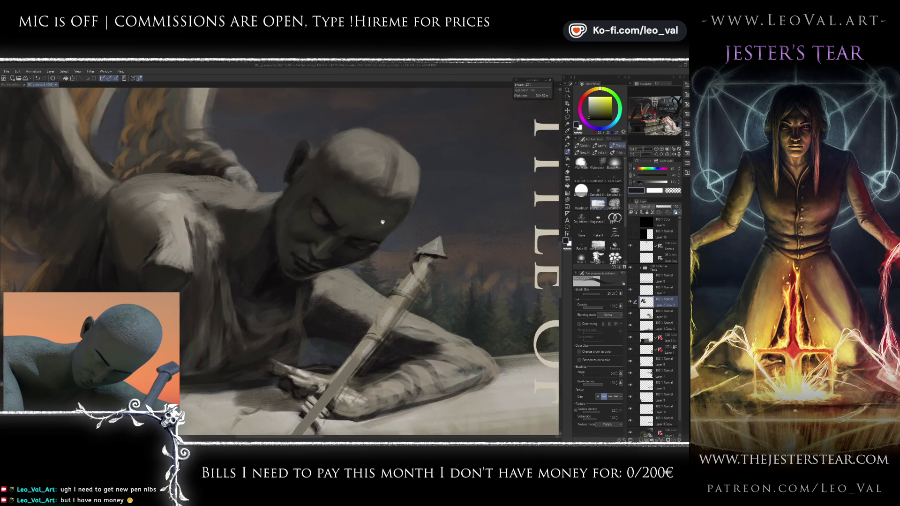
pyautogui.scroll(1, 361, 233)
pyautogui.moveTo(361, 233); pyautogui.dragTo(362, 246)
pyautogui.keyDown('alt'); pyautogui.click(343, 241); pyautogui.keyUp('alt')
pyautogui.press('[')
pyautogui.press('[')
pyautogui.press('[')
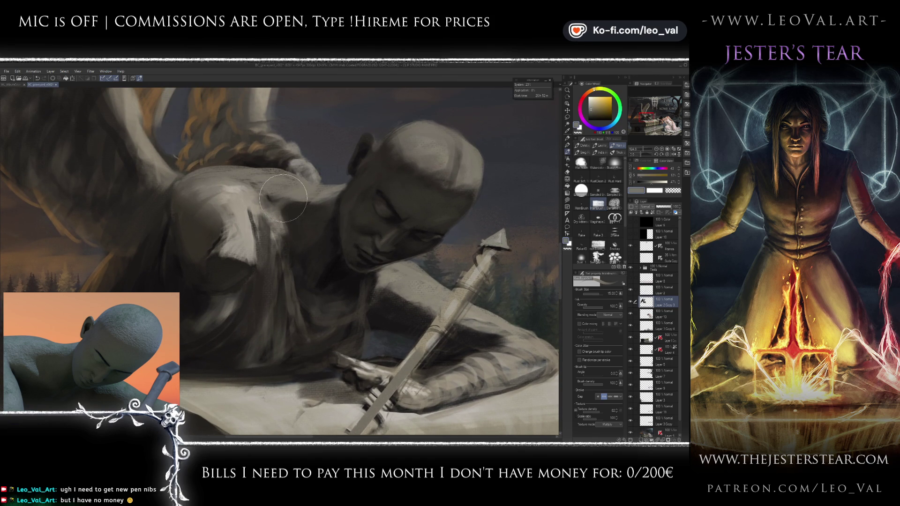
pyautogui.press('d')
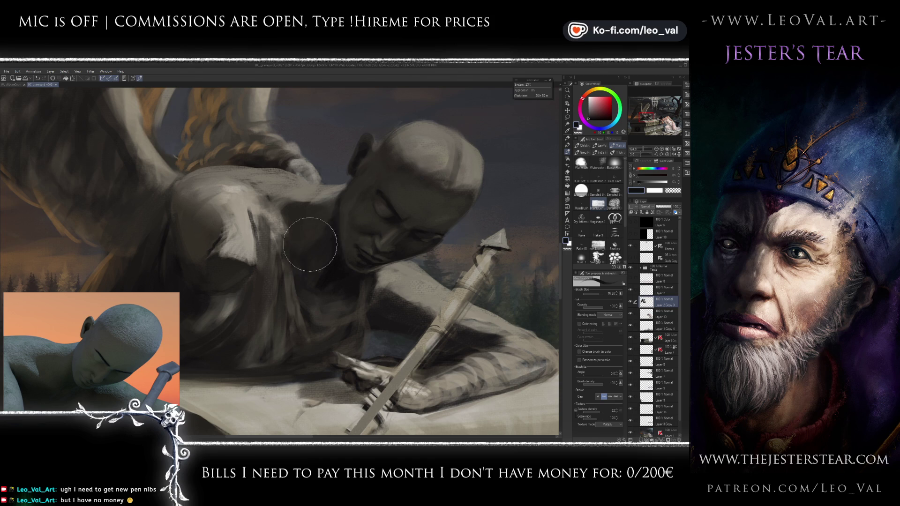
pyautogui.keyDown('alt'); pyautogui.click(320, 226); pyautogui.keyUp('alt')
pyautogui.press('[')
pyautogui.press('[')
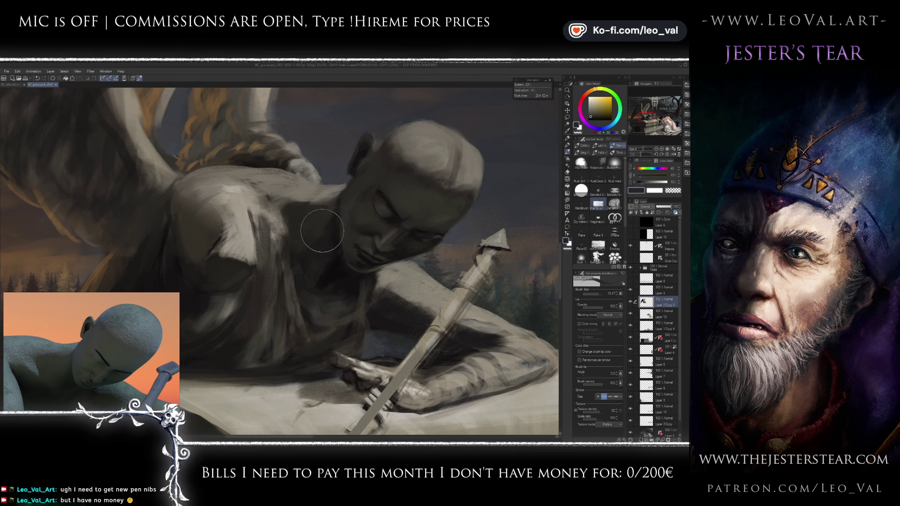
pyautogui.press(']')
pyautogui.press(']')
pyautogui.press(']')
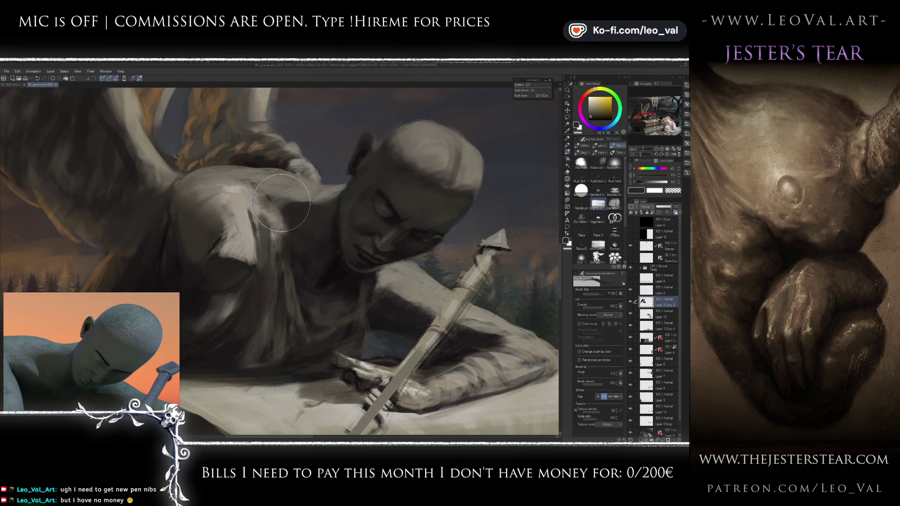
# Step: Turn the 3D pose reference and paint blended light tones onto the angel's shoulder
pyautogui.scroll(2, 287, 205)
pyautogui.keyDown('alt'); pyautogui.click(366, 233); pyautogui.keyUp('alt')
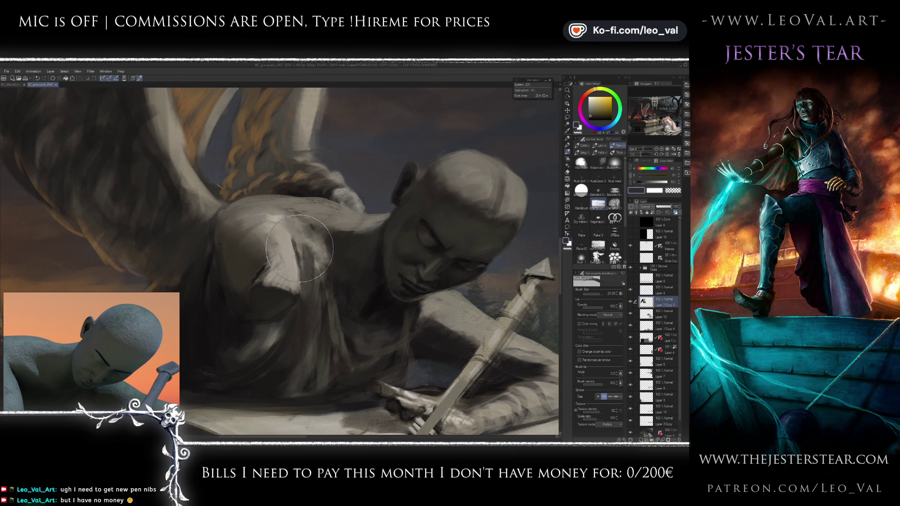
pyautogui.moveTo(129, 361); pyautogui.dragTo(135, 355)
pyautogui.scroll(2, 136, 354)
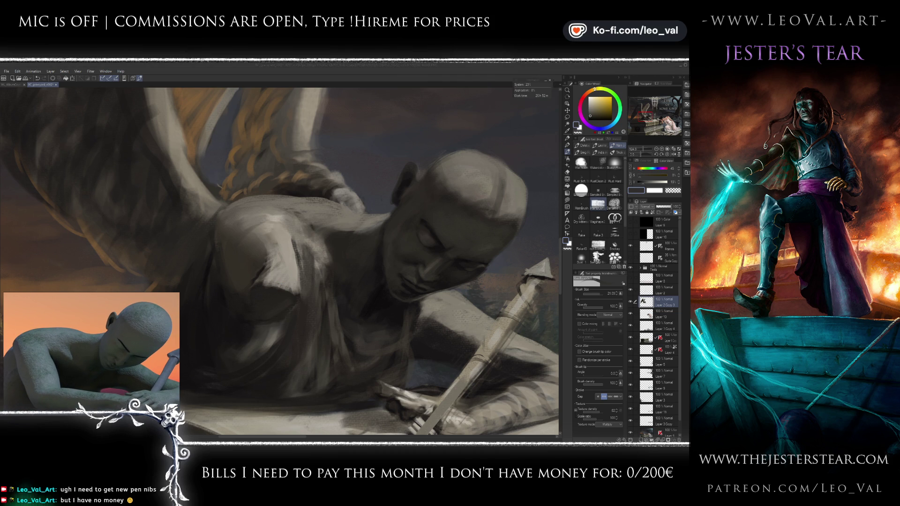
pyautogui.moveTo(282, 198); pyautogui.dragTo(290, 165)
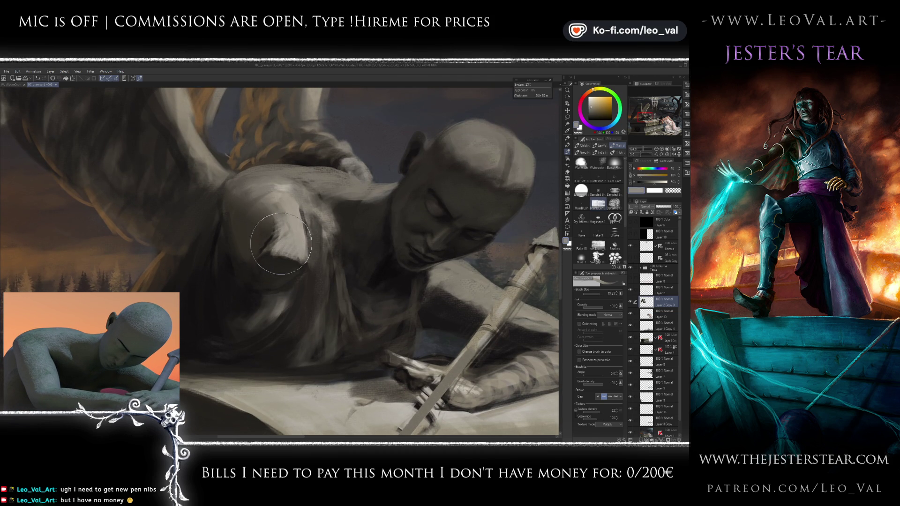
pyautogui.moveTo(267, 237)
pyautogui.mouseDown()
pyautogui.moveTo(255, 207)
pyautogui.moveTo(258, 239)
pyautogui.moveTo(245, 194)
pyautogui.moveTo(277, 181)
pyautogui.moveTo(299, 304)
pyautogui.moveTo(309, 213)
pyautogui.mouseUp()
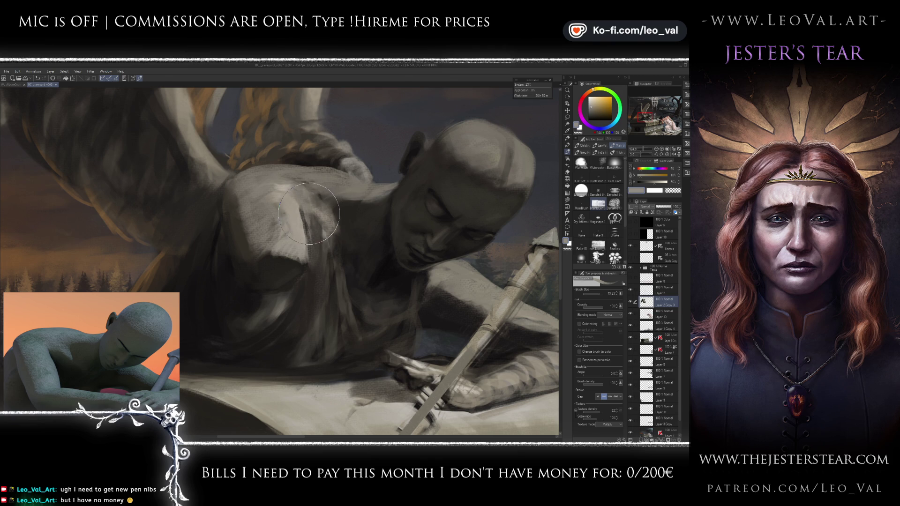
pyautogui.moveTo(310, 212); pyautogui.dragTo(316, 210)
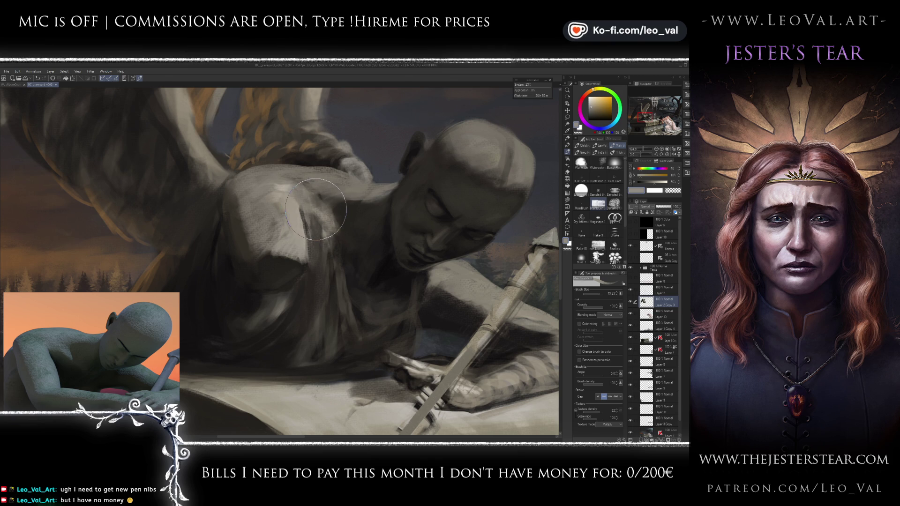
# Step: Resample shoulder tones at brush size 15 and paint a lighter patch on the shoulder
pyautogui.keyDown('alt'); pyautogui.click(283, 185); pyautogui.keyUp('alt')
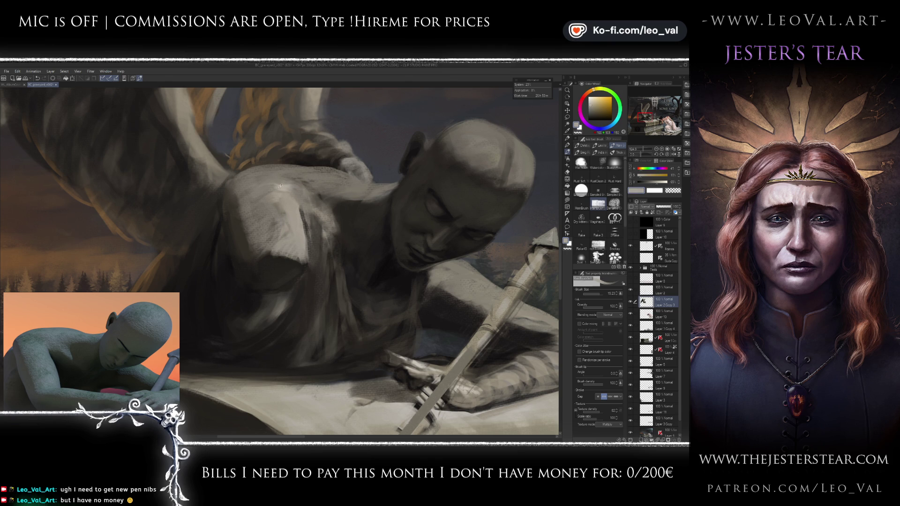
pyautogui.moveTo(280, 187)
pyautogui.mouseDown()
pyautogui.moveTo(278, 167)
pyautogui.moveTo(291, 198)
pyautogui.moveTo(272, 209)
pyautogui.mouseUp()
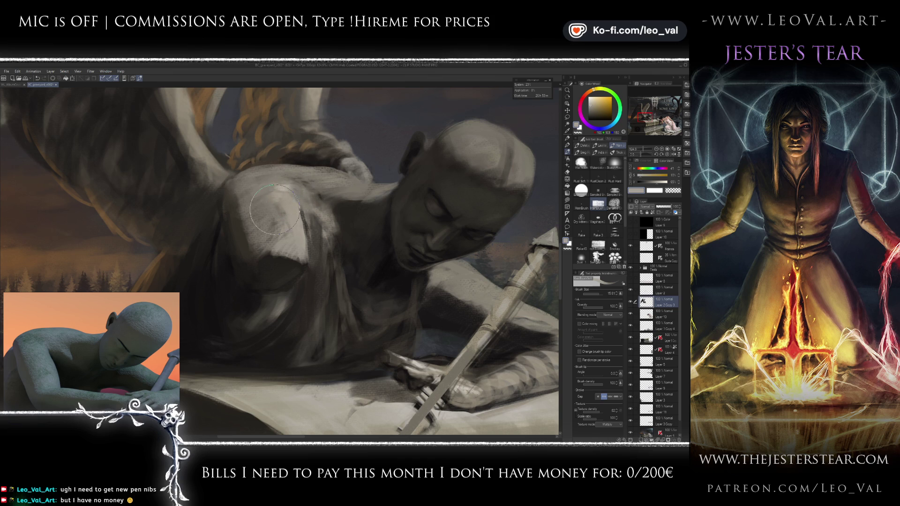
pyautogui.keyDown('alt'); pyautogui.click(350, 265); pyautogui.keyUp('alt')
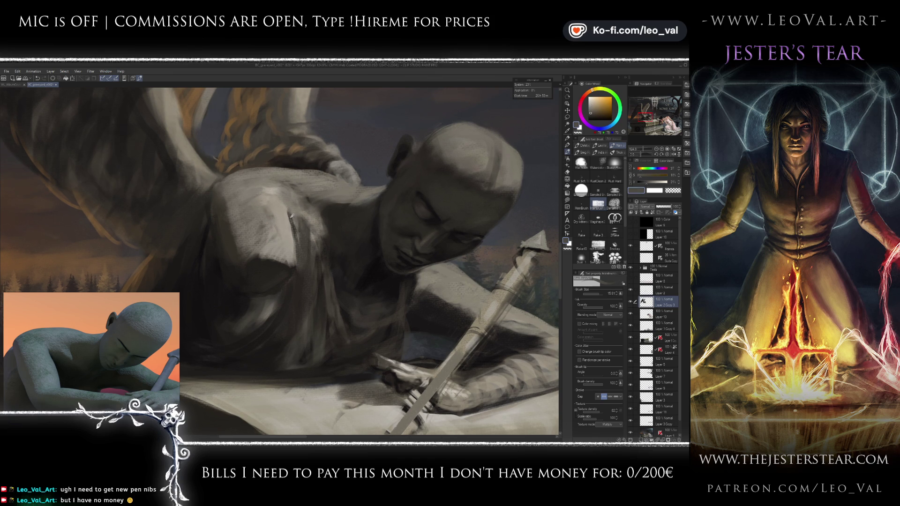
pyautogui.moveTo(309, 235)
pyautogui.mouseDown()
pyautogui.moveTo(282, 198)
pyautogui.moveTo(299, 285)
pyautogui.mouseUp()
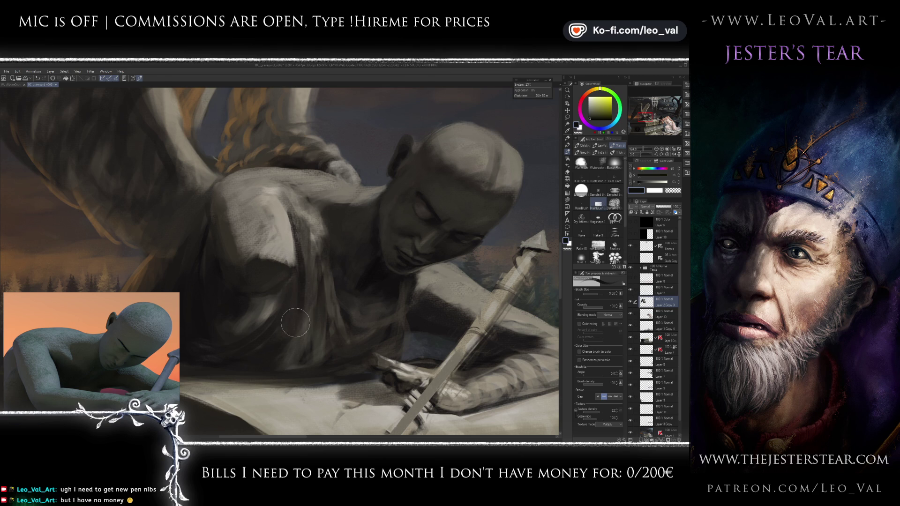
# Step: Sample mid and dark greys from the statue's torso and shrink the brush to about 12.5
pyautogui.scroll(2, 324, 253)
pyautogui.moveTo(324, 252); pyautogui.dragTo(310, 288)
pyautogui.keyDown('alt'); pyautogui.click(291, 271); pyautogui.keyUp('alt')
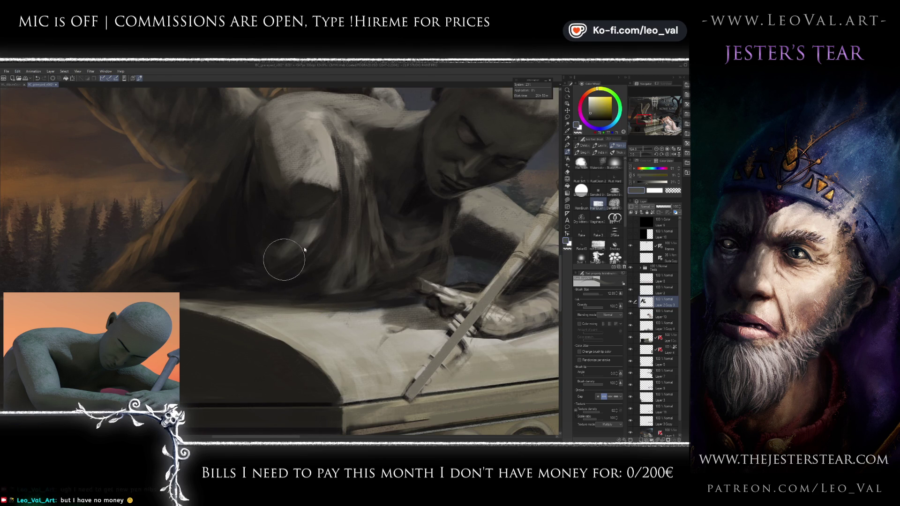
pyautogui.scroll(1, 290, 240)
pyautogui.keyDown('alt'); pyautogui.click(289, 230); pyautogui.keyUp('alt')
pyautogui.moveTo(290, 230); pyautogui.dragTo(289, 226)
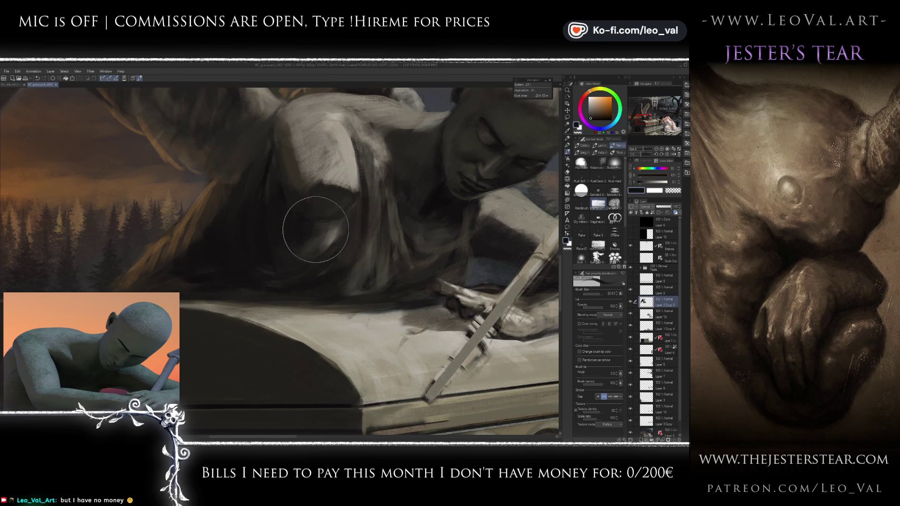
pyautogui.keyDown('alt'); pyautogui.click(309, 256); pyautogui.keyUp('alt')
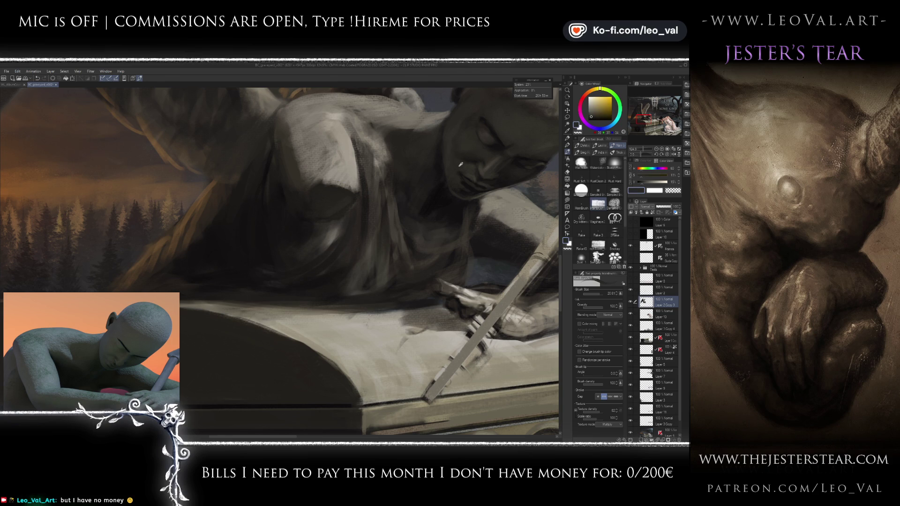
pyautogui.press('[')
pyautogui.press('[')
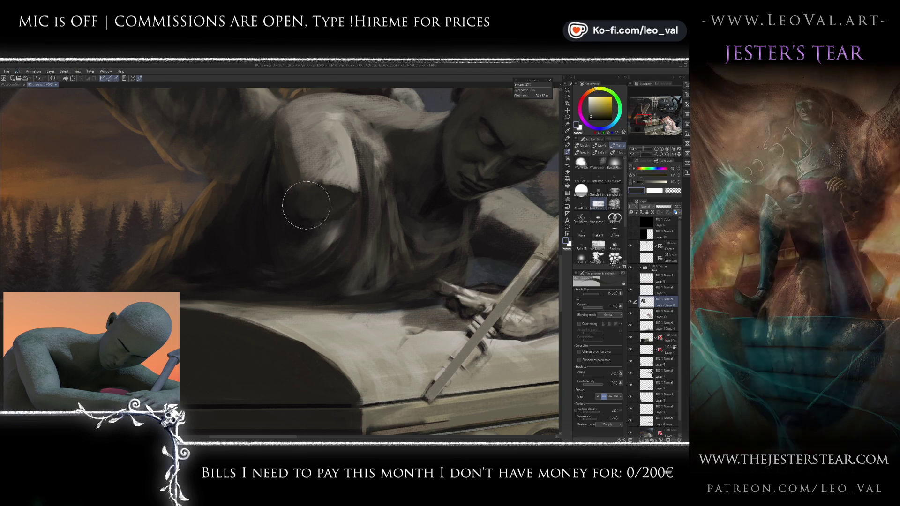
pyautogui.press('[')
# Step: Pick a lighter grey from the statue and lighten its shoulder
pyautogui.keyDown('alt'); pyautogui.click(298, 193); pyautogui.keyUp('alt')
pyautogui.press('[')
pyautogui.press('[')
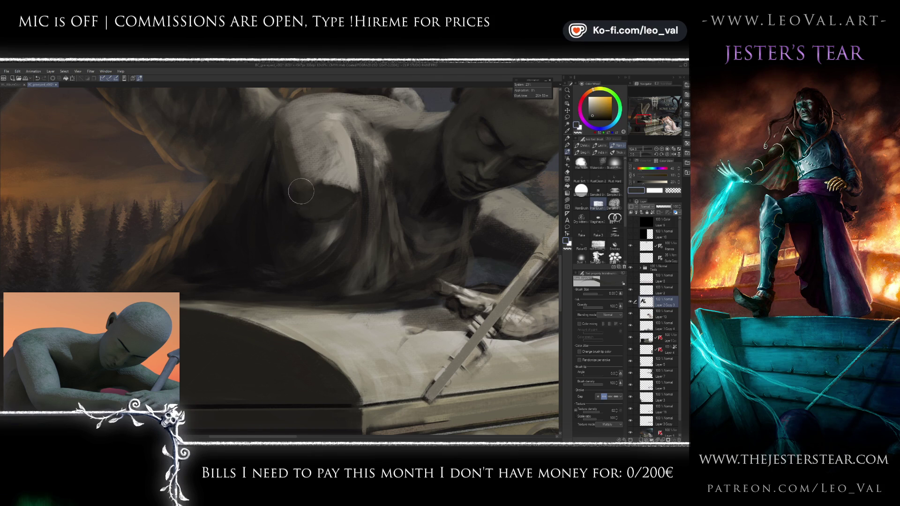
pyautogui.moveTo(292, 198); pyautogui.dragTo(285, 215)
pyautogui.press(']')
pyautogui.keyDown('alt'); pyautogui.click(283, 162); pyautogui.keyUp('alt')
pyautogui.press(']')
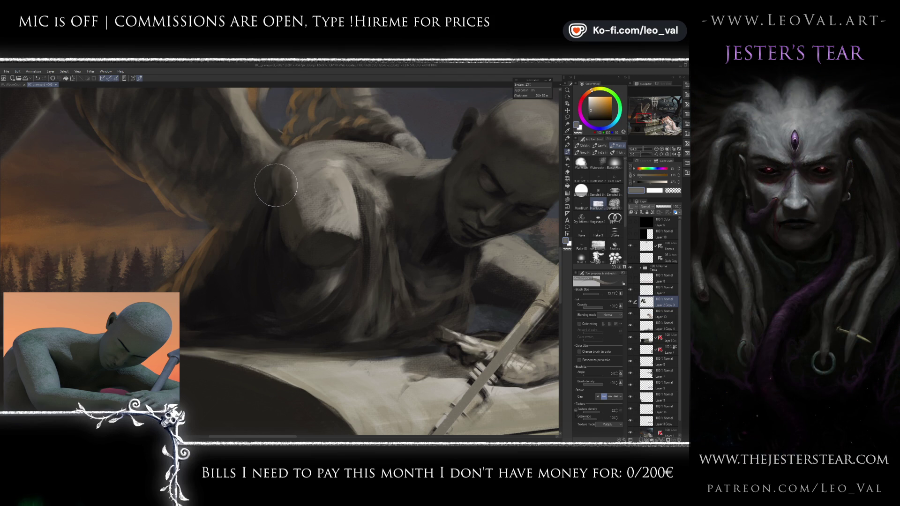
pyautogui.moveTo(275, 182); pyautogui.dragTo(281, 155)
# Step: Sample lighter and darker greys along the statue's lit arm to refine its shading
pyautogui.keyDown('alt'); pyautogui.click(286, 219); pyautogui.keyUp('alt')
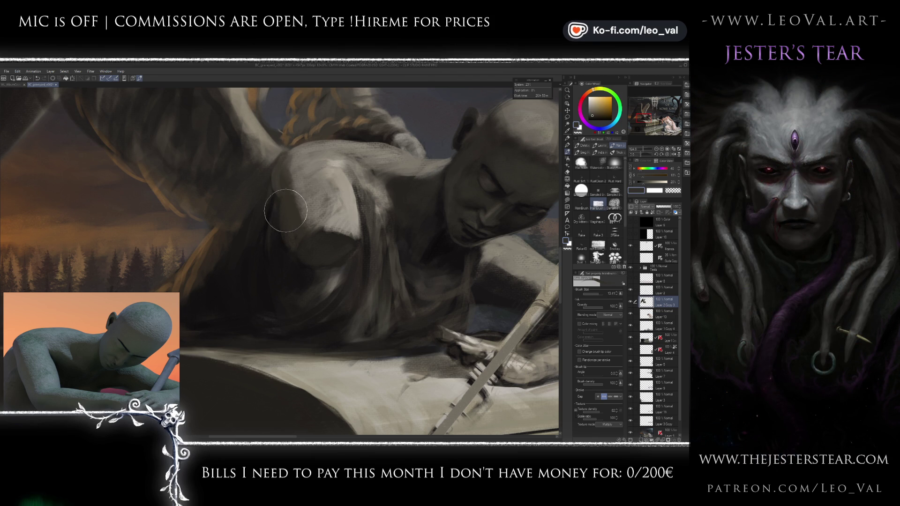
pyautogui.press('[')
pyautogui.press('[')
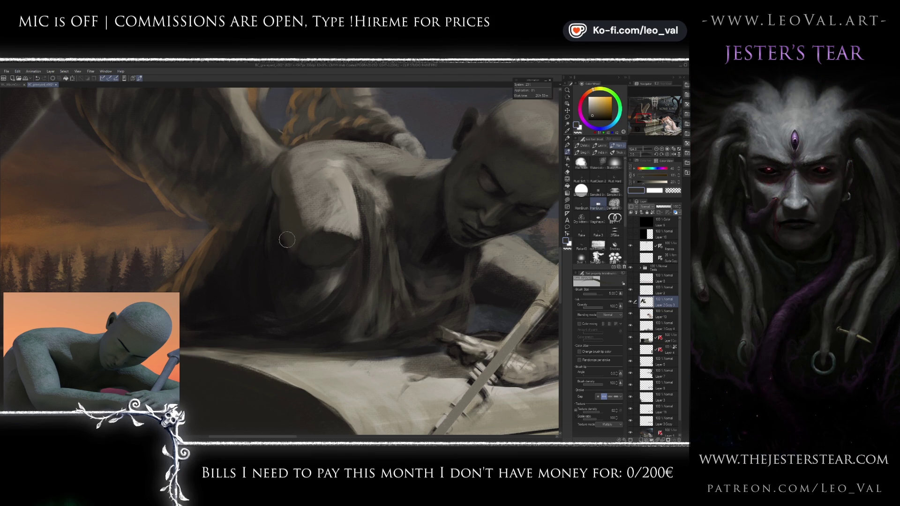
pyautogui.moveTo(300, 241); pyautogui.dragTo(284, 211)
pyautogui.keyDown('alt'); pyautogui.click(300, 229); pyautogui.keyUp('alt')
pyautogui.press(']')
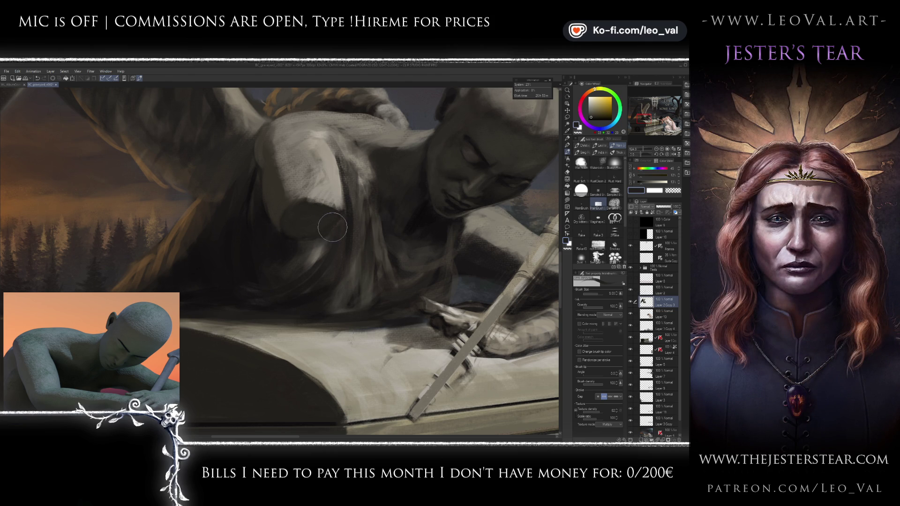
pyautogui.keyDown('alt'); pyautogui.click(326, 196); pyautogui.keyUp('alt')
pyautogui.keyDown('alt'); pyautogui.click(312, 215); pyautogui.keyUp('alt')
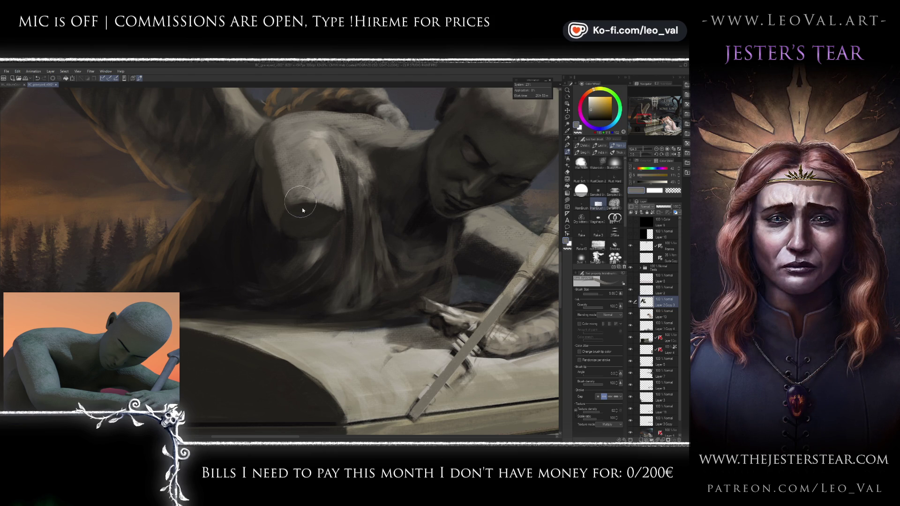
pyautogui.keyDown('alt'); pyautogui.click(292, 197); pyautogui.keyUp('alt')
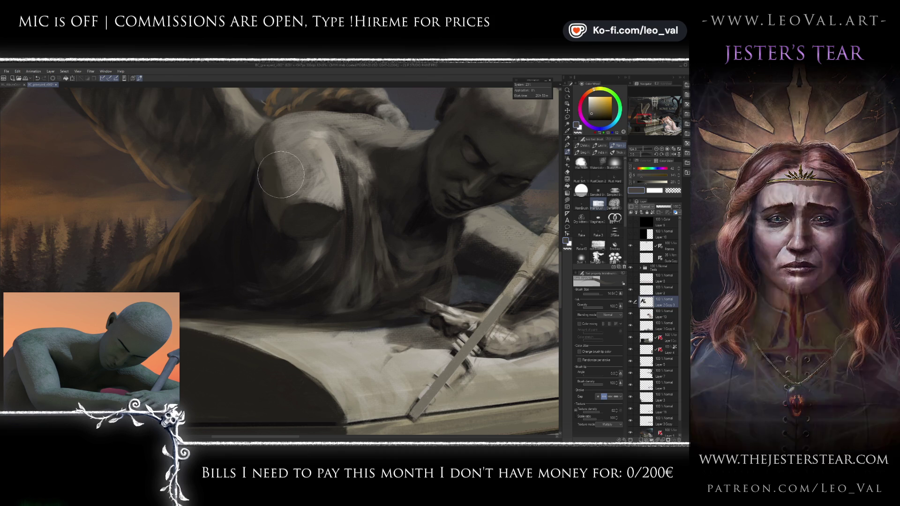
pyautogui.scroll(-3, 288, 213)
pyautogui.scroll(3, 288, 213)
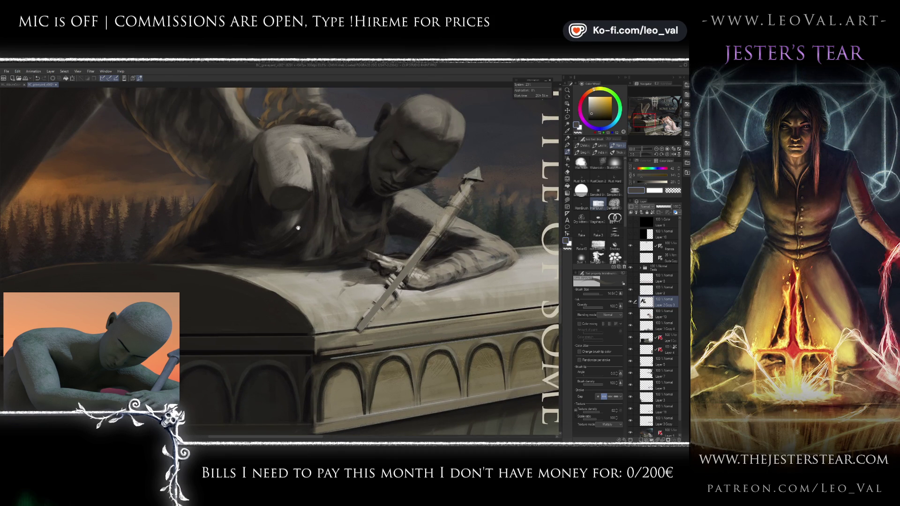
pyautogui.scroll(-1, 295, 225)
pyautogui.moveTo(294, 231); pyautogui.dragTo(284, 224)
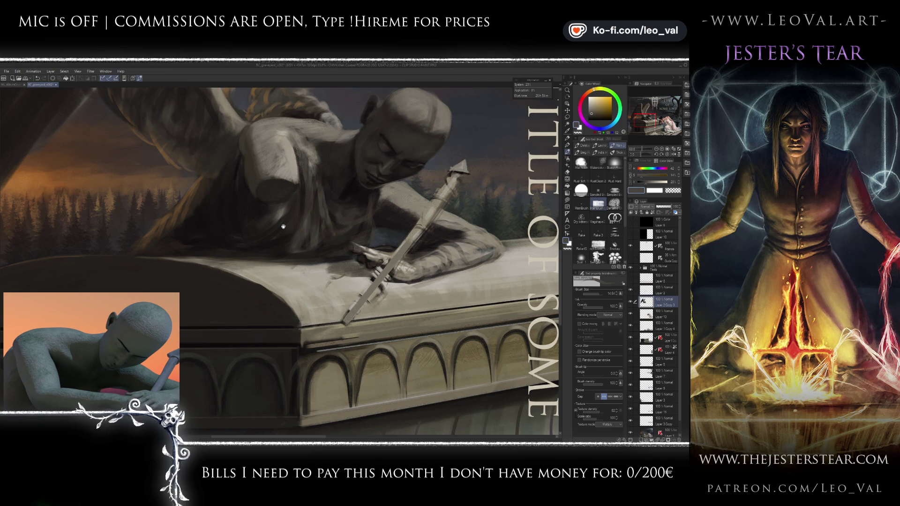
pyautogui.scroll(2, 281, 229)
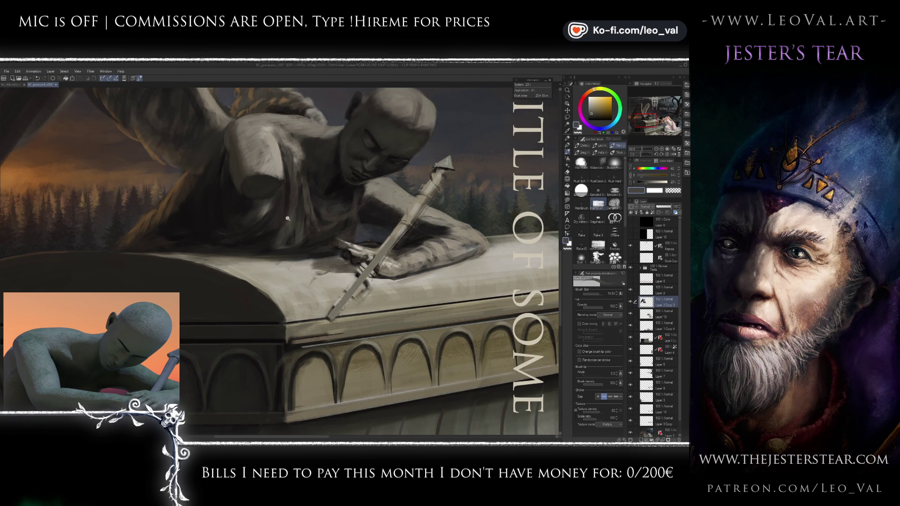
pyautogui.scroll(2, 274, 249)
pyautogui.scroll(3, 274, 249)
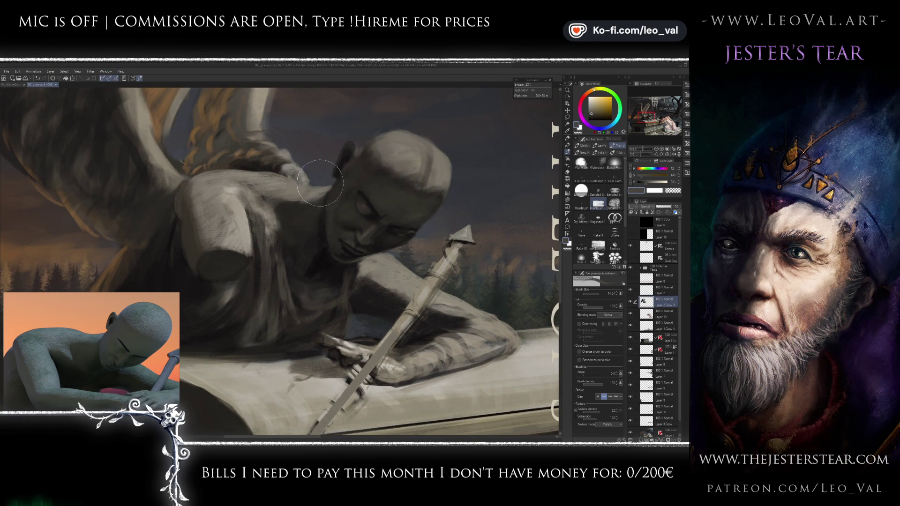
# Step: Blend the neck and shoulder shading, then darken the shading across the statue's chest
pyautogui.press('j')
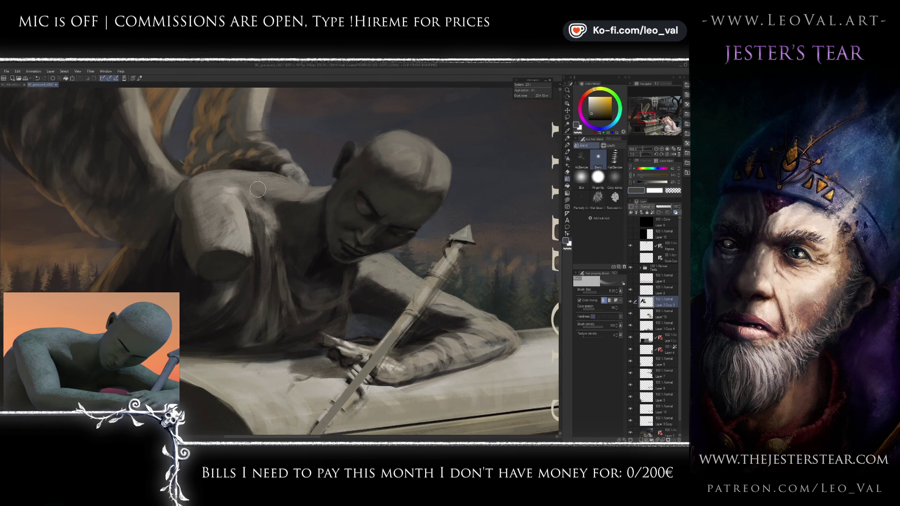
pyautogui.moveTo(280, 221); pyautogui.dragTo(283, 229)
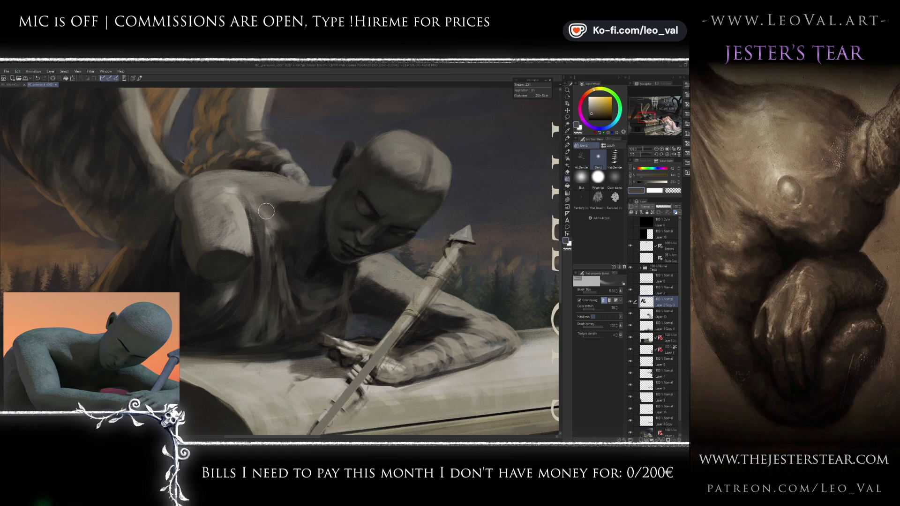
pyautogui.press('b')
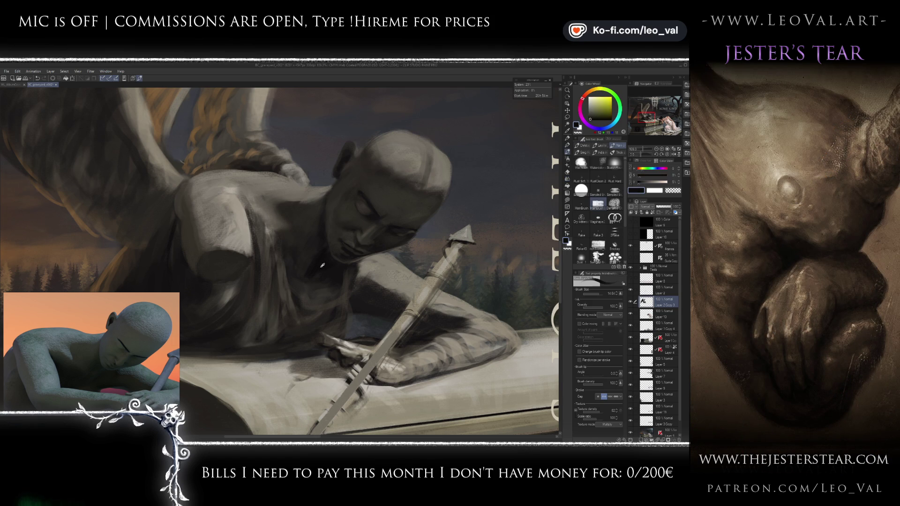
pyautogui.moveTo(264, 225); pyautogui.dragTo(288, 243)
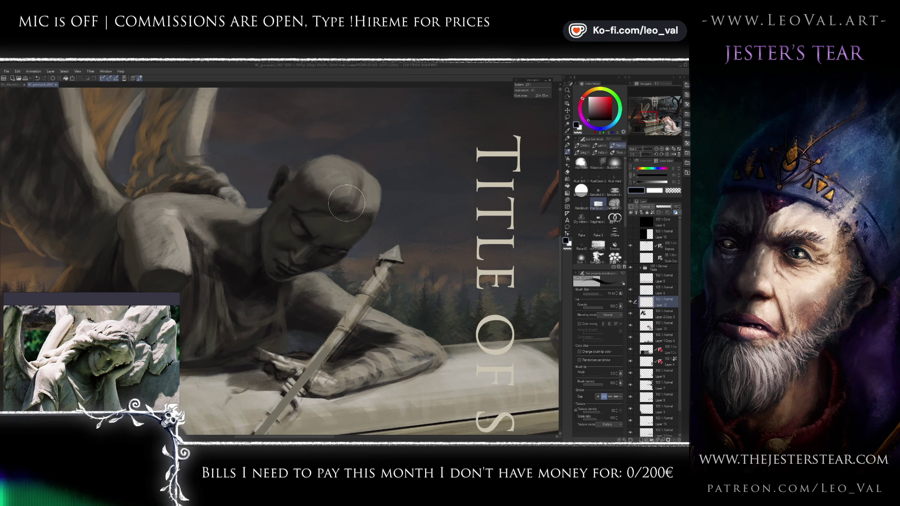
# Step: Adjust the brush size and sample grey-brown and dark tones around the statue's head
pyautogui.press(']')
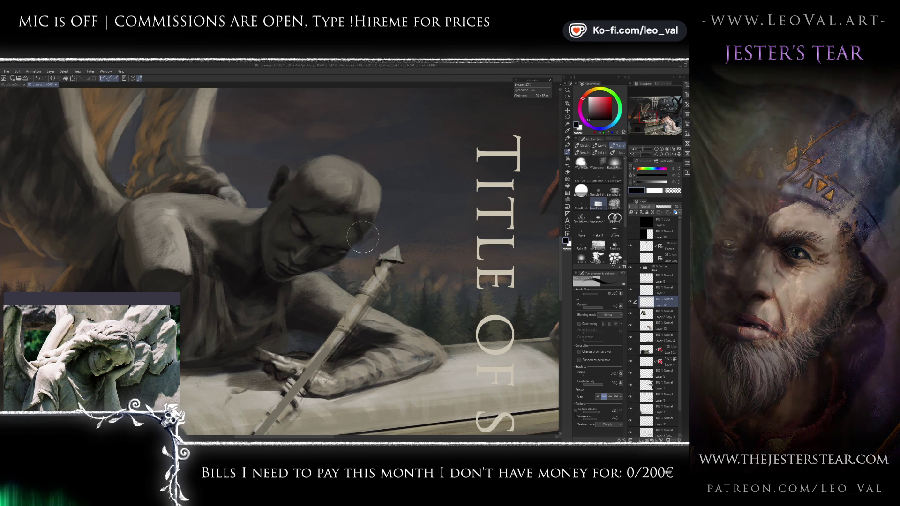
pyautogui.press('[')
pyautogui.press('[')
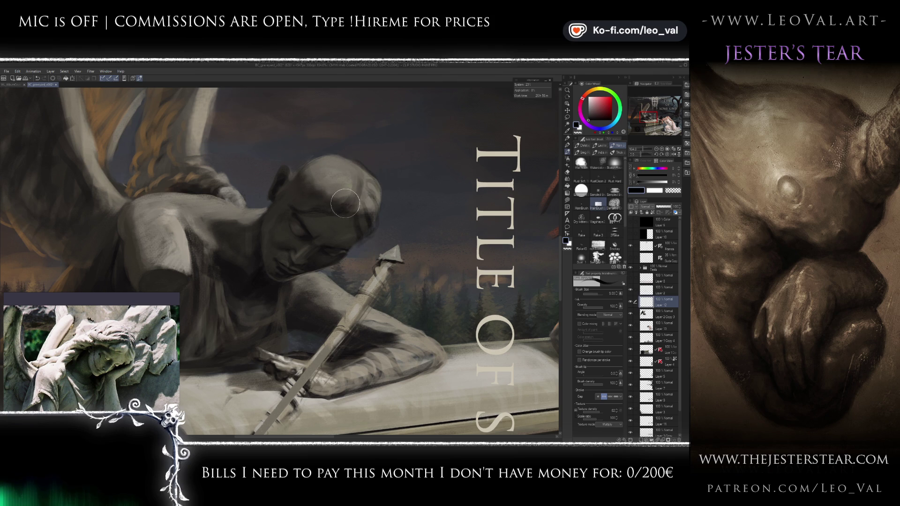
pyautogui.press('[')
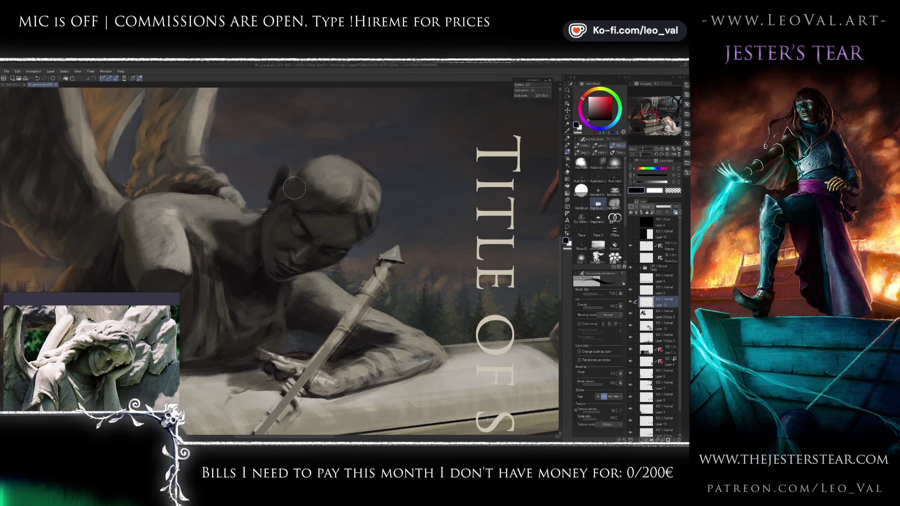
pyautogui.press(']')
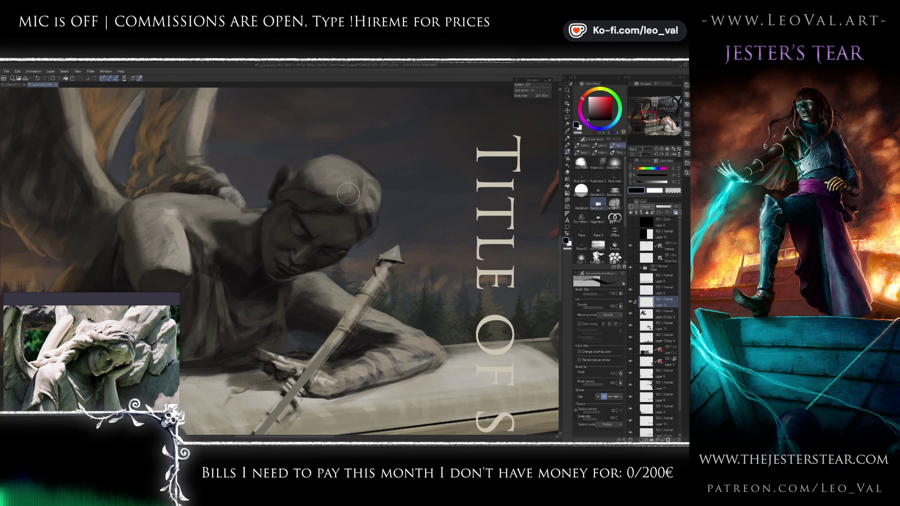
pyautogui.press(']')
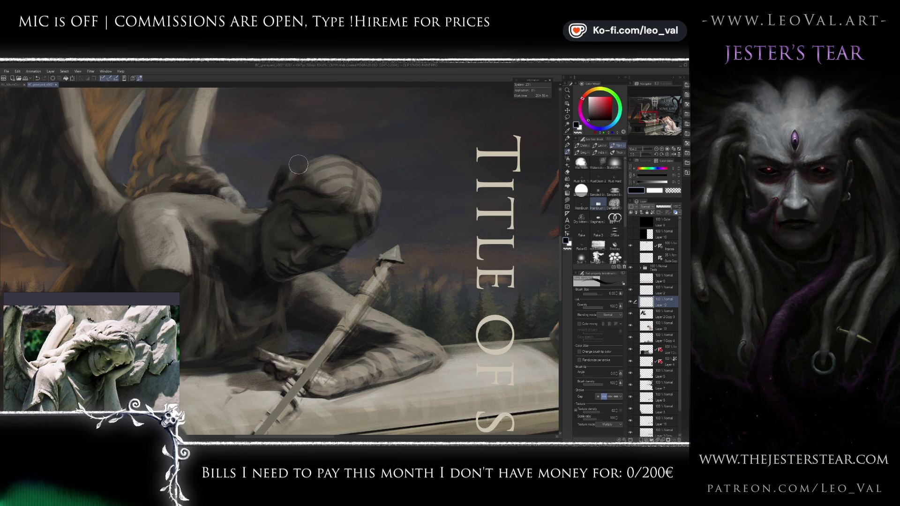
pyautogui.keyDown('alt'); pyautogui.click(349, 166); pyautogui.keyUp('alt')
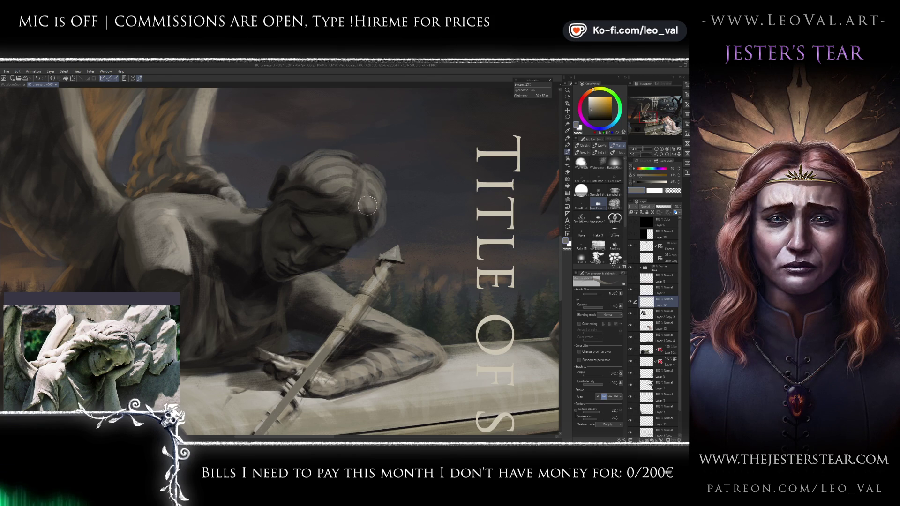
pyautogui.keyDown('alt'); pyautogui.click(379, 216); pyautogui.keyUp('alt')
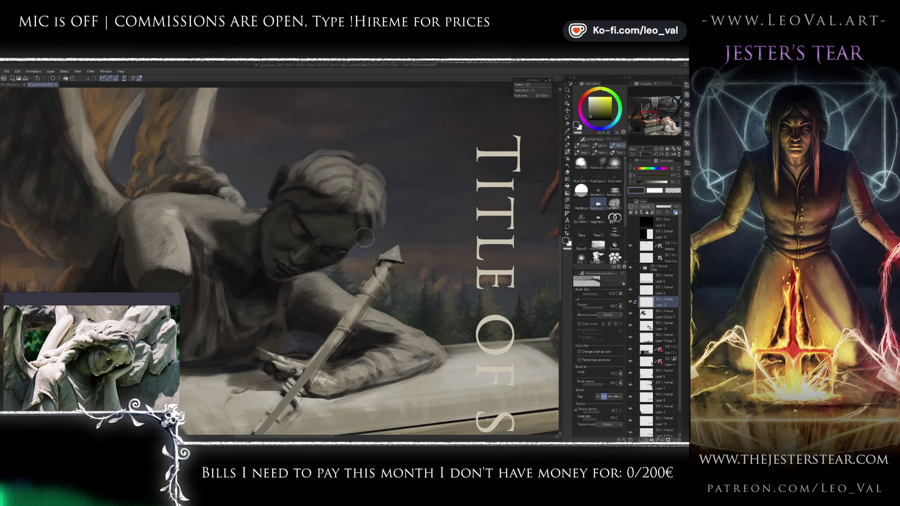
pyautogui.keyDown('alt'); pyautogui.click(368, 227); pyautogui.keyUp('alt')
pyautogui.press('[')
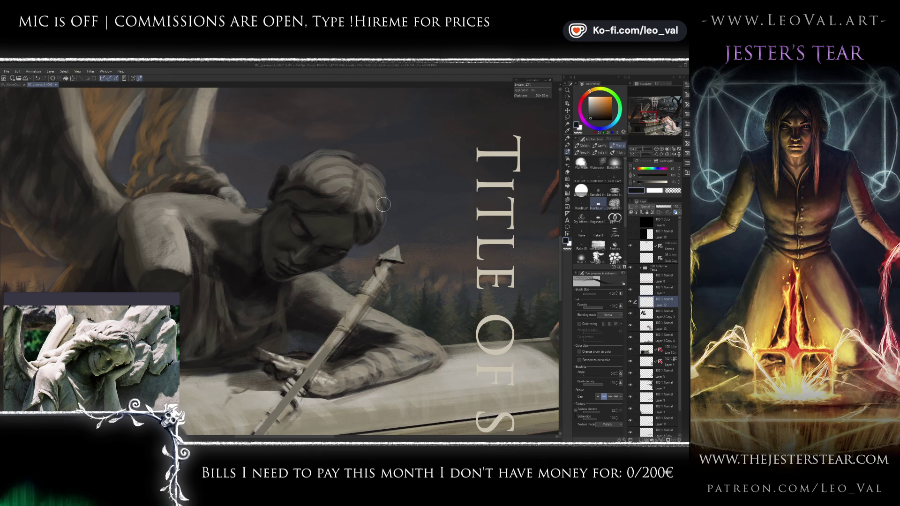
# Step: Paint light hair strands on the head's left edge and a dark dab on the neck
pyautogui.keyDown('alt'); pyautogui.click(318, 165); pyautogui.keyUp('alt')
pyautogui.keyDown('alt'); pyautogui.click(319, 162); pyautogui.keyUp('alt')
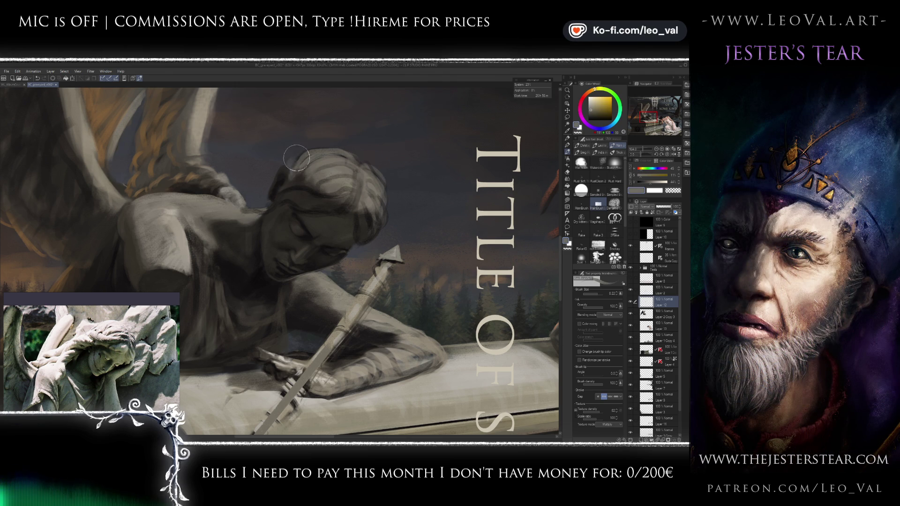
pyautogui.keyDown('alt'); pyautogui.click(305, 175); pyautogui.keyUp('alt')
pyautogui.moveTo(314, 180); pyautogui.dragTo(294, 164)
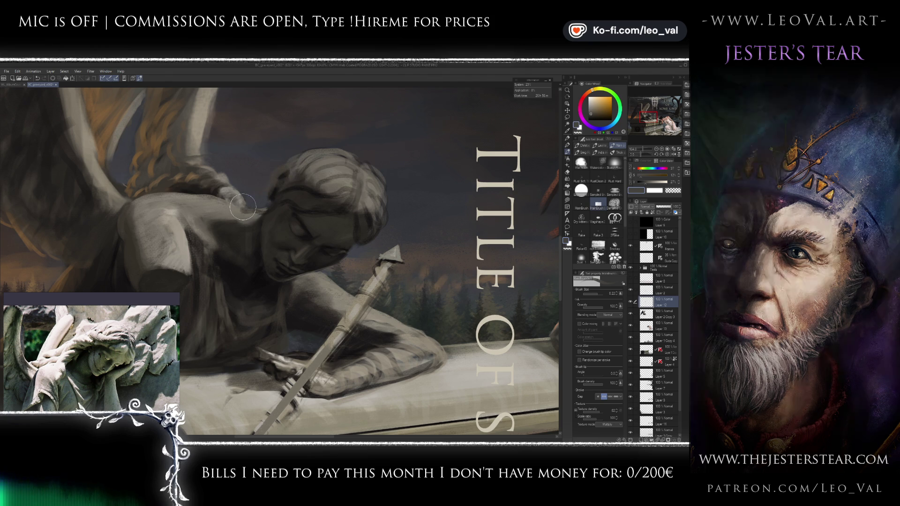
pyautogui.keyDown('alt'); pyautogui.click(258, 197); pyautogui.keyUp('alt')
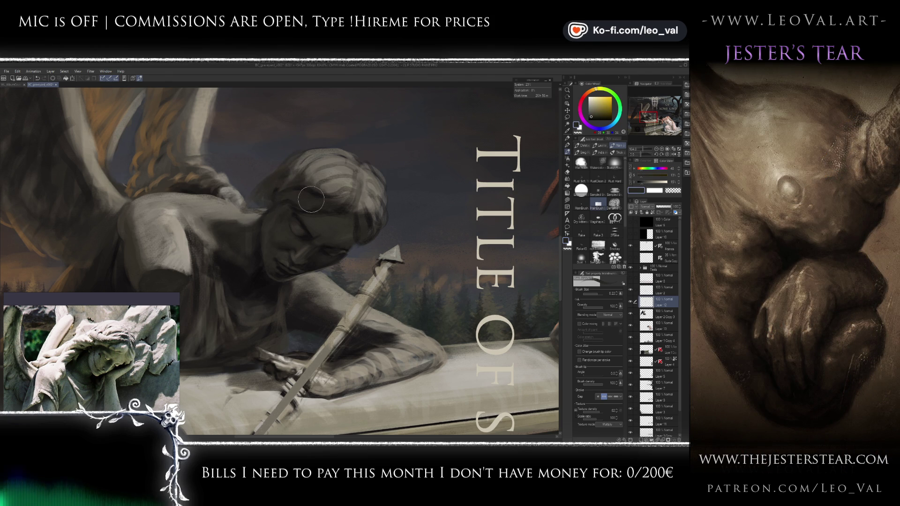
pyautogui.moveTo(265, 208); pyautogui.dragTo(253, 207)
pyautogui.scroll(-2, 267, 200)
# Step: Expand the Texts folder and show the Lorem ipsum back-cover paragraph
pyautogui.scroll(-2, 251, 310)
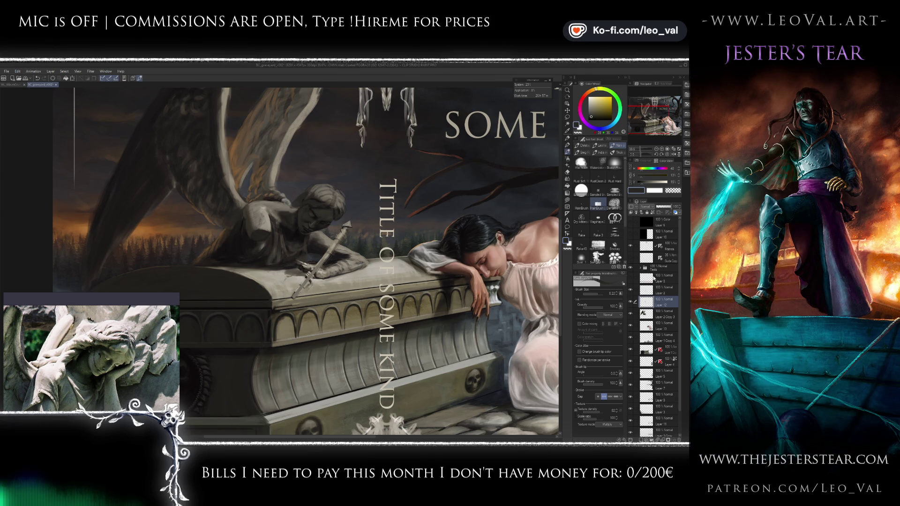
pyautogui.click(643, 269)
pyautogui.click(642, 269)
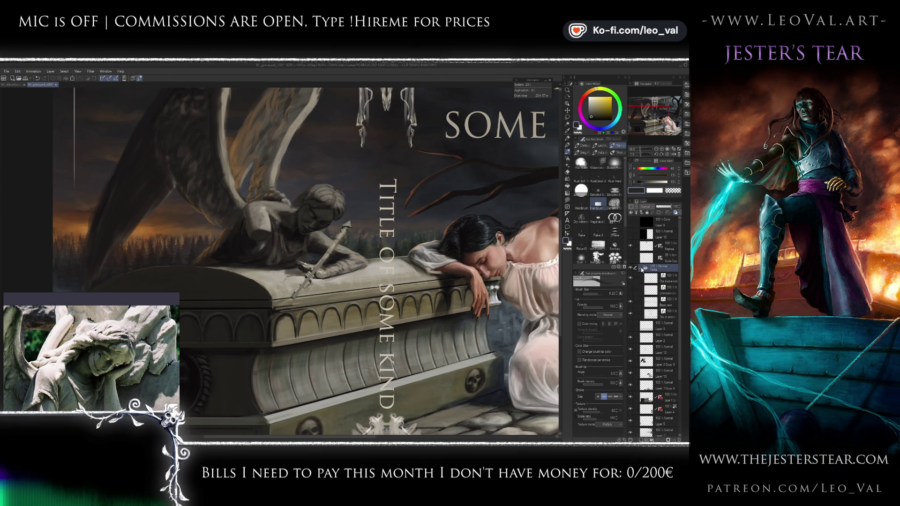
pyautogui.click(631, 289)
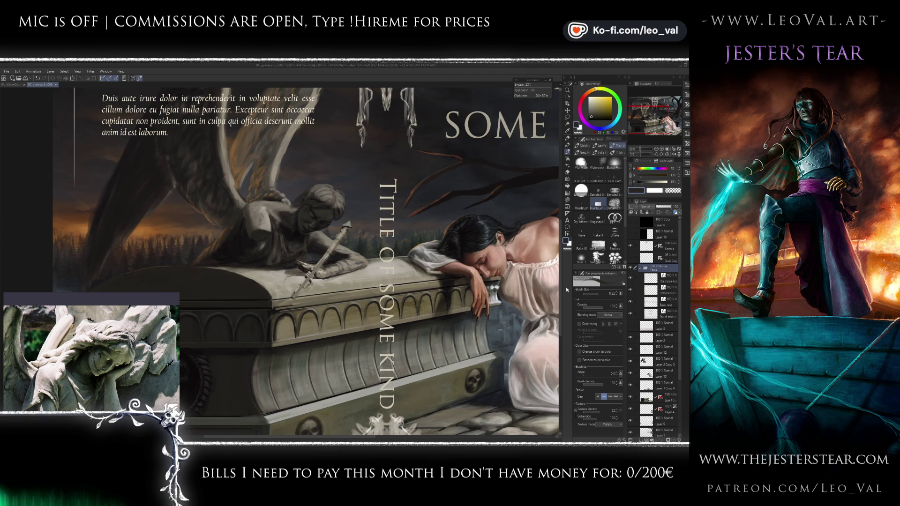
pyautogui.scroll(-3, 474, 282)
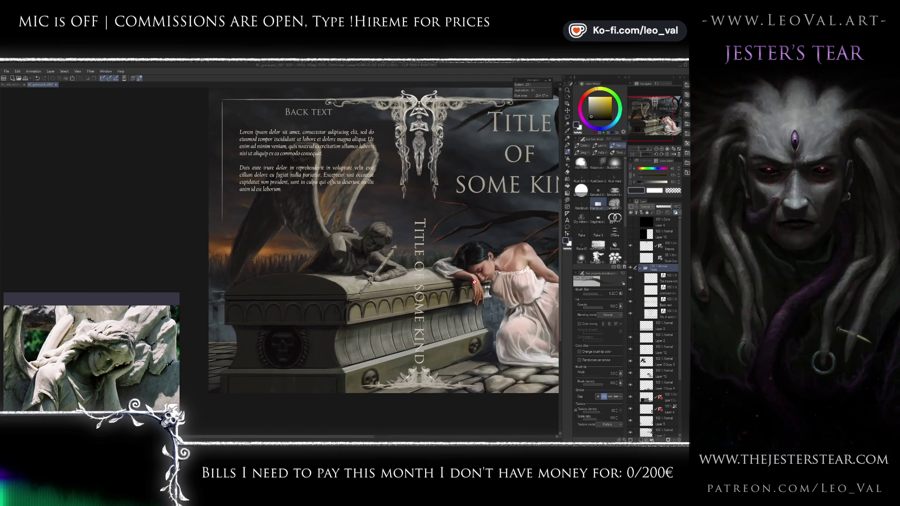
pyautogui.scroll(2, 474, 282)
pyautogui.scroll(2, 474, 282)
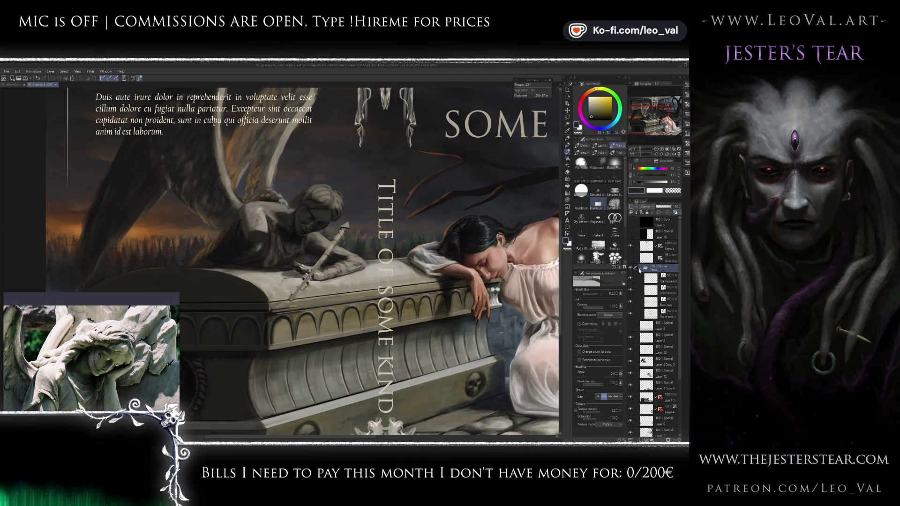
pyautogui.click(640, 270)
# Step: Return to Layer 2 Copy 3 and zoom in on the angel's head, picking a lighter grey
pyautogui.click(664, 314)
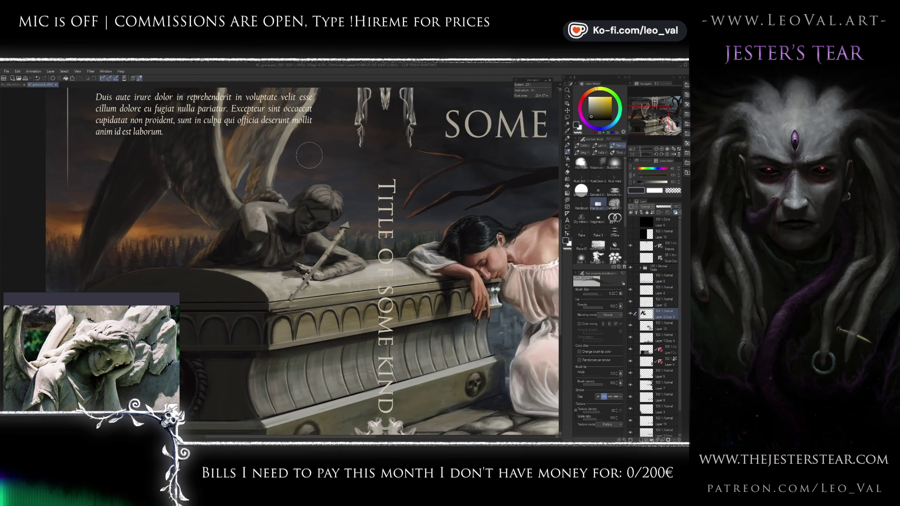
pyautogui.moveTo(309, 154); pyautogui.dragTo(355, 189)
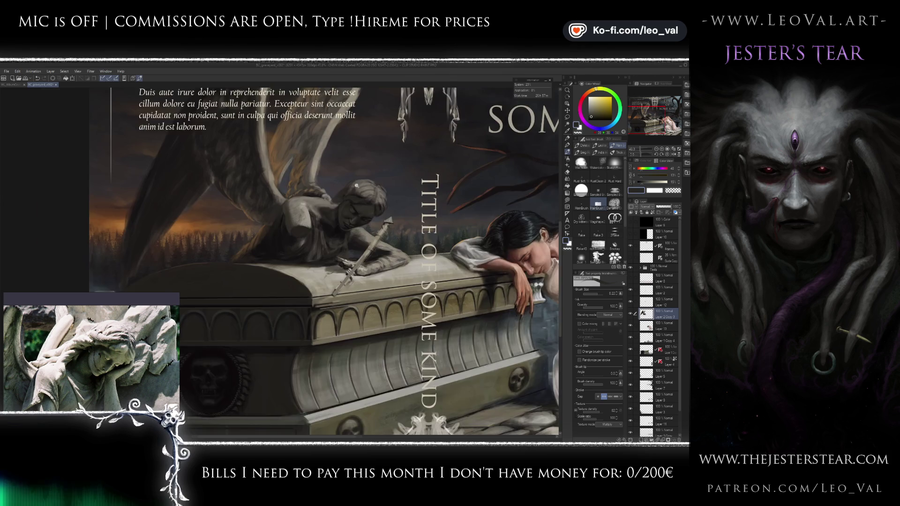
pyautogui.scroll(3, 355, 189)
pyautogui.scroll(2, 352, 183)
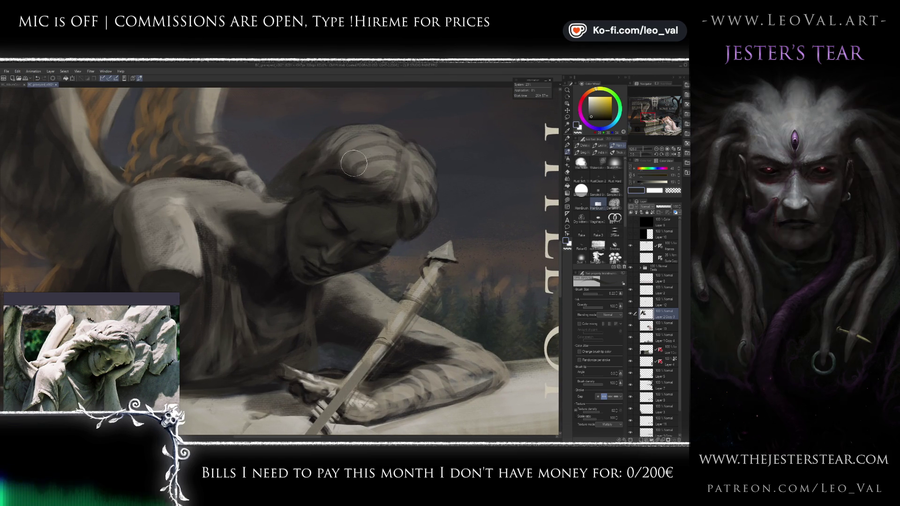
pyautogui.keyDown('alt'); pyautogui.click(344, 167); pyautogui.keyUp('alt')
# Step: On Layer 12, sample darker tones from the hair and face with a finer brush
pyautogui.moveTo(344, 167); pyautogui.dragTo(343, 169)
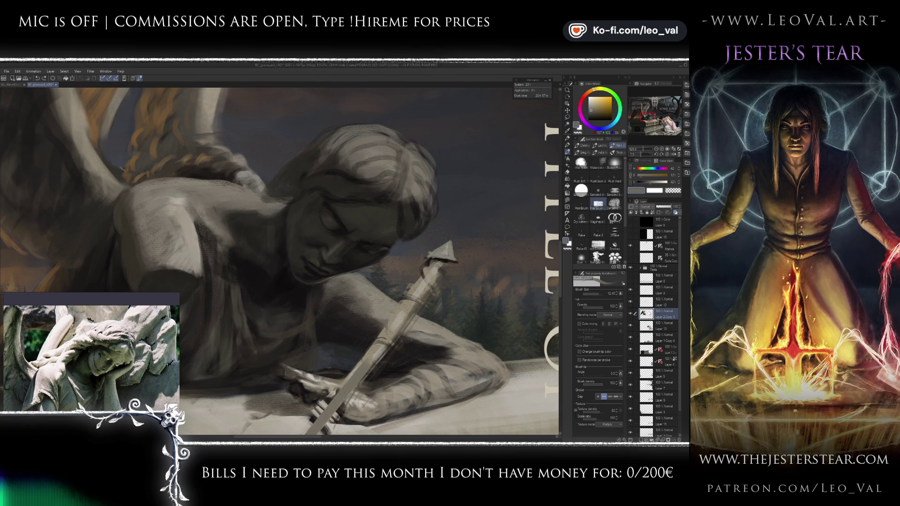
pyautogui.click(664, 302)
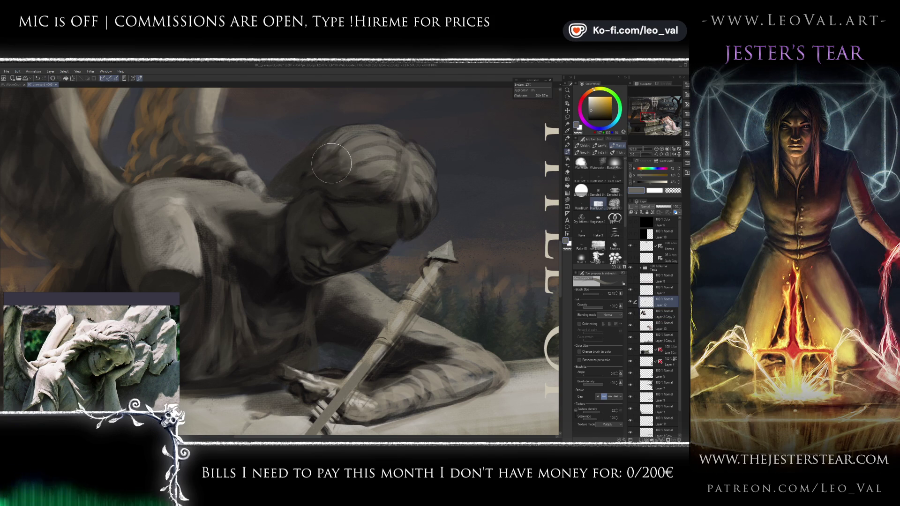
pyautogui.moveTo(324, 171); pyautogui.dragTo(297, 161)
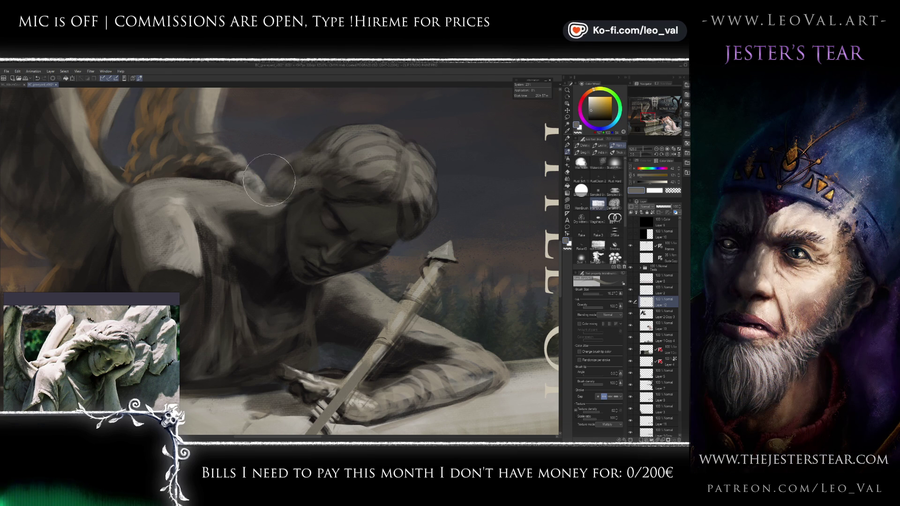
pyautogui.keyDown('alt'); pyautogui.click(317, 185); pyautogui.keyUp('alt')
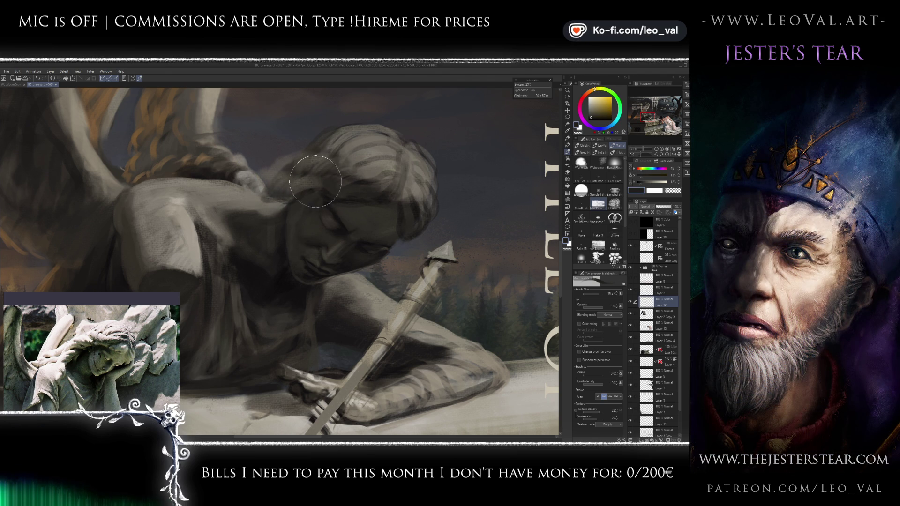
pyautogui.press('[')
pyautogui.press('[')
pyautogui.press('[')
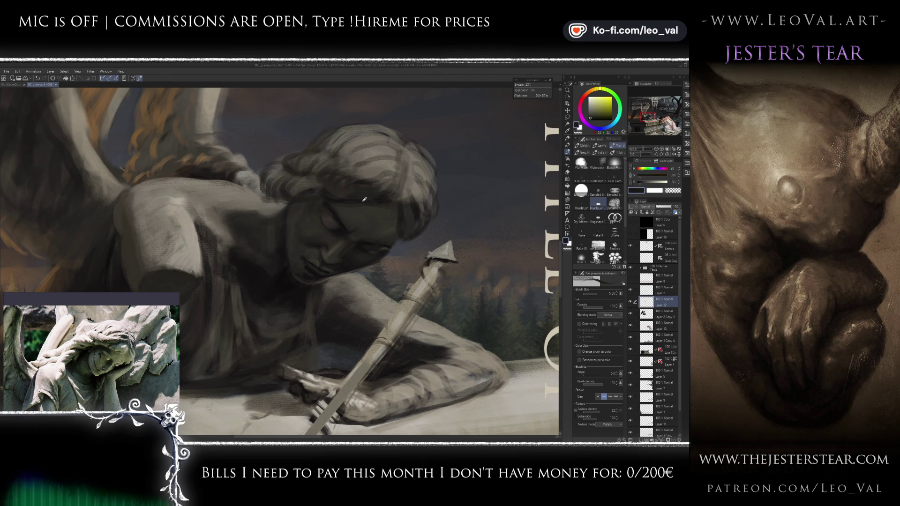
pyautogui.keyDown('alt'); pyautogui.click(336, 202); pyautogui.keyUp('alt')
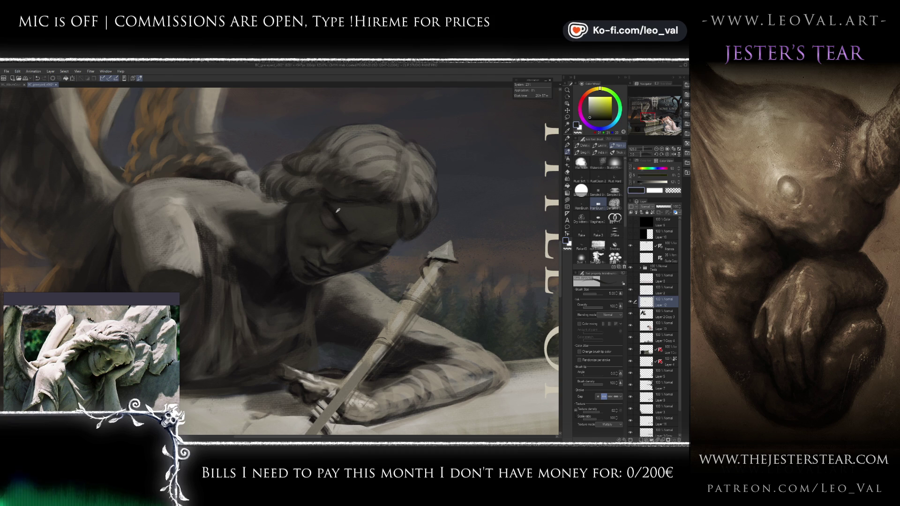
pyautogui.keyDown('alt'); pyautogui.click(338, 211); pyautogui.keyUp('alt')
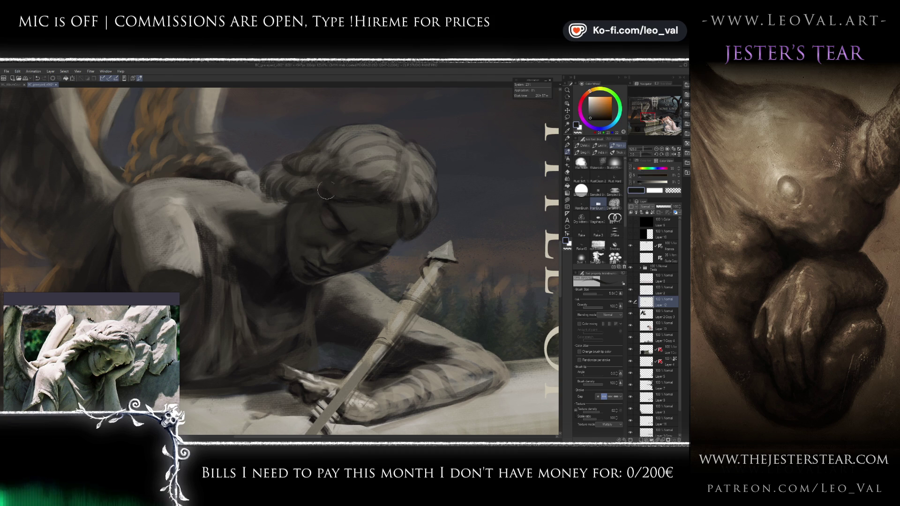
pyautogui.press(']')
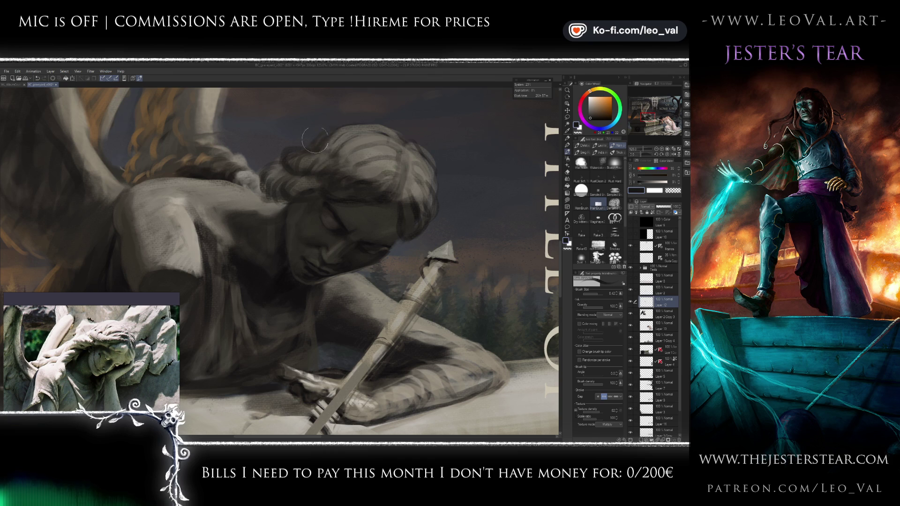
pyautogui.press('[')
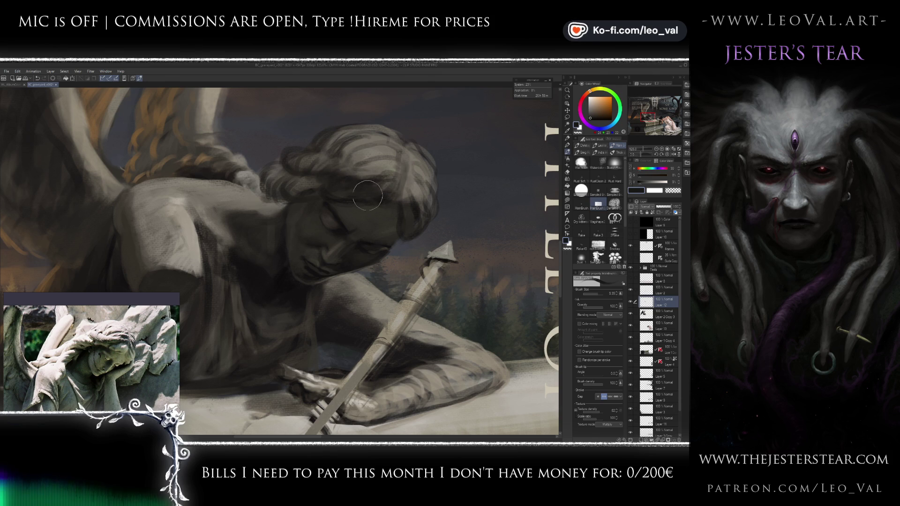
# Step: Sample light greys and a near-black for deep hair shadows, brush around size 10
pyautogui.keyDown('alt'); pyautogui.click(385, 166); pyautogui.keyUp('alt')
pyautogui.keyDown('alt'); pyautogui.click(314, 189); pyautogui.keyUp('alt')
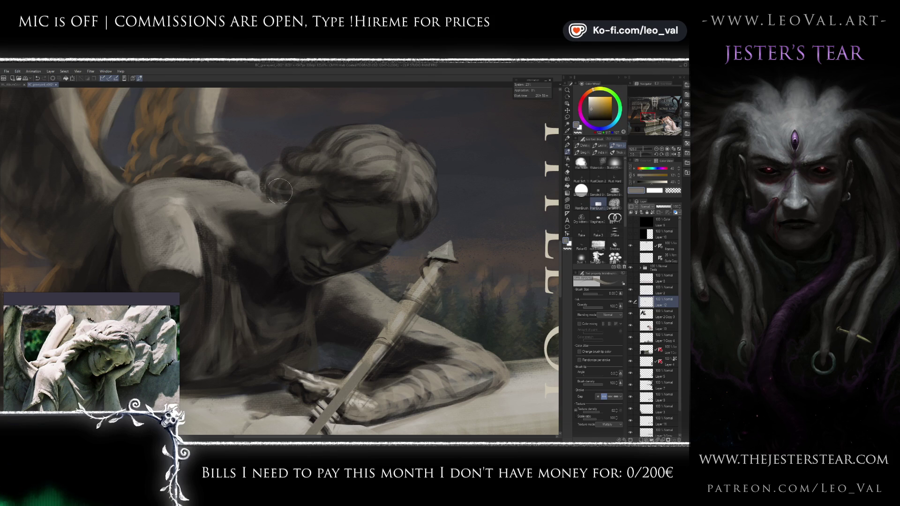
pyautogui.press(']')
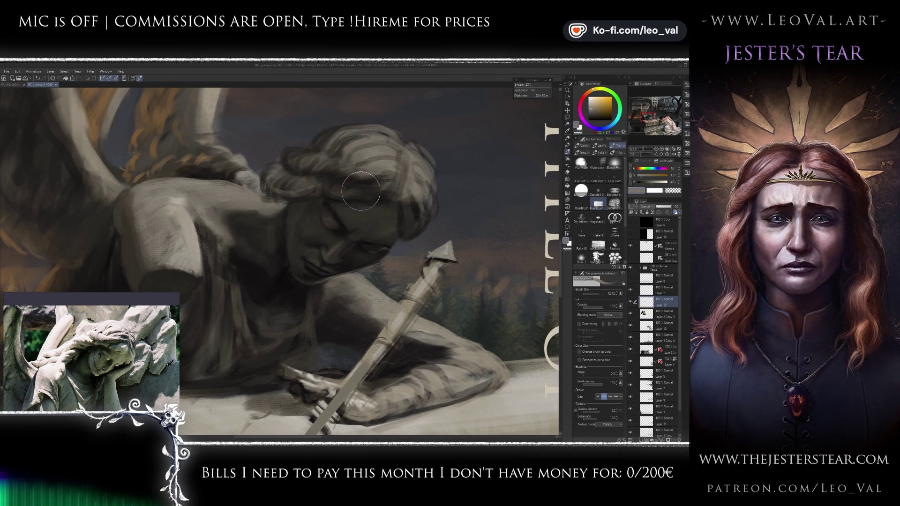
pyautogui.press('[')
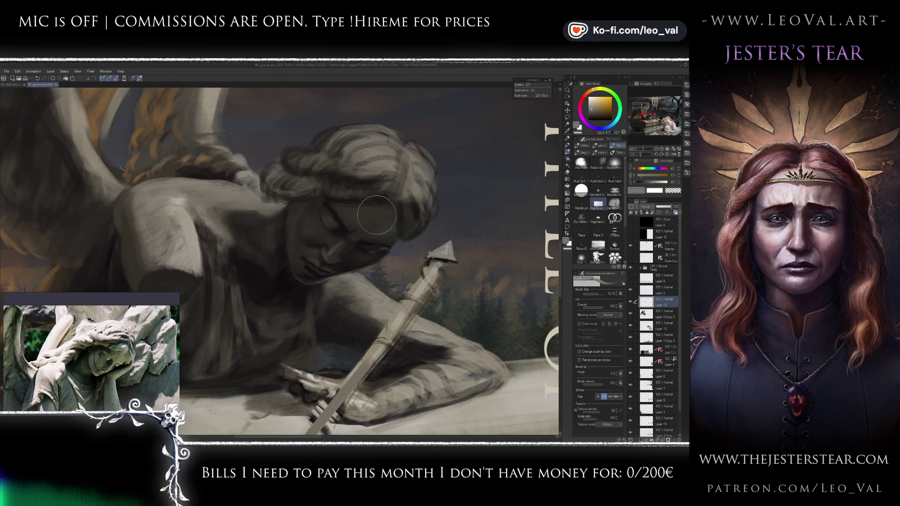
pyautogui.keyDown('alt'); pyautogui.click(375, 206); pyautogui.keyUp('alt')
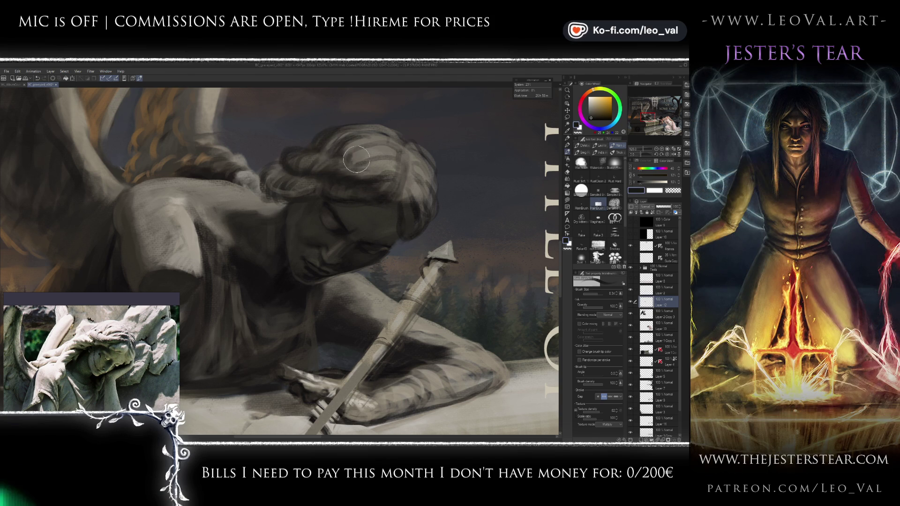
pyautogui.press('[')
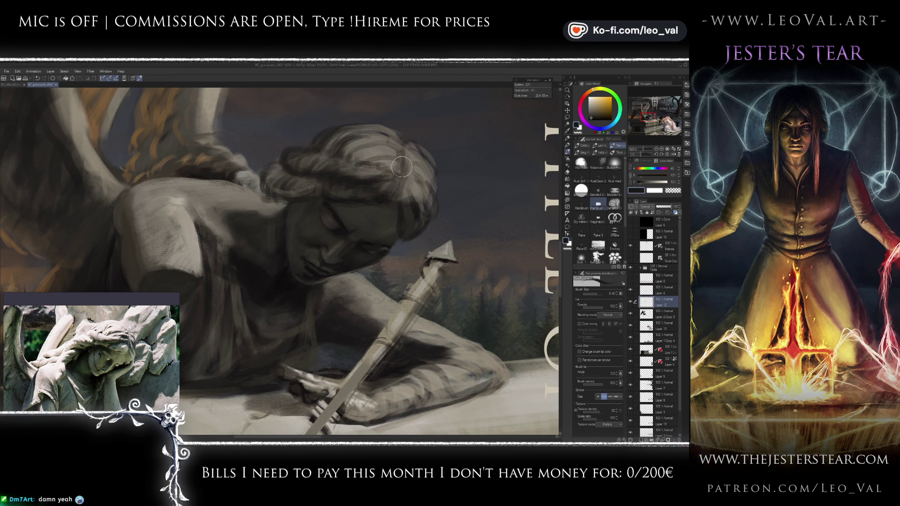
pyautogui.moveTo(398, 205); pyautogui.dragTo(382, 175)
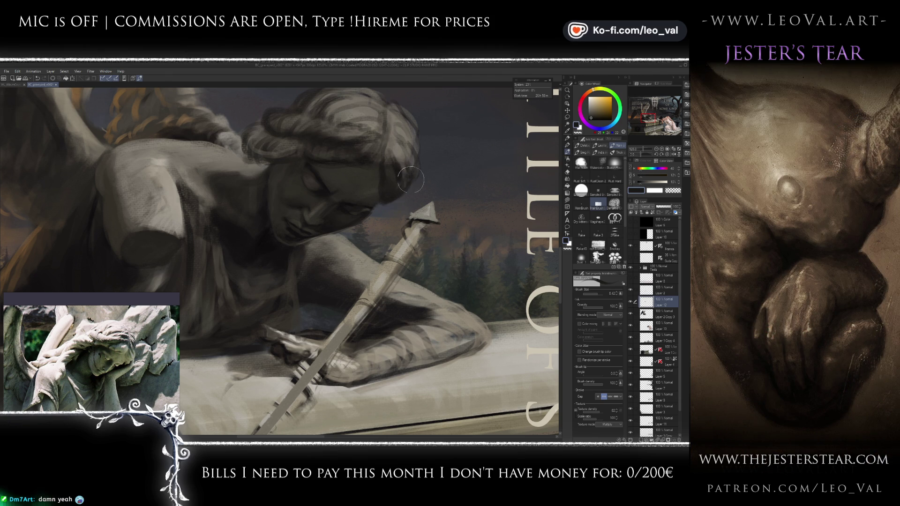
pyautogui.keyDown('alt'); pyautogui.click(395, 157); pyautogui.keyUp('alt')
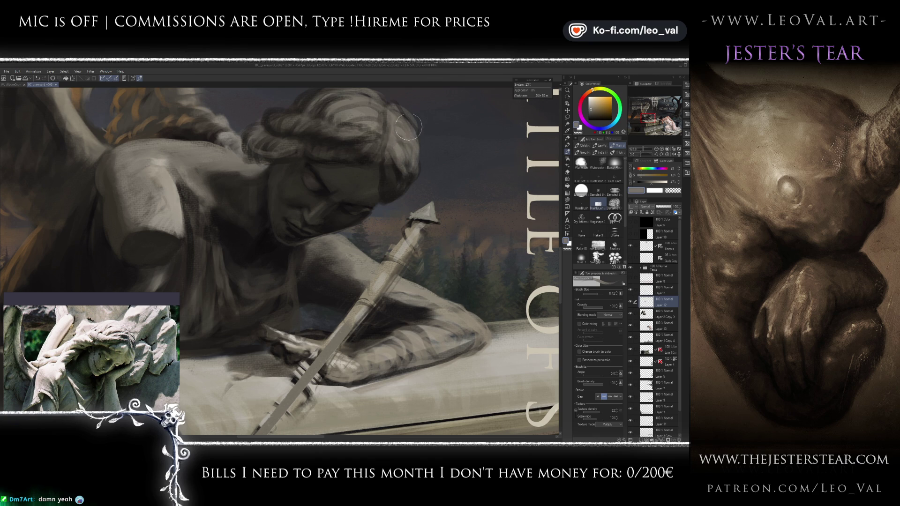
# Step: Paint lighter strokes across the hair curls and toggle the layer's visibility to compare
pyautogui.scroll(-4, 365, 238)
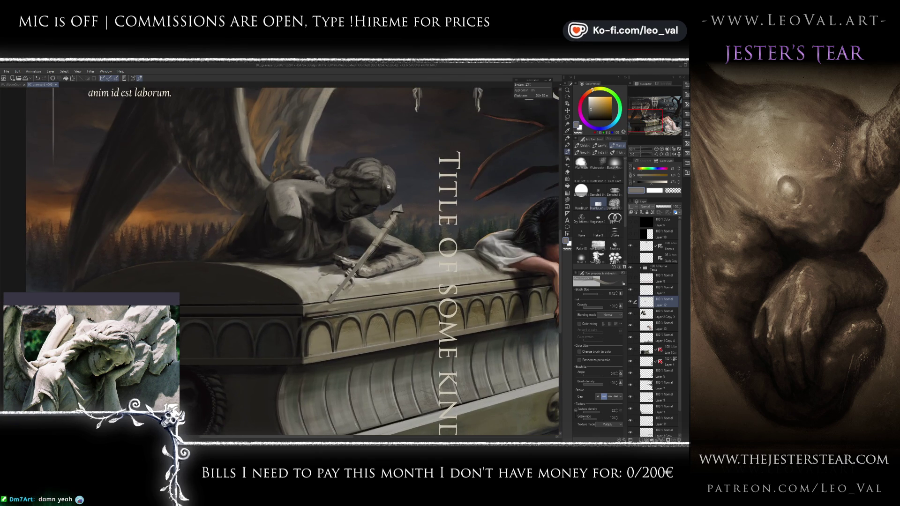
pyautogui.scroll(-3, 370, 201)
pyautogui.scroll(5, 398, 181)
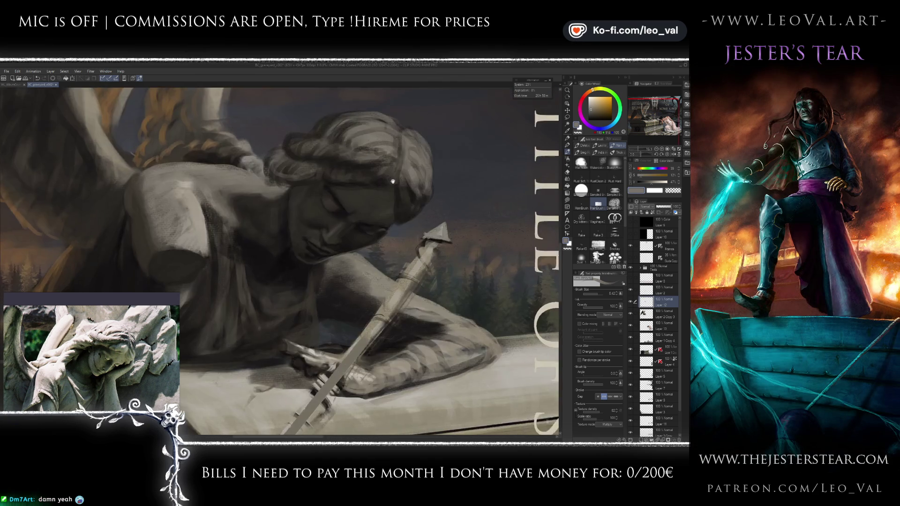
pyautogui.scroll(-1, 398, 180)
pyautogui.scroll(-2, 385, 181)
pyautogui.scroll(-1, 371, 183)
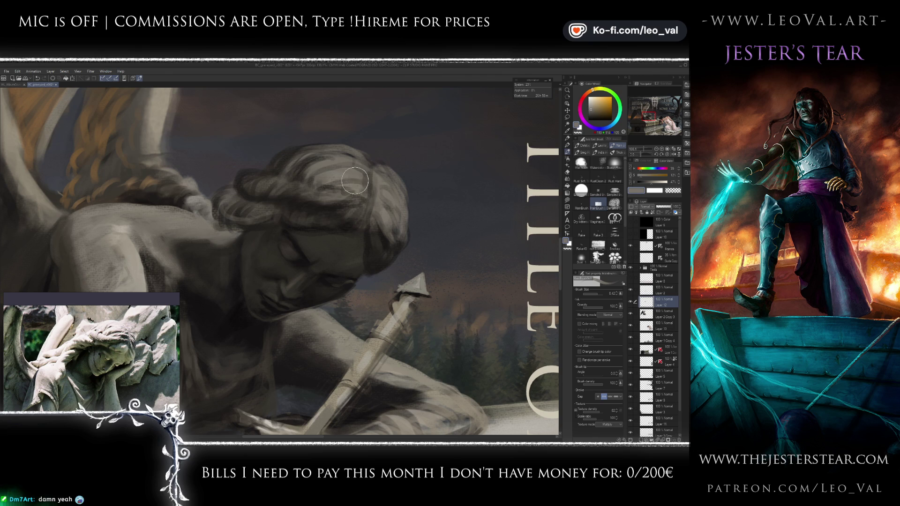
pyautogui.keyDown('alt'); pyautogui.click(414, 278); pyautogui.keyUp('alt')
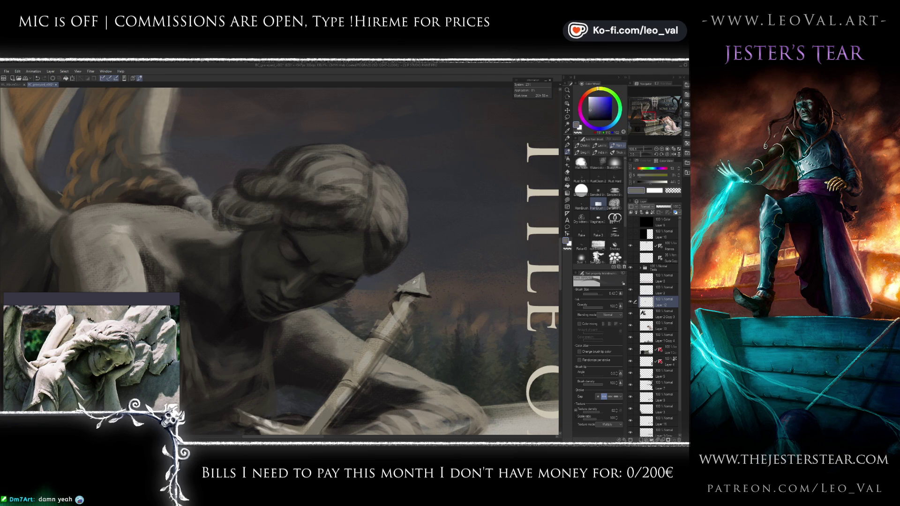
pyautogui.keyDown('alt'); pyautogui.click(133, 252); pyautogui.keyUp('alt')
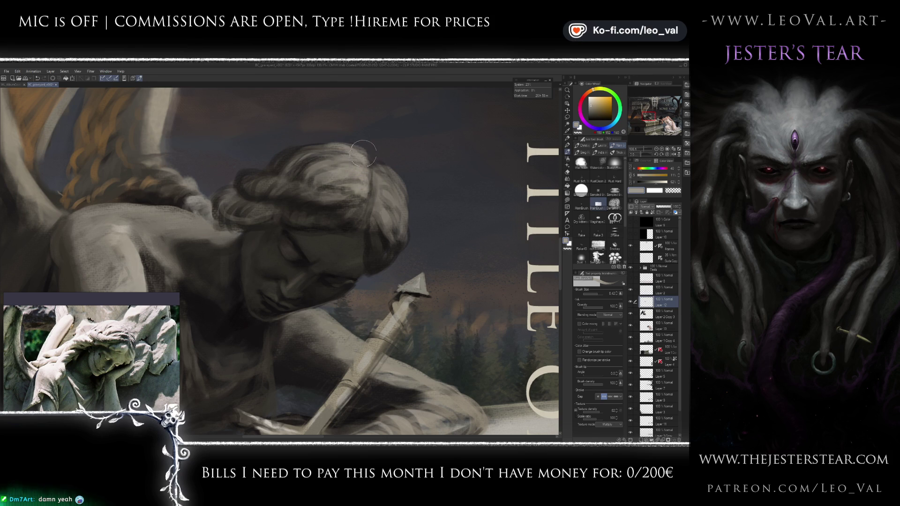
pyautogui.moveTo(361, 159); pyautogui.dragTo(307, 155)
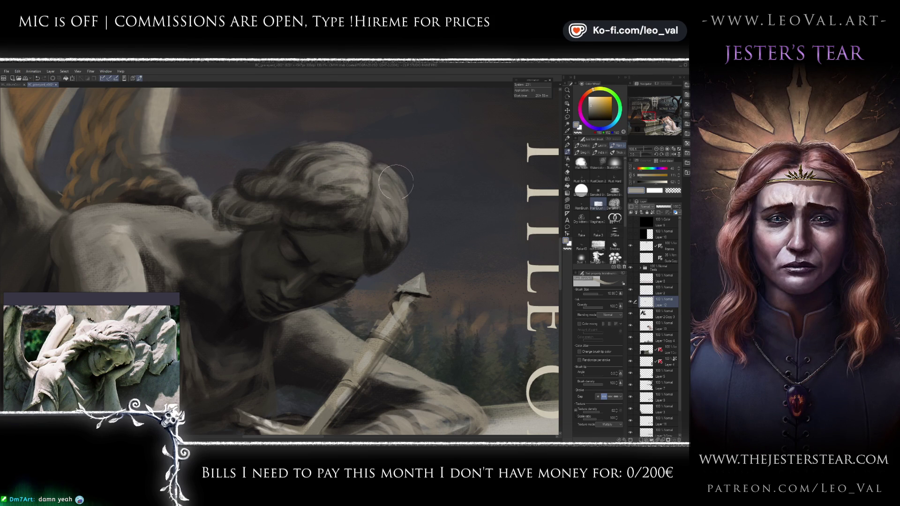
pyautogui.click(630, 303)
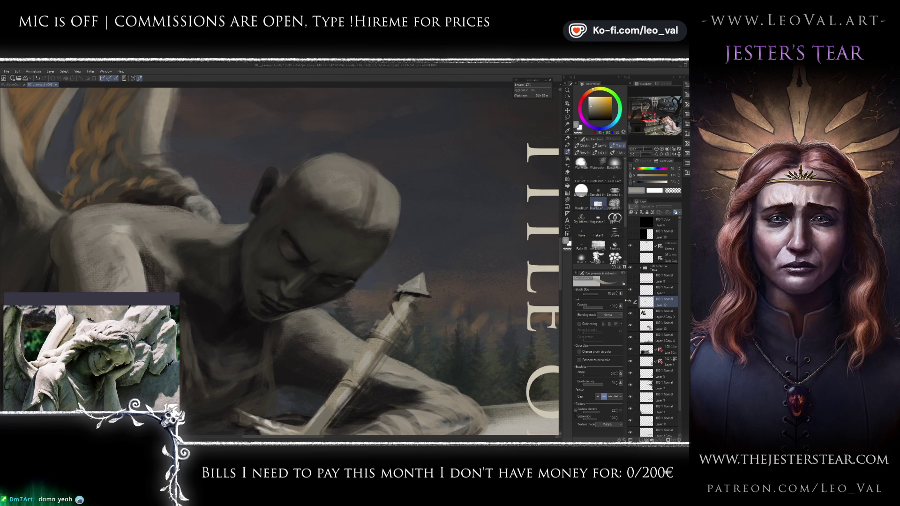
pyautogui.click(630, 302)
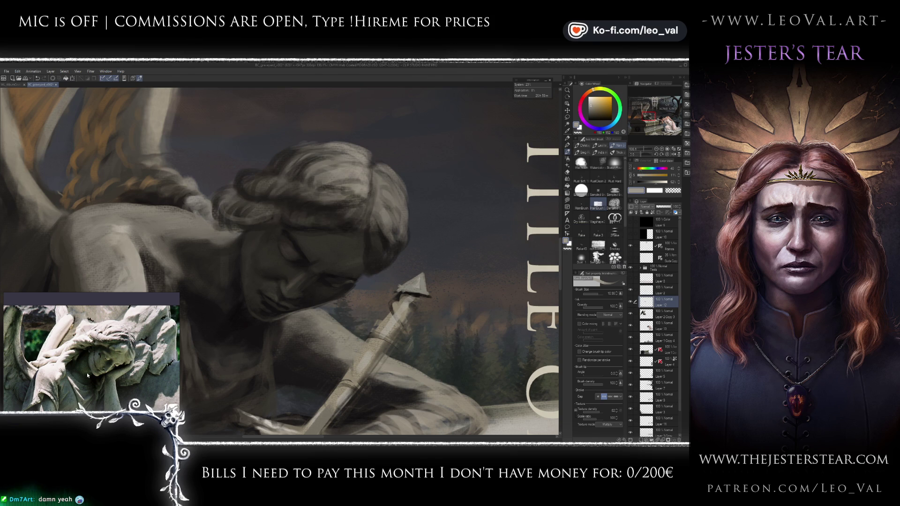
pyautogui.scroll(-5, 116, 369)
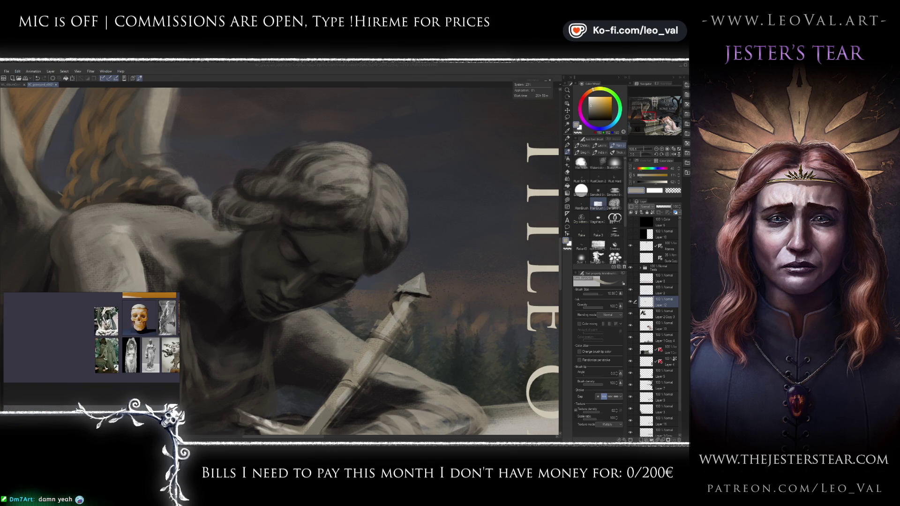
# Step: Place the angel reference photo beside the sunset tomb reference
pyautogui.scroll(-5, 120, 345)
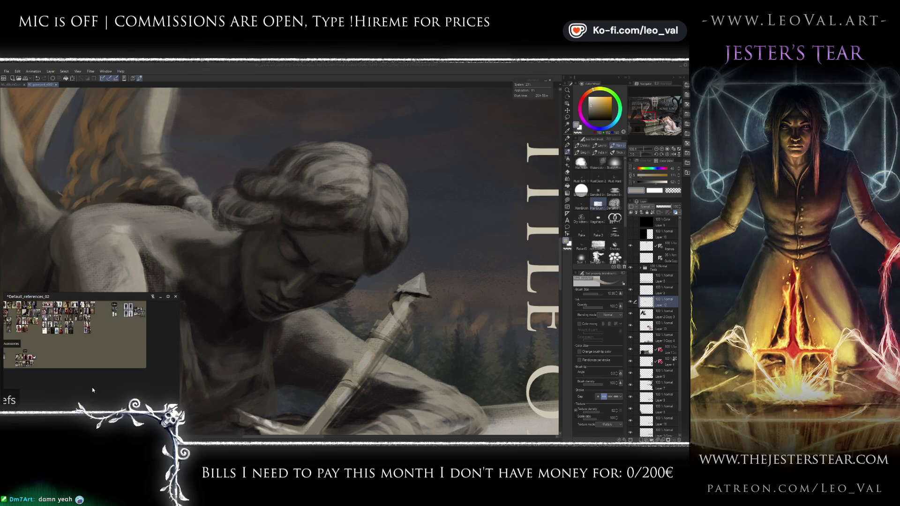
pyautogui.scroll(5, 71, 365)
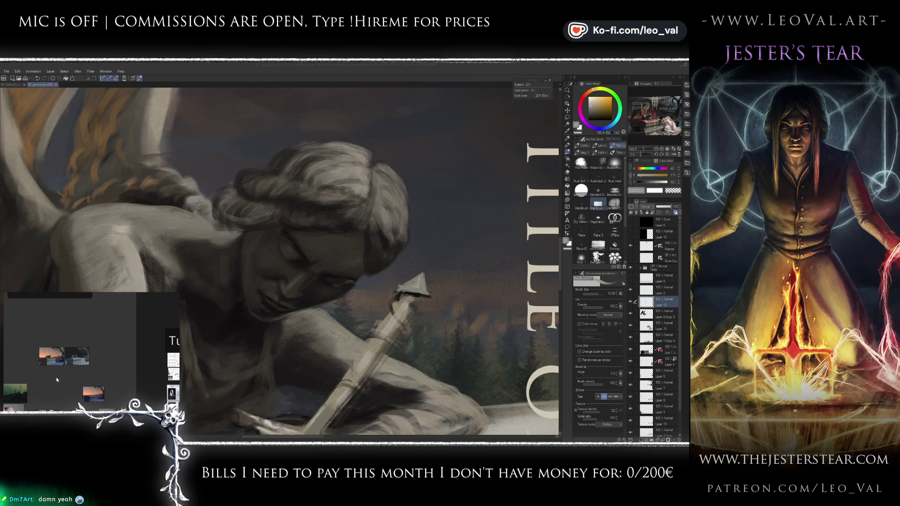
pyautogui.scroll(3, 62, 369)
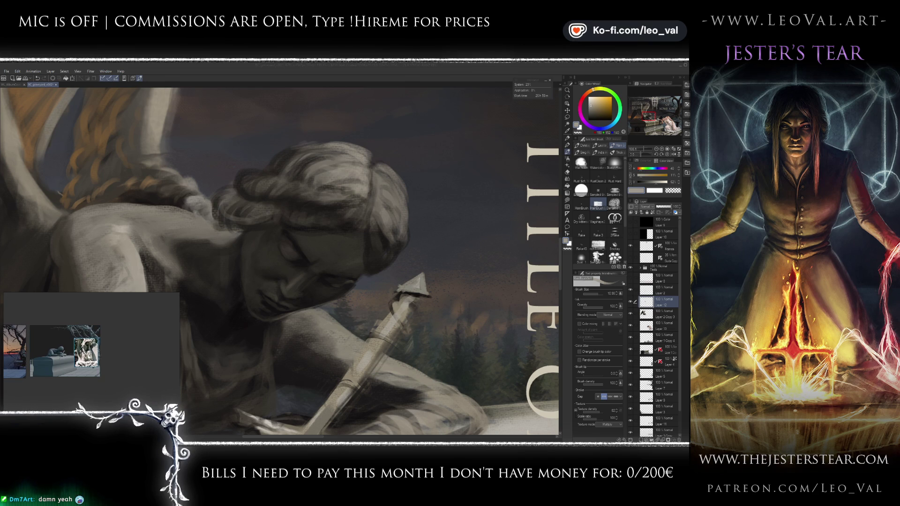
pyautogui.scroll(3, 40, 370)
pyautogui.moveTo(141, 340); pyautogui.dragTo(108, 341)
pyautogui.scroll(2, 99, 330)
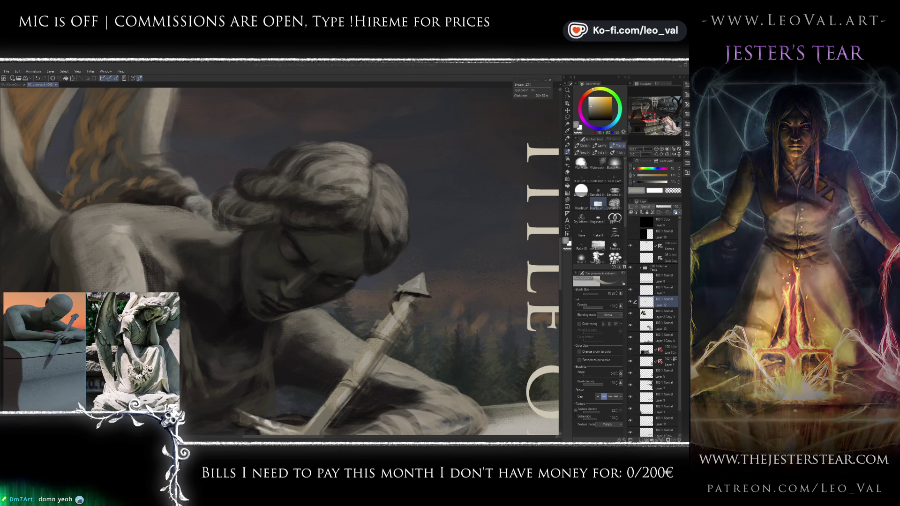
pyautogui.scroll(2, 99, 331)
pyautogui.moveTo(113, 342)
pyautogui.mouseDown()
pyautogui.moveTo(117, 347)
pyautogui.moveTo(101, 348)
pyautogui.mouseUp()
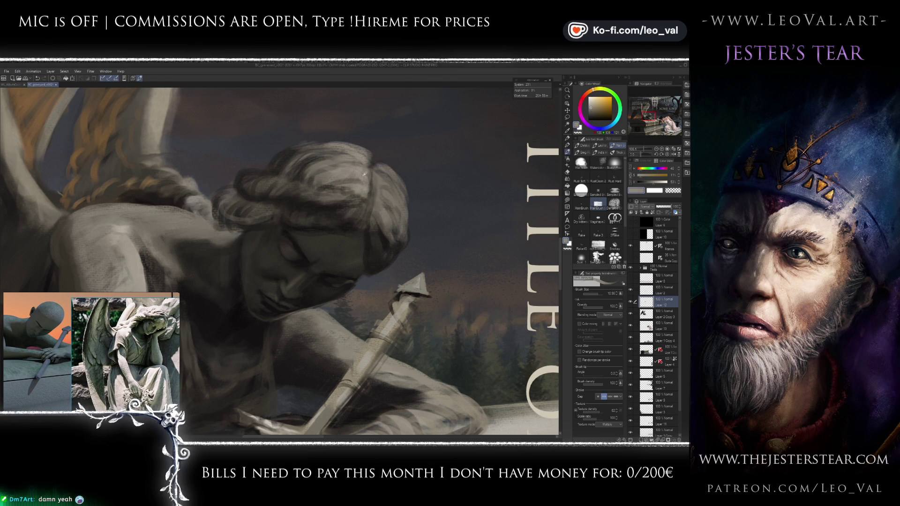
# Step: Paint a cool blue-grey highlight into the angel's hair
pyautogui.click(597, 127)
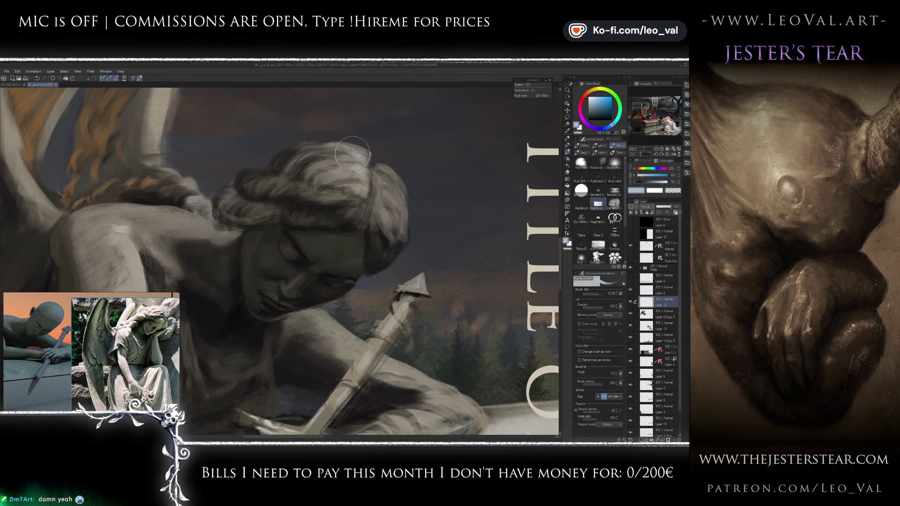
pyautogui.press('[')
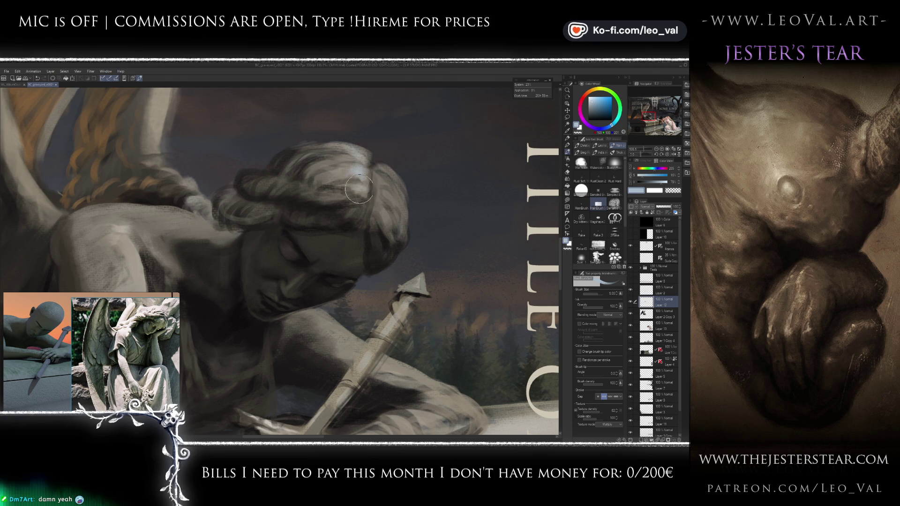
pyautogui.press(']')
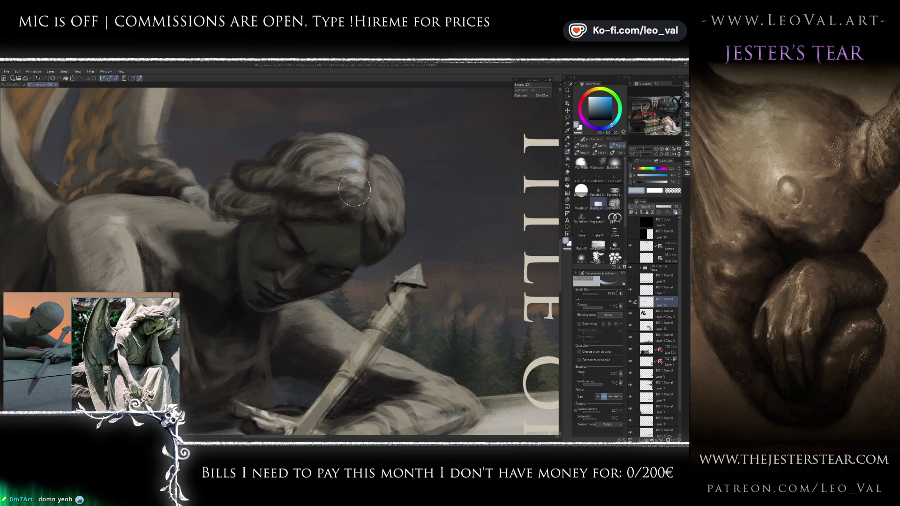
pyautogui.moveTo(339, 190); pyautogui.dragTo(346, 201)
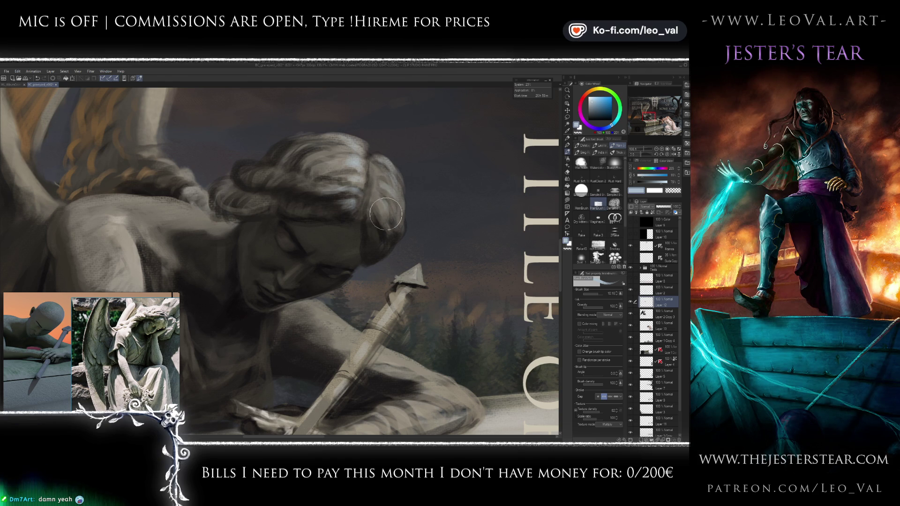
# Step: Pick neutral grey, dark brown and warm greys for shadowed strands, brush between 6 and 11.6
pyautogui.keyDown('alt'); pyautogui.click(375, 201); pyautogui.keyUp('alt')
pyautogui.press('[')
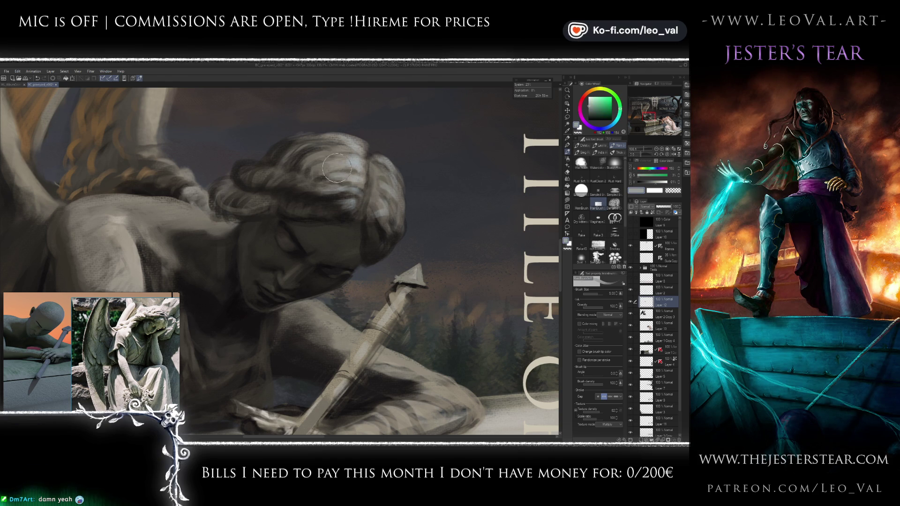
pyautogui.keyDown('alt'); pyautogui.click(278, 153); pyautogui.keyUp('alt')
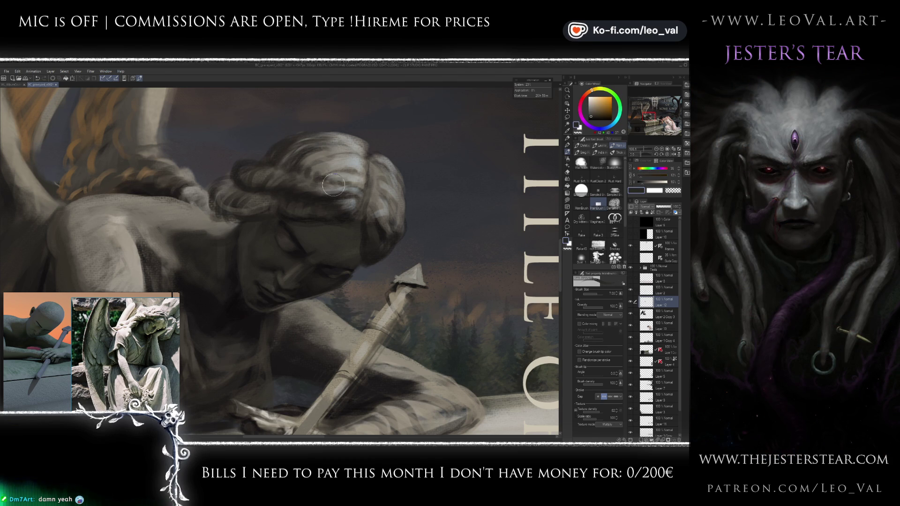
pyautogui.moveTo(322, 179)
pyautogui.mouseDown()
pyautogui.moveTo(291, 156)
pyautogui.moveTo(276, 192)
pyautogui.mouseUp()
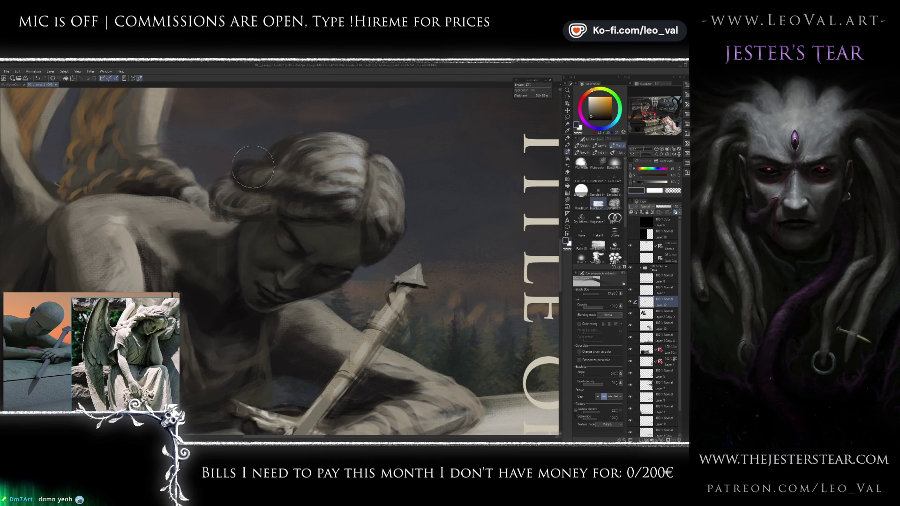
pyautogui.moveTo(222, 192); pyautogui.dragTo(226, 216)
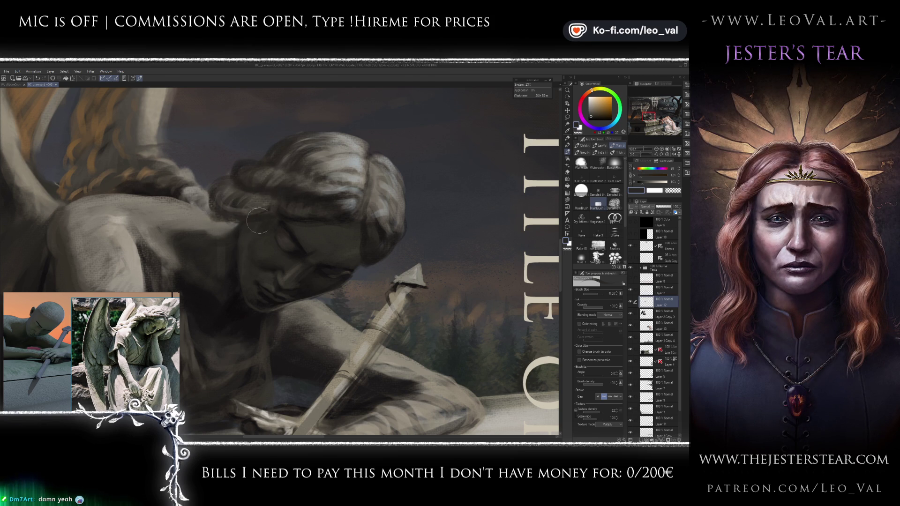
pyautogui.keyDown('alt'); pyautogui.click(315, 223); pyautogui.keyUp('alt')
pyautogui.press('[')
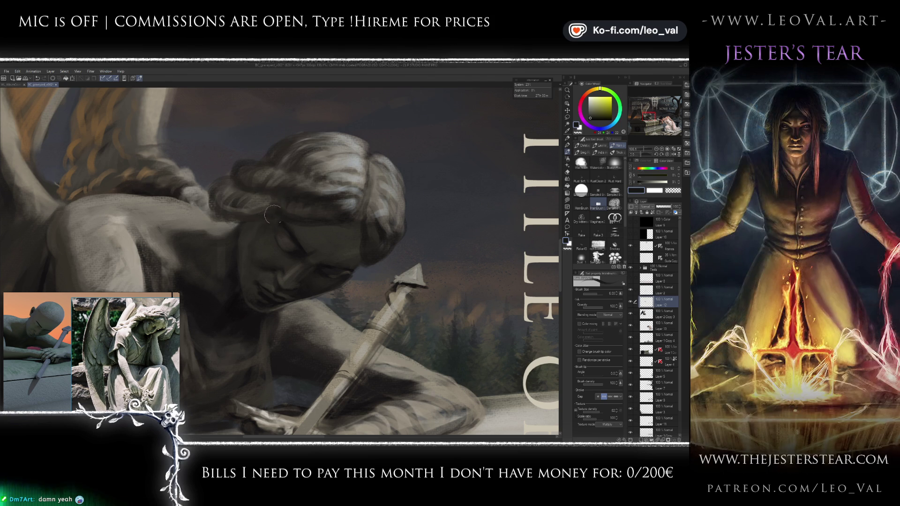
pyautogui.press(']')
pyautogui.press(']')
pyautogui.press(']')
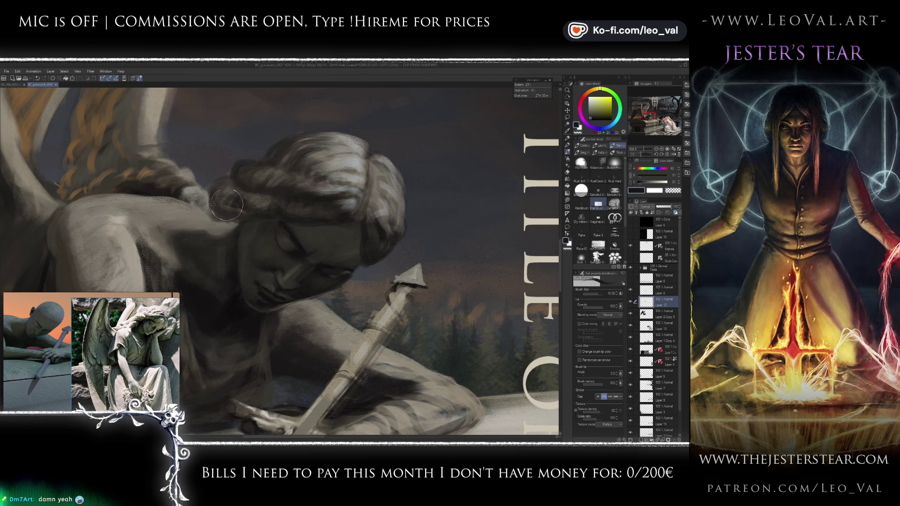
pyautogui.keyDown('alt'); pyautogui.click(260, 197); pyautogui.keyUp('alt')
pyautogui.press('[')
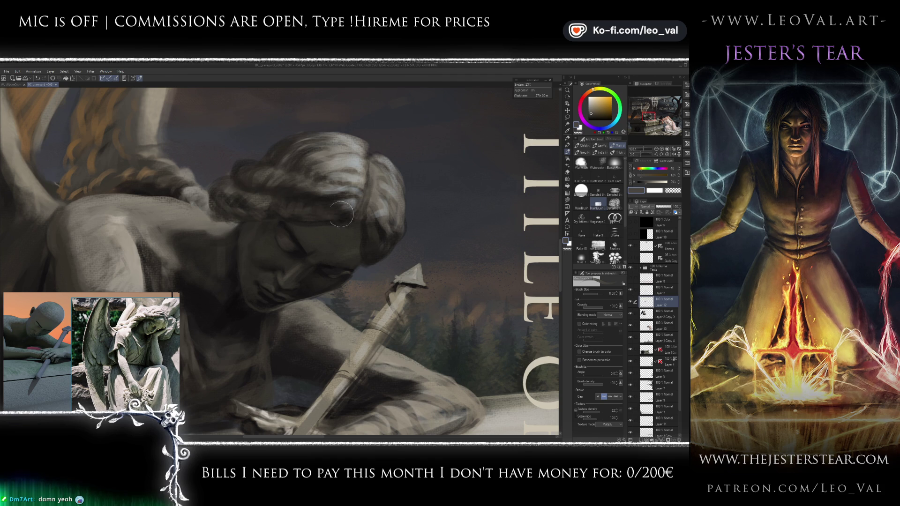
pyautogui.scroll(-5, 339, 254)
pyautogui.scroll(3, 339, 254)
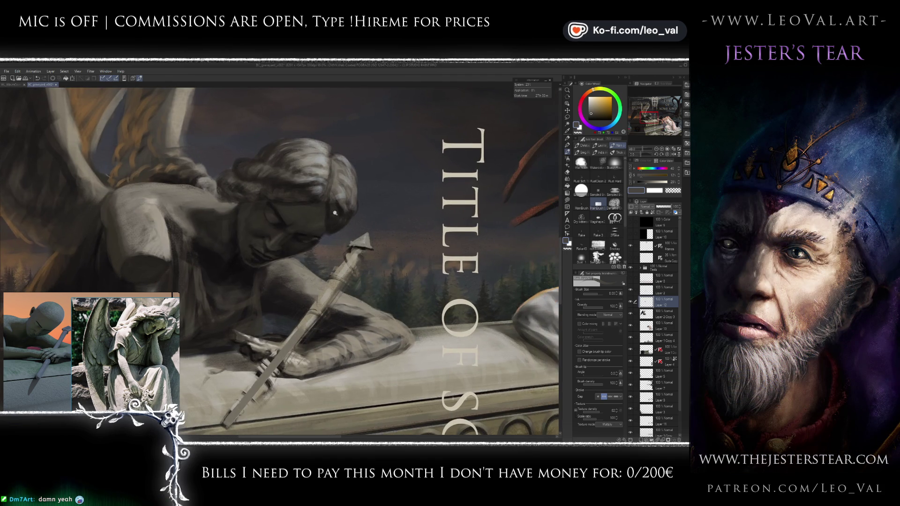
# Step: Shape the hair at the nape and shoulder with darker sampled tones, brush sized 5 to 12
pyautogui.scroll(2, 334, 200)
pyautogui.scroll(2, 330, 204)
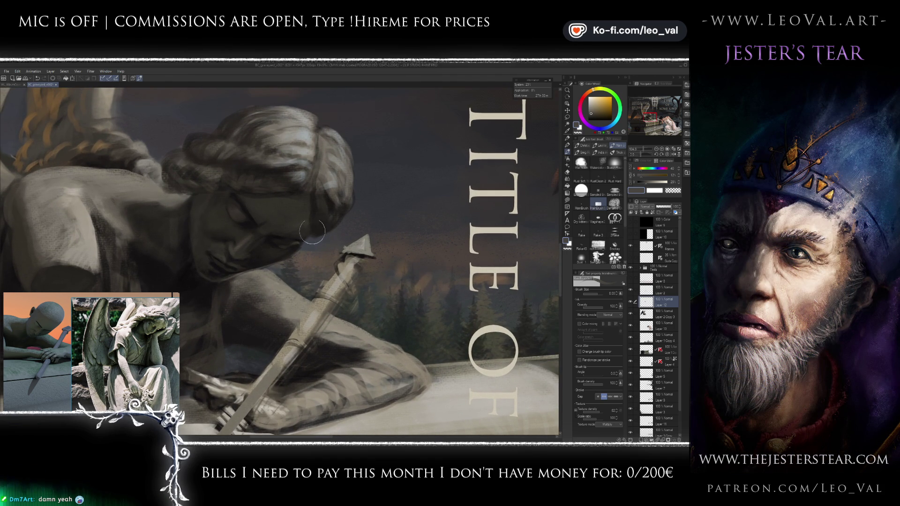
pyautogui.moveTo(298, 227); pyautogui.dragTo(274, 202)
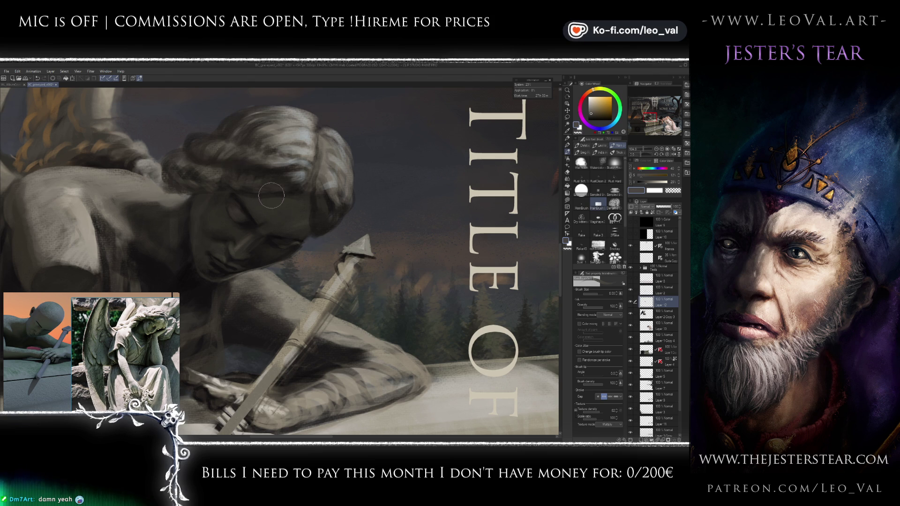
pyautogui.keyDown('alt'); pyautogui.click(294, 185); pyautogui.keyUp('alt')
pyautogui.moveTo(294, 185); pyautogui.dragTo(298, 191)
pyautogui.press('[')
pyautogui.press('[')
pyautogui.press('[')
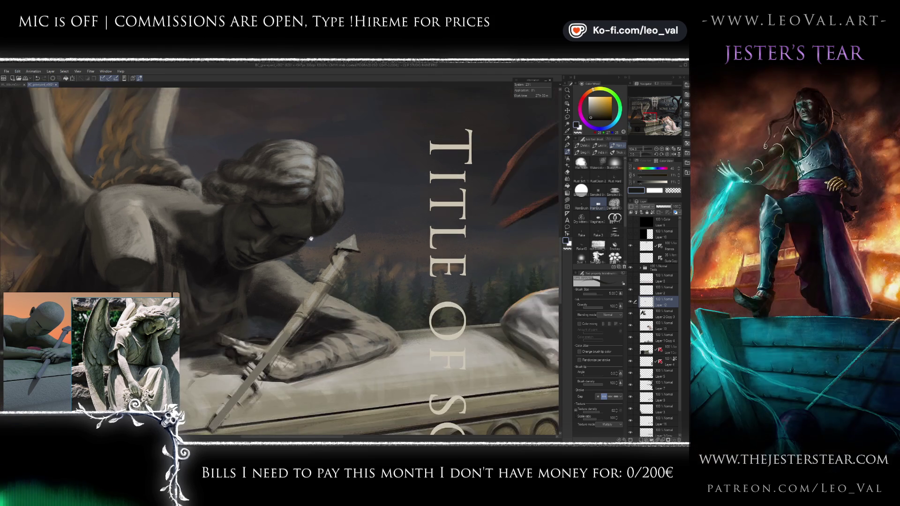
pyautogui.scroll(3, 310, 226)
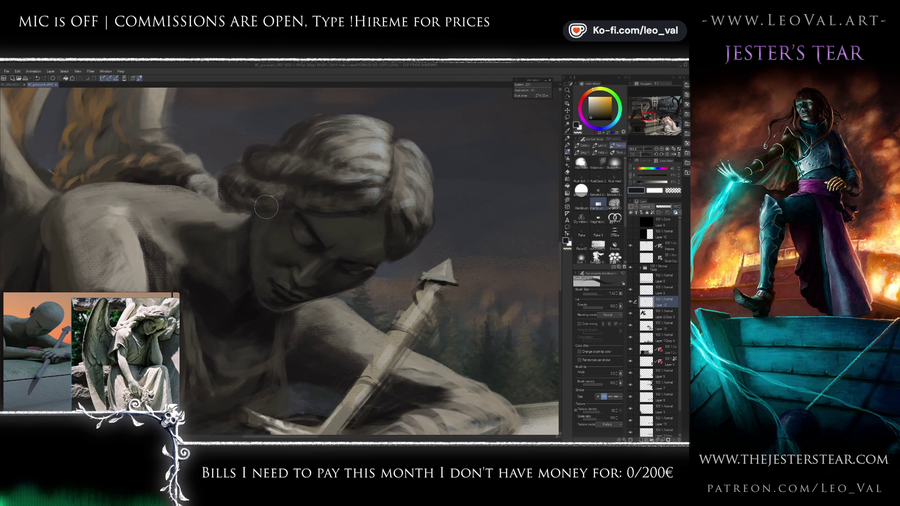
pyautogui.moveTo(183, 179); pyautogui.dragTo(268, 212)
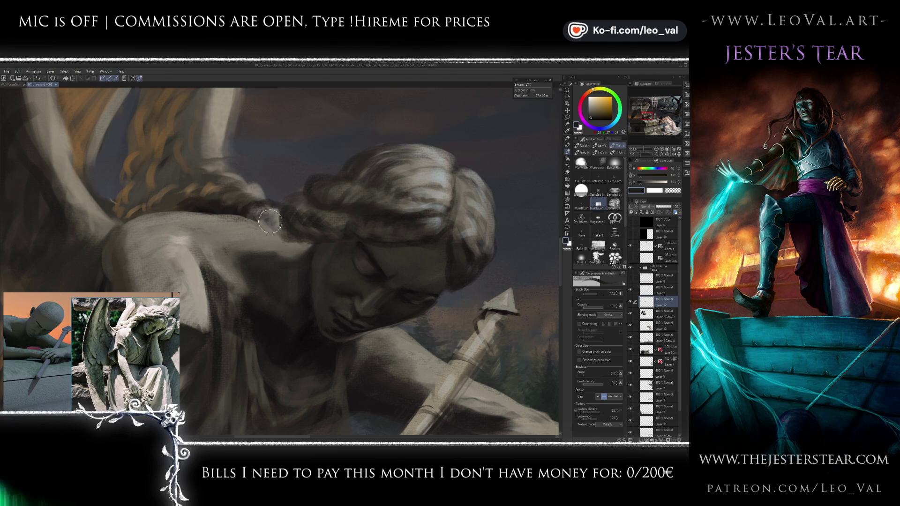
pyautogui.moveTo(253, 215)
pyautogui.mouseDown()
pyautogui.moveTo(280, 216)
pyautogui.moveTo(269, 203)
pyautogui.mouseUp()
pyautogui.keyDown('alt'); pyautogui.click(276, 213); pyautogui.keyUp('alt')
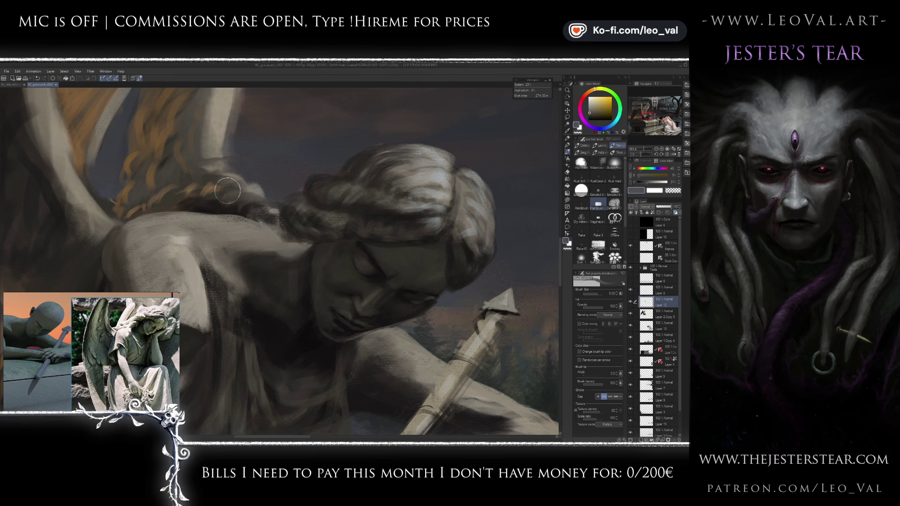
# Step: Merge Layer 12 into Layer 2 Copy 3 with Ctrl+E and fit the whole cover to the window
pyautogui.press('e')
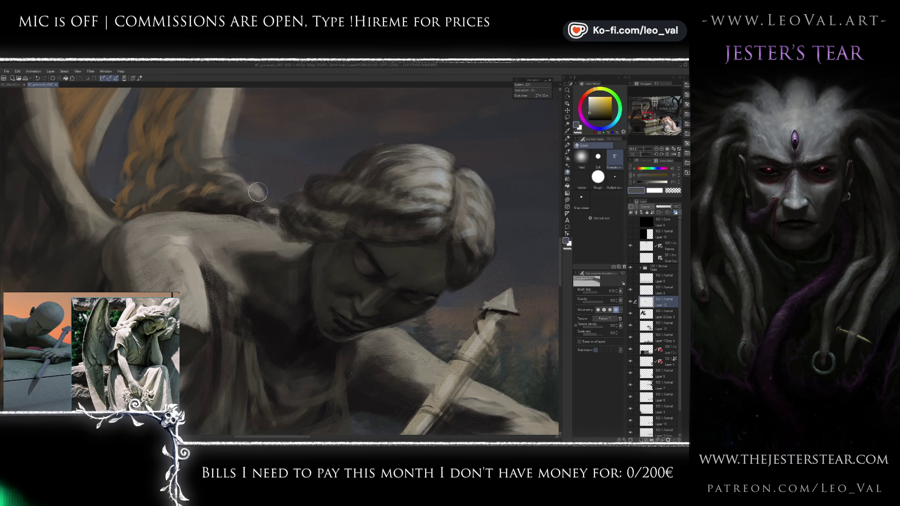
pyautogui.moveTo(305, 202); pyautogui.dragTo(291, 230)
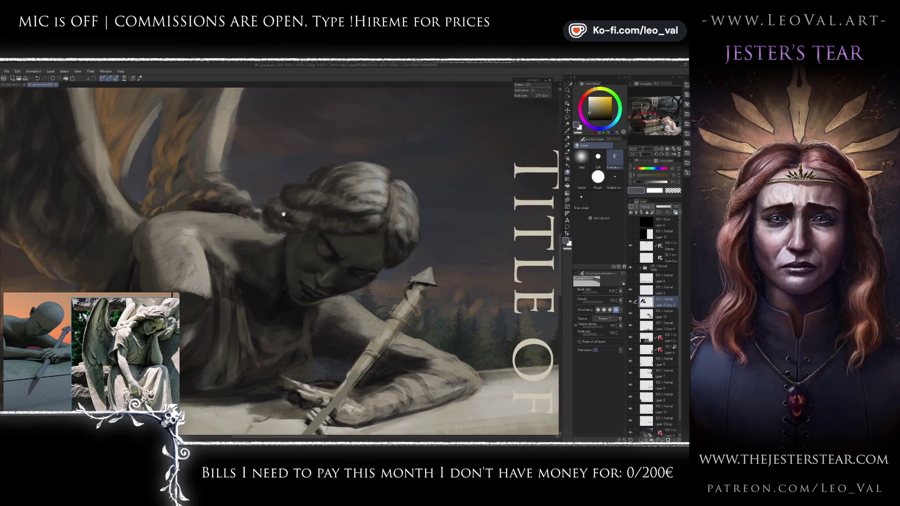
pyautogui.hotkey('ctrl', 'e')
pyautogui.moveTo(242, 152); pyautogui.dragTo(256, 199)
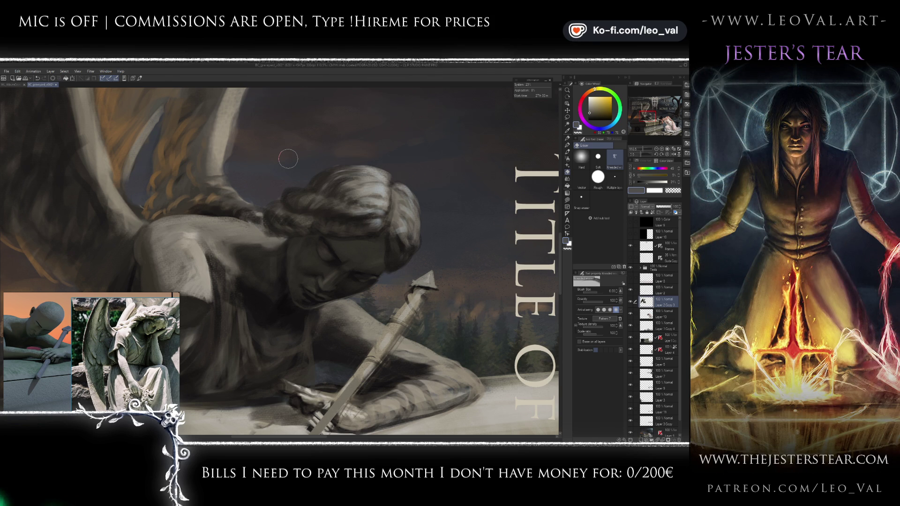
pyautogui.hotkey('ctrl', '0')
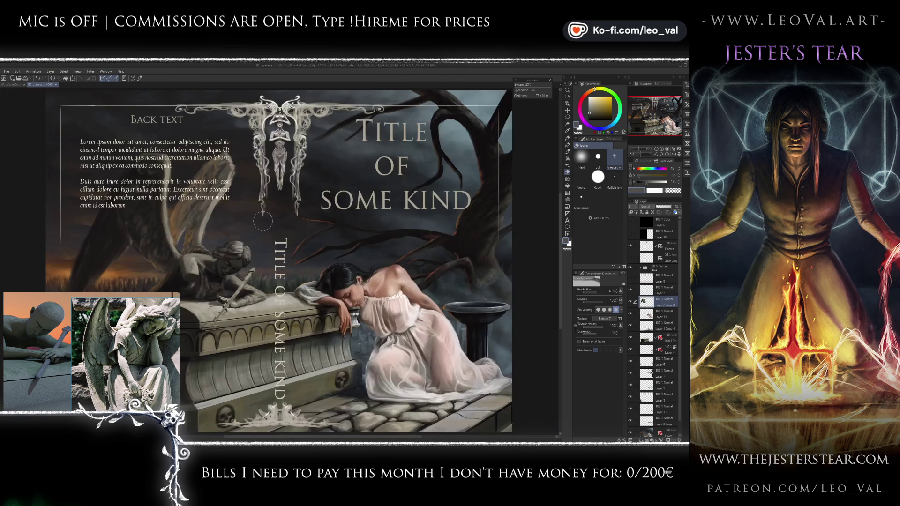